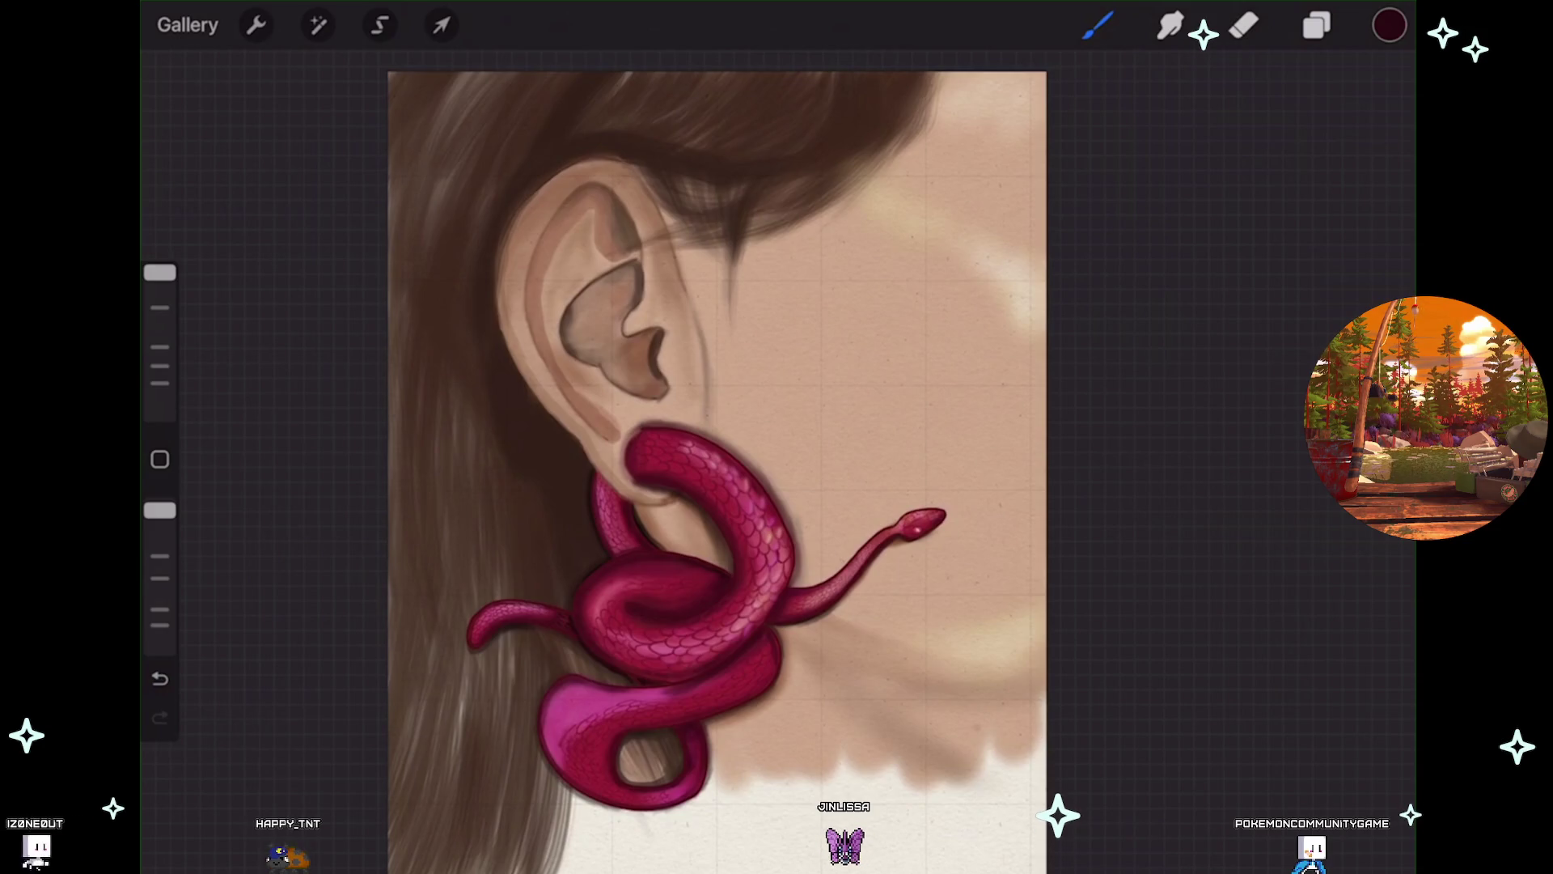
# Zoom in on the coiled magenta snake earring to work on its shadows.
pyautogui.scroll(3, 720, 462)
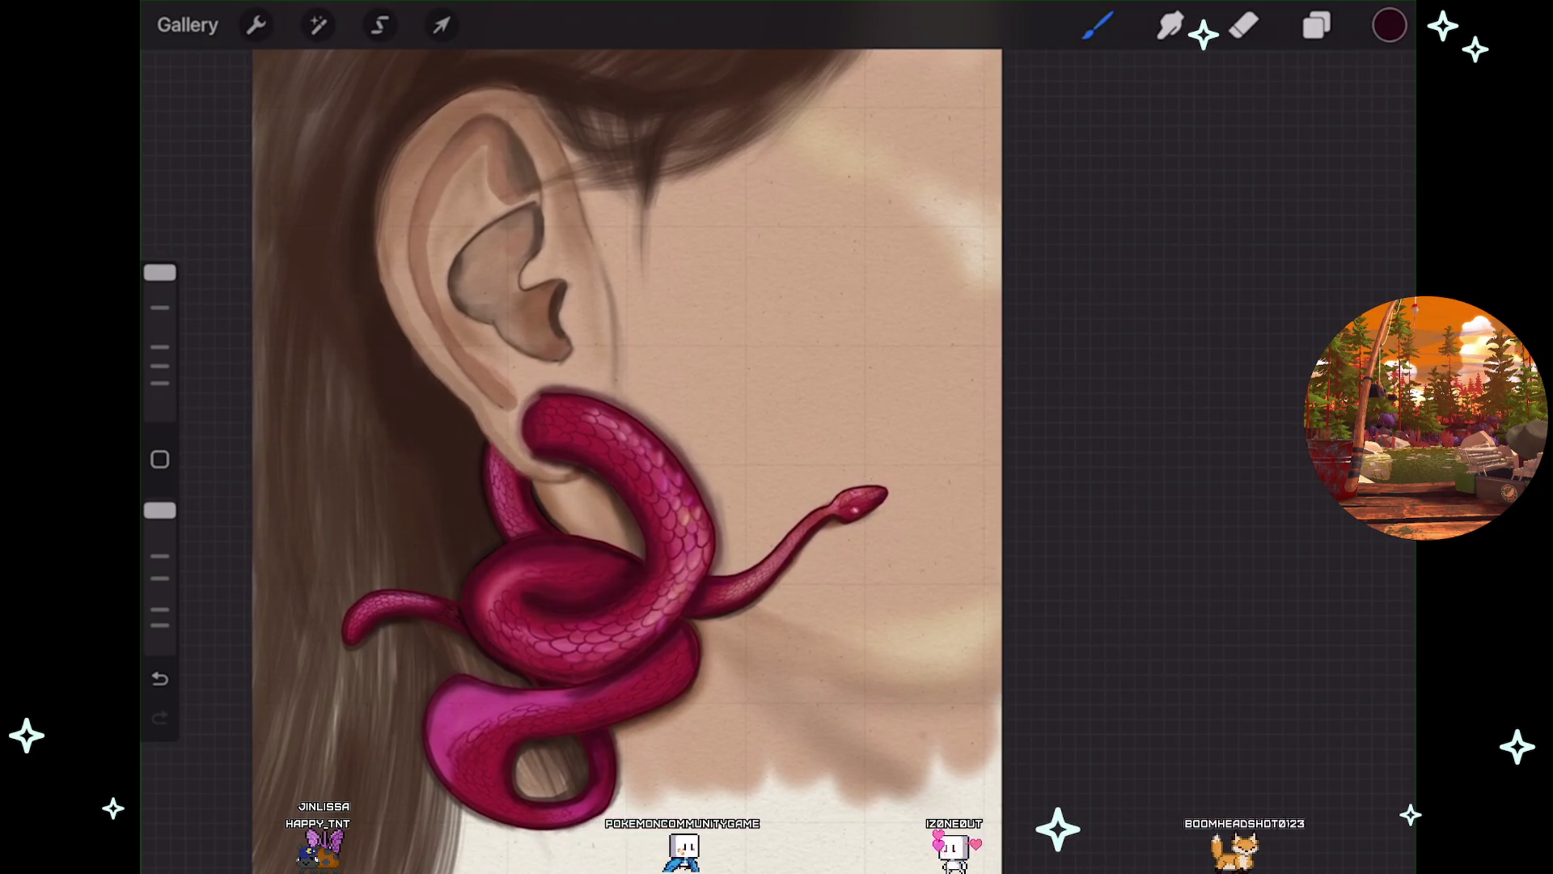
# Turn on the Oatmeal layer's visibility in the Layers panel.
pyautogui.scroll(3, 498, 598)
pyautogui.scroll(1, 797, 453)
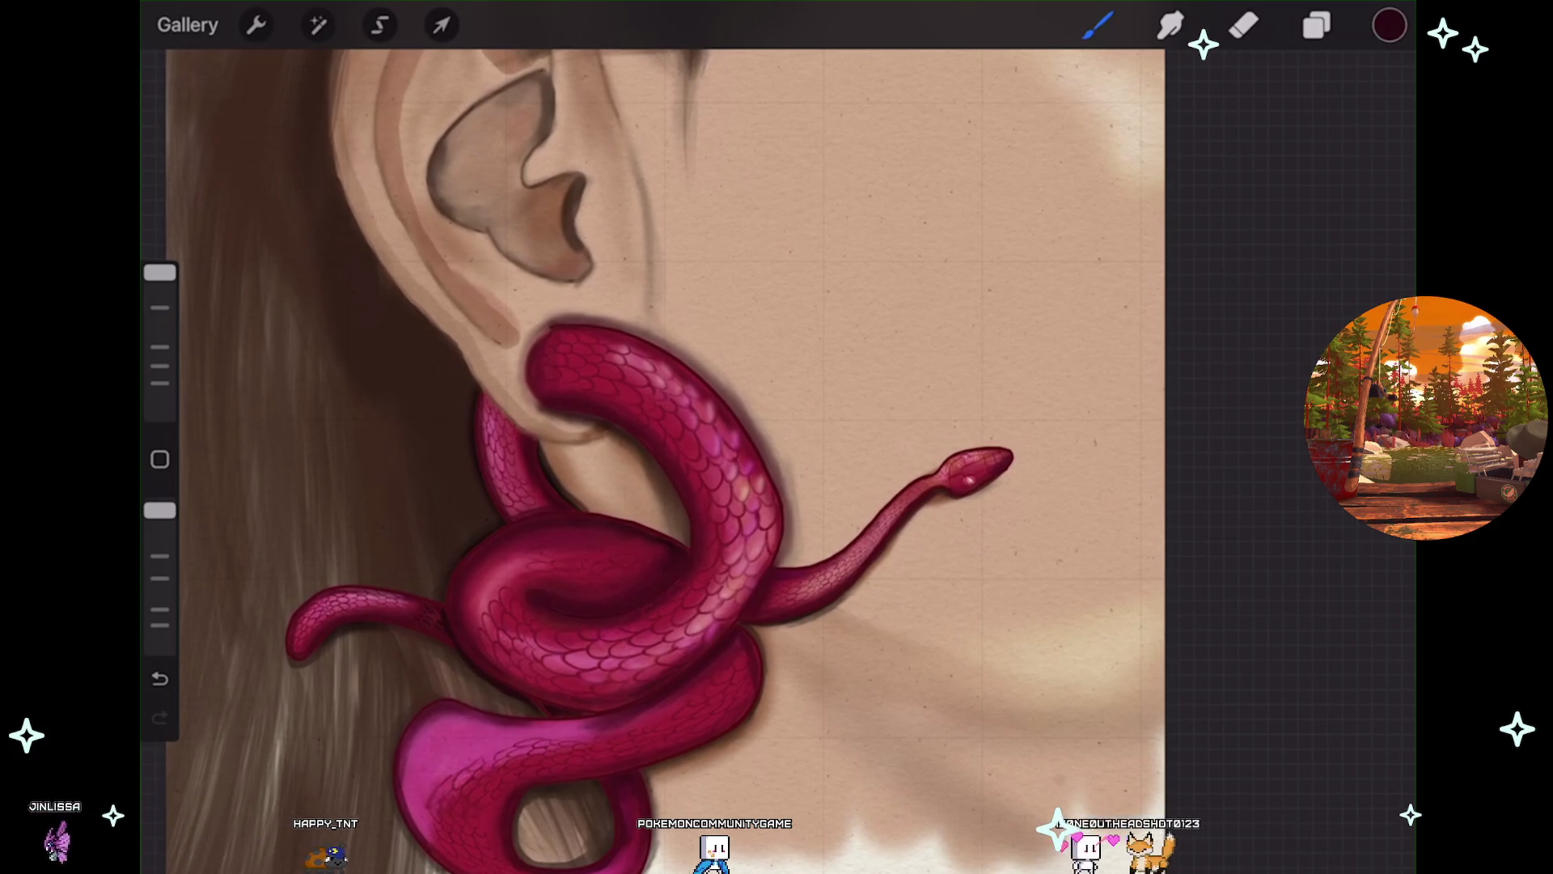
pyautogui.click(1316, 25)
pyautogui.click(1369, 303)
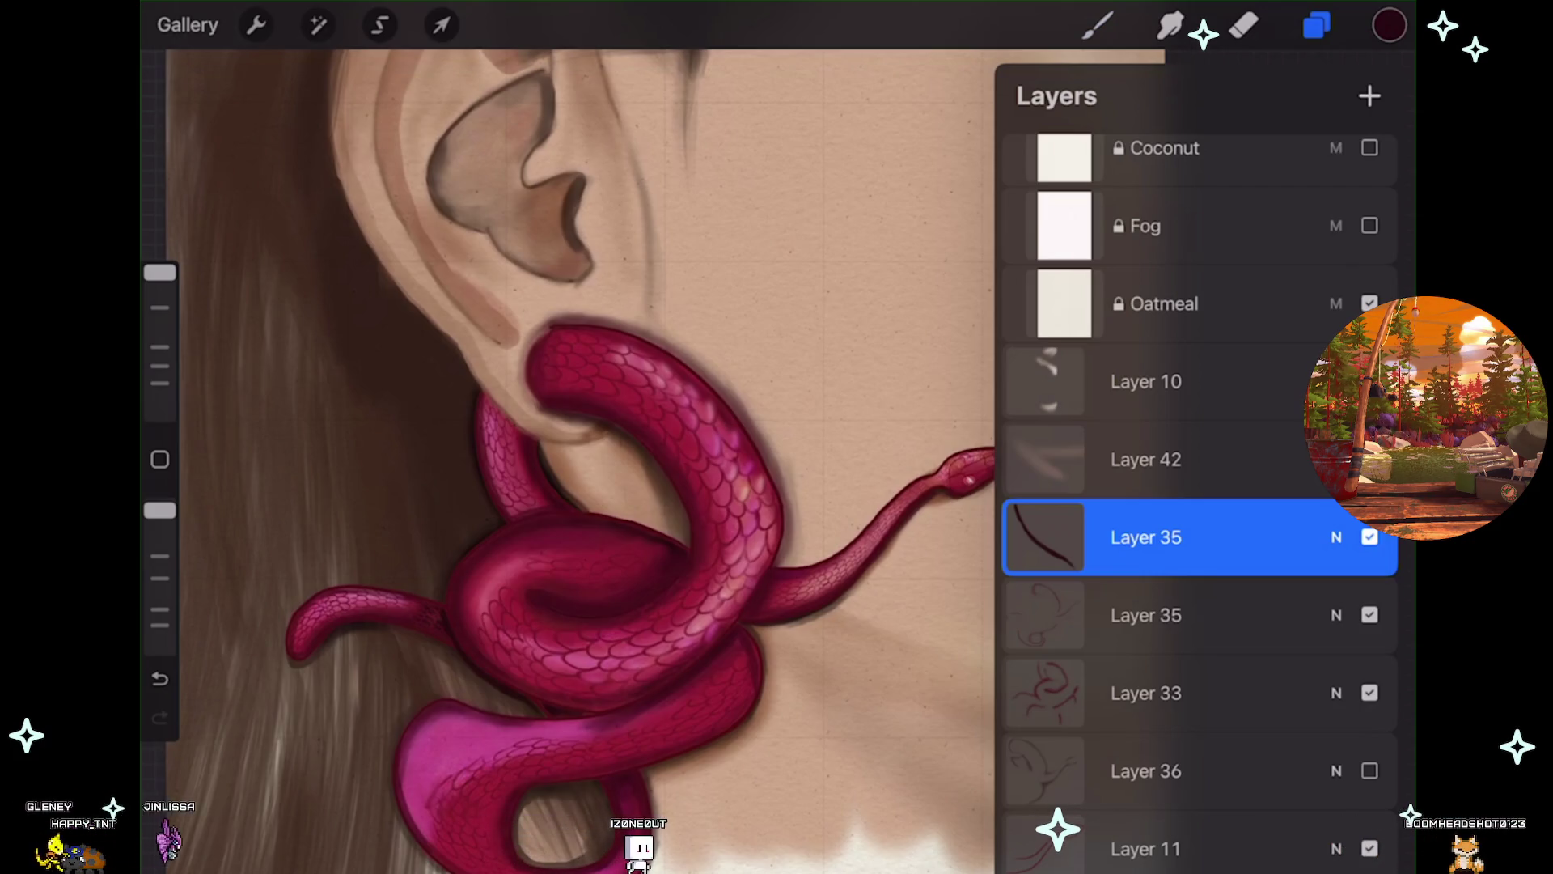
# Close the Layers panel and return to the canvas.
pyautogui.scroll(-3, 566, 461)
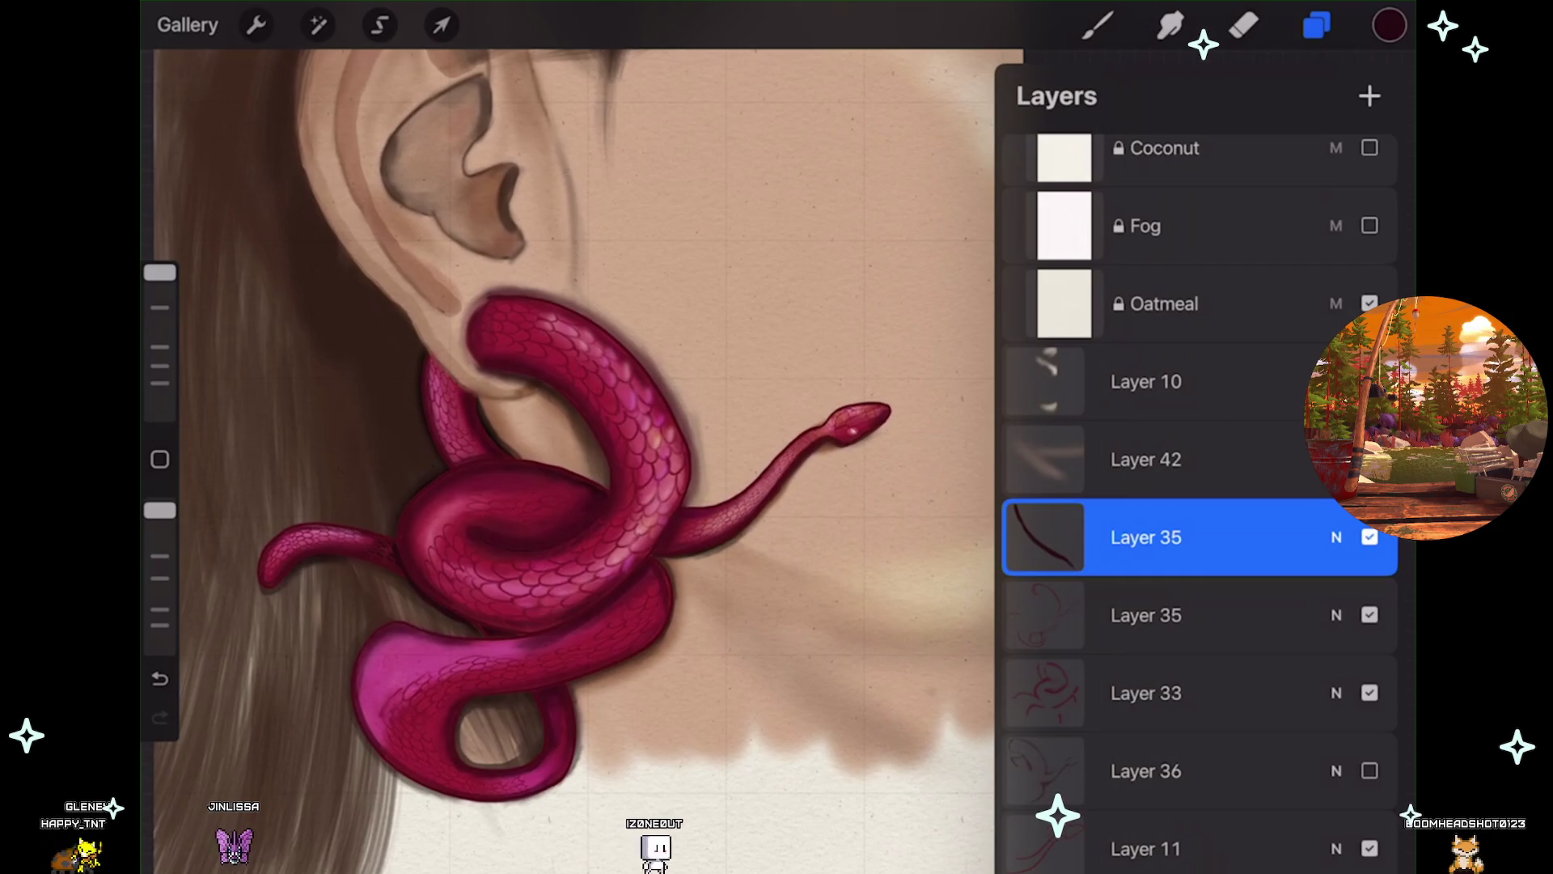
pyautogui.scroll(3, 566, 454)
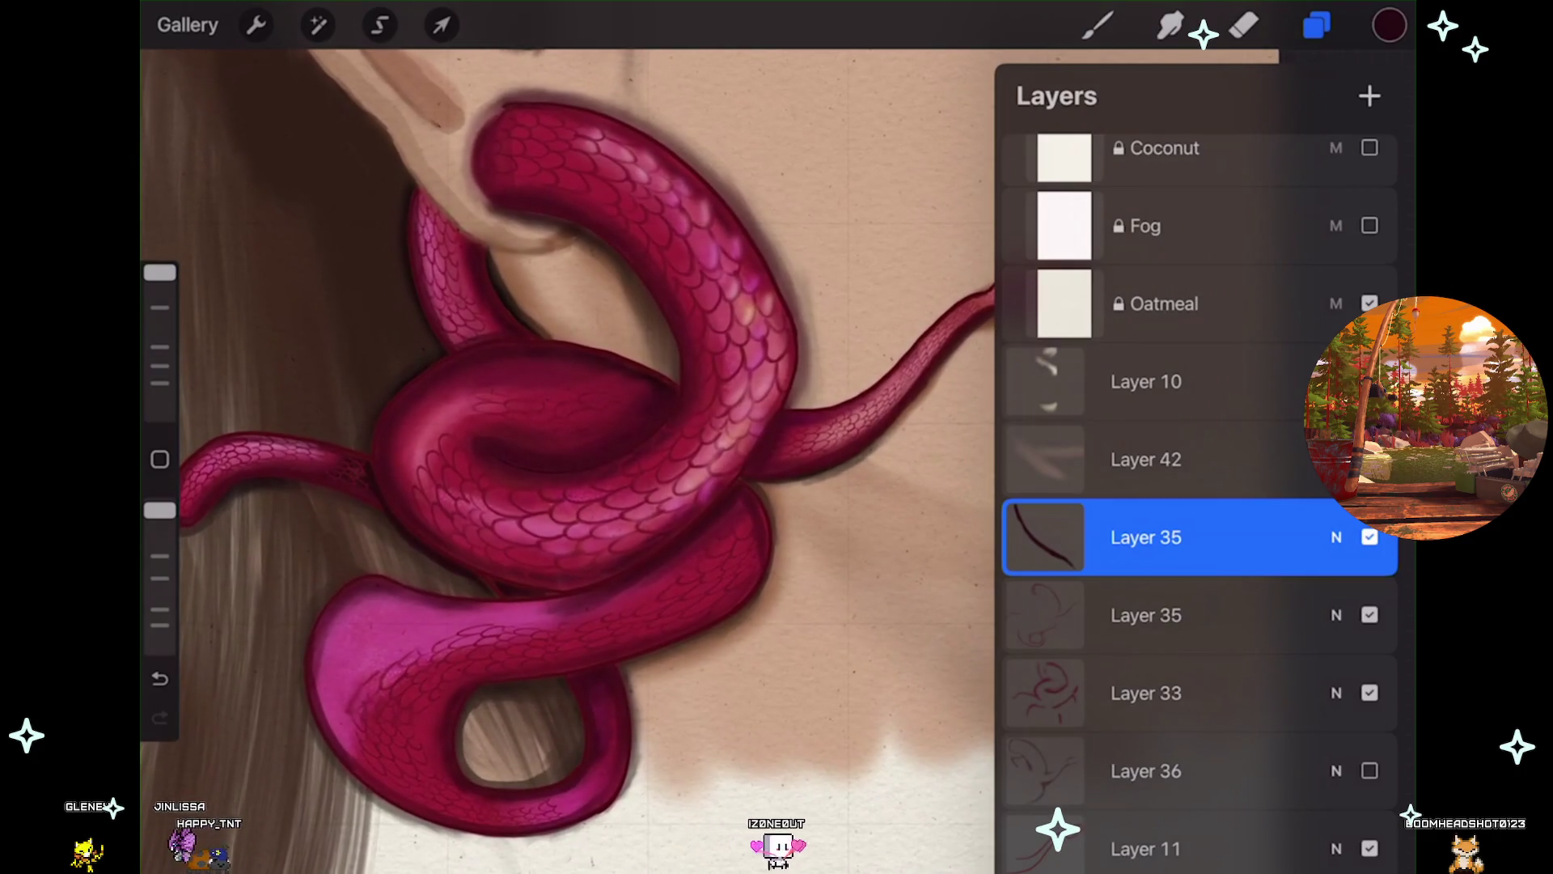
pyautogui.click(1317, 25)
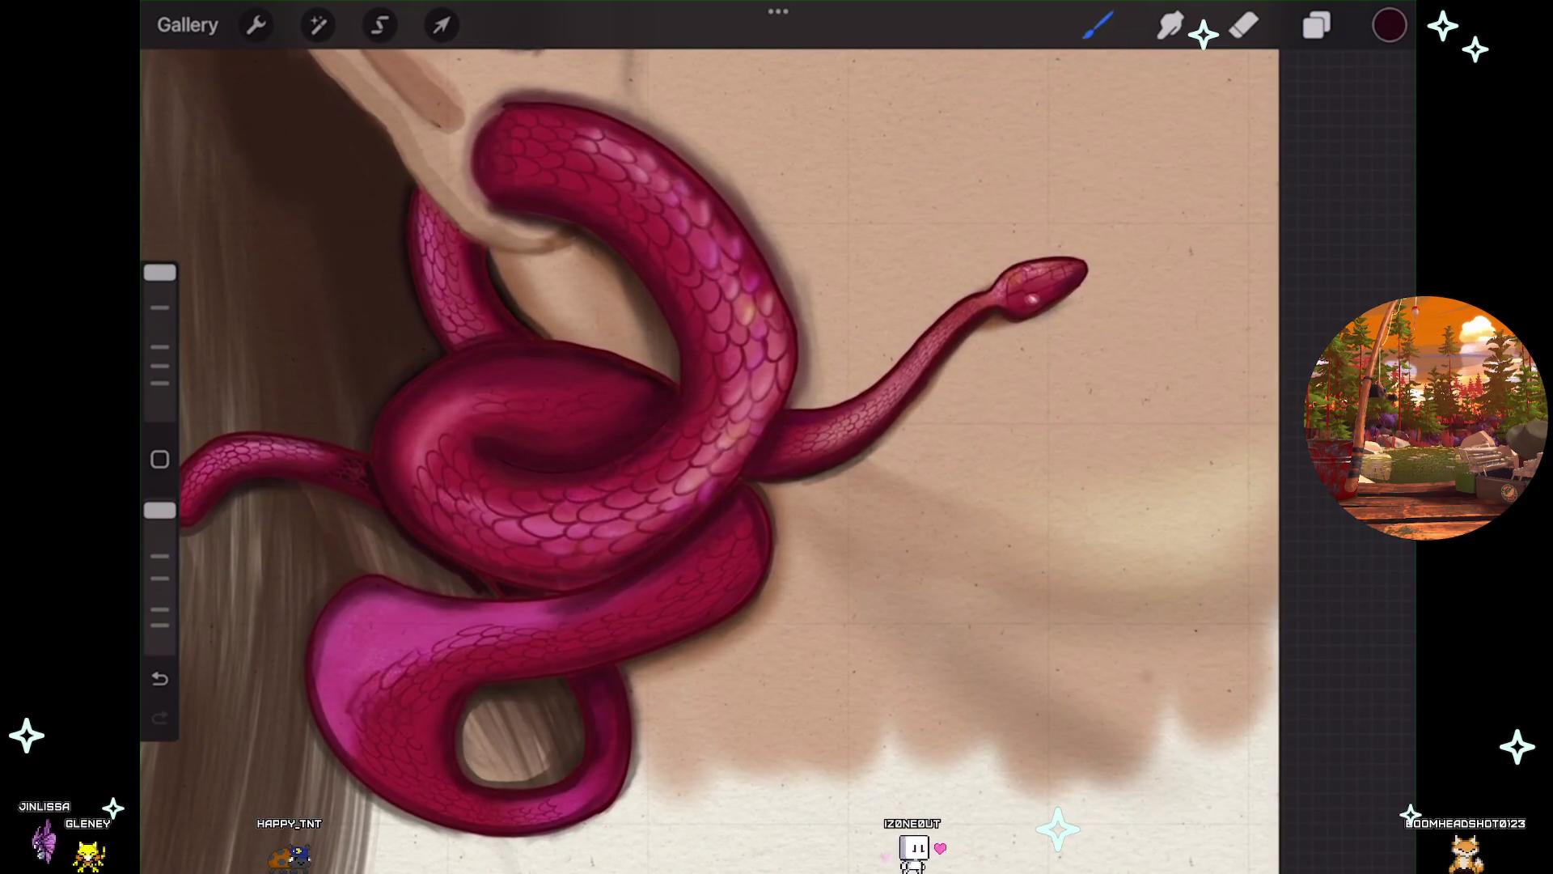
# Undo the recent paint strokes and the Oatmeal layer visibility toggle.
pyautogui.hotkey('ctrl', 'z')
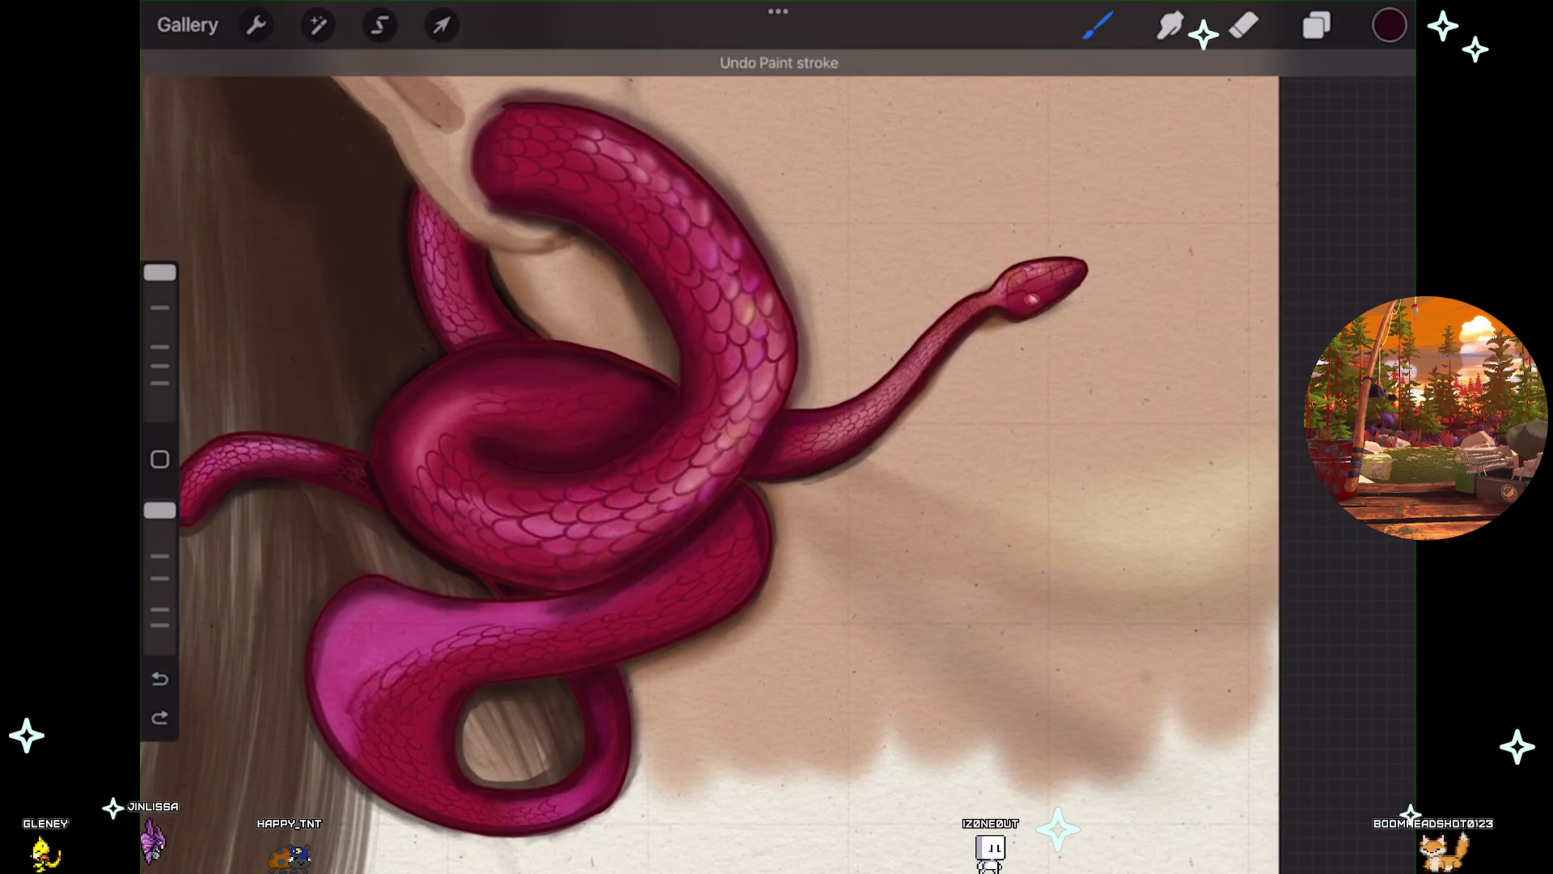
pyautogui.scroll(2, 728, 453)
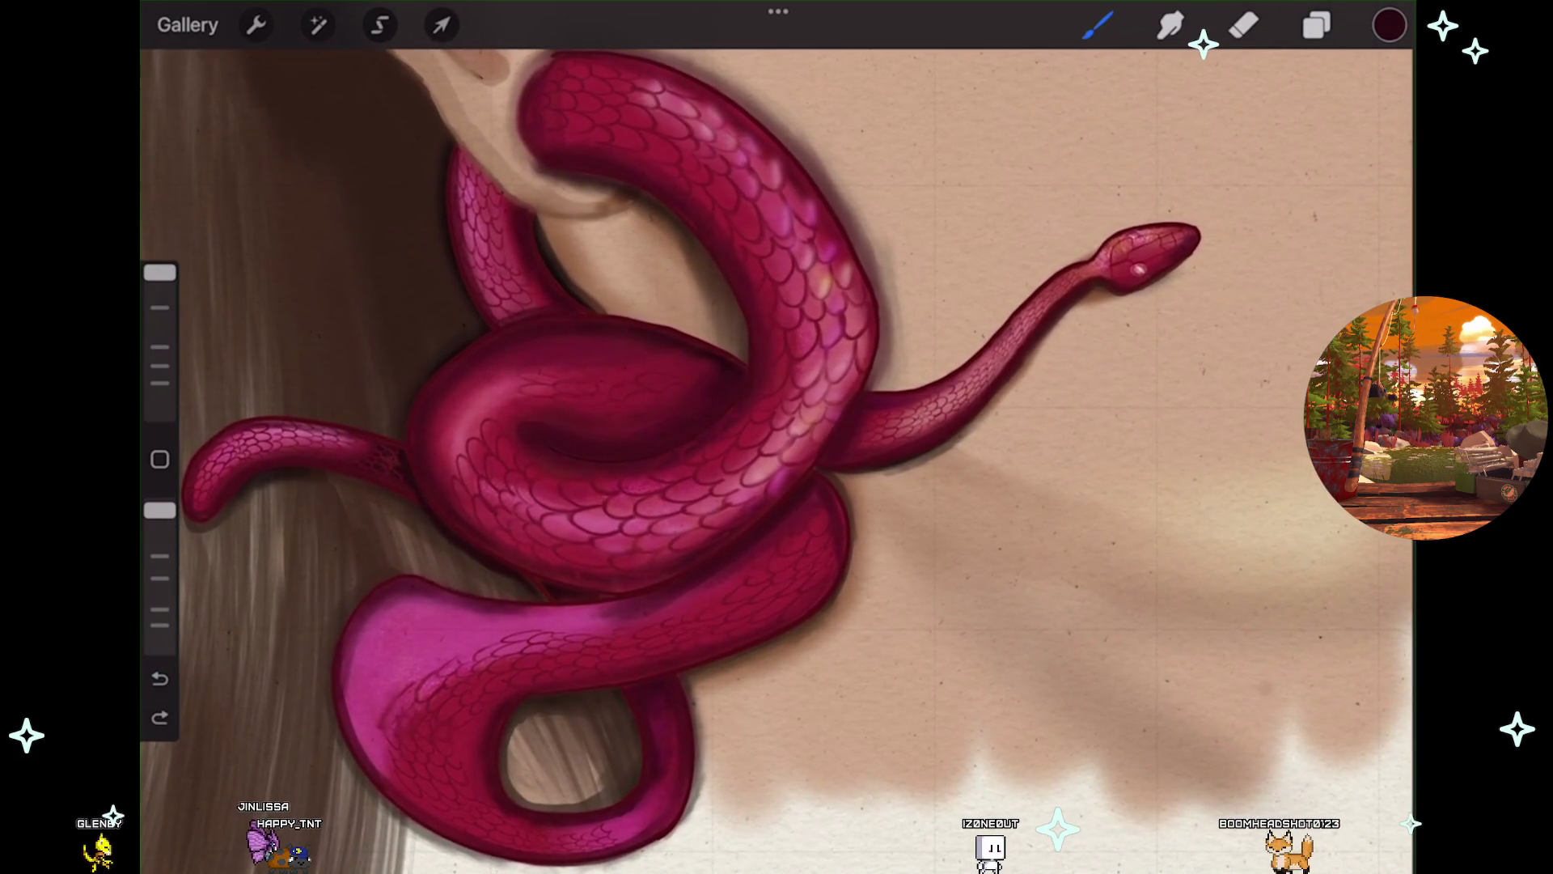
pyautogui.hotkey('ctrl', 'shift', 'z')
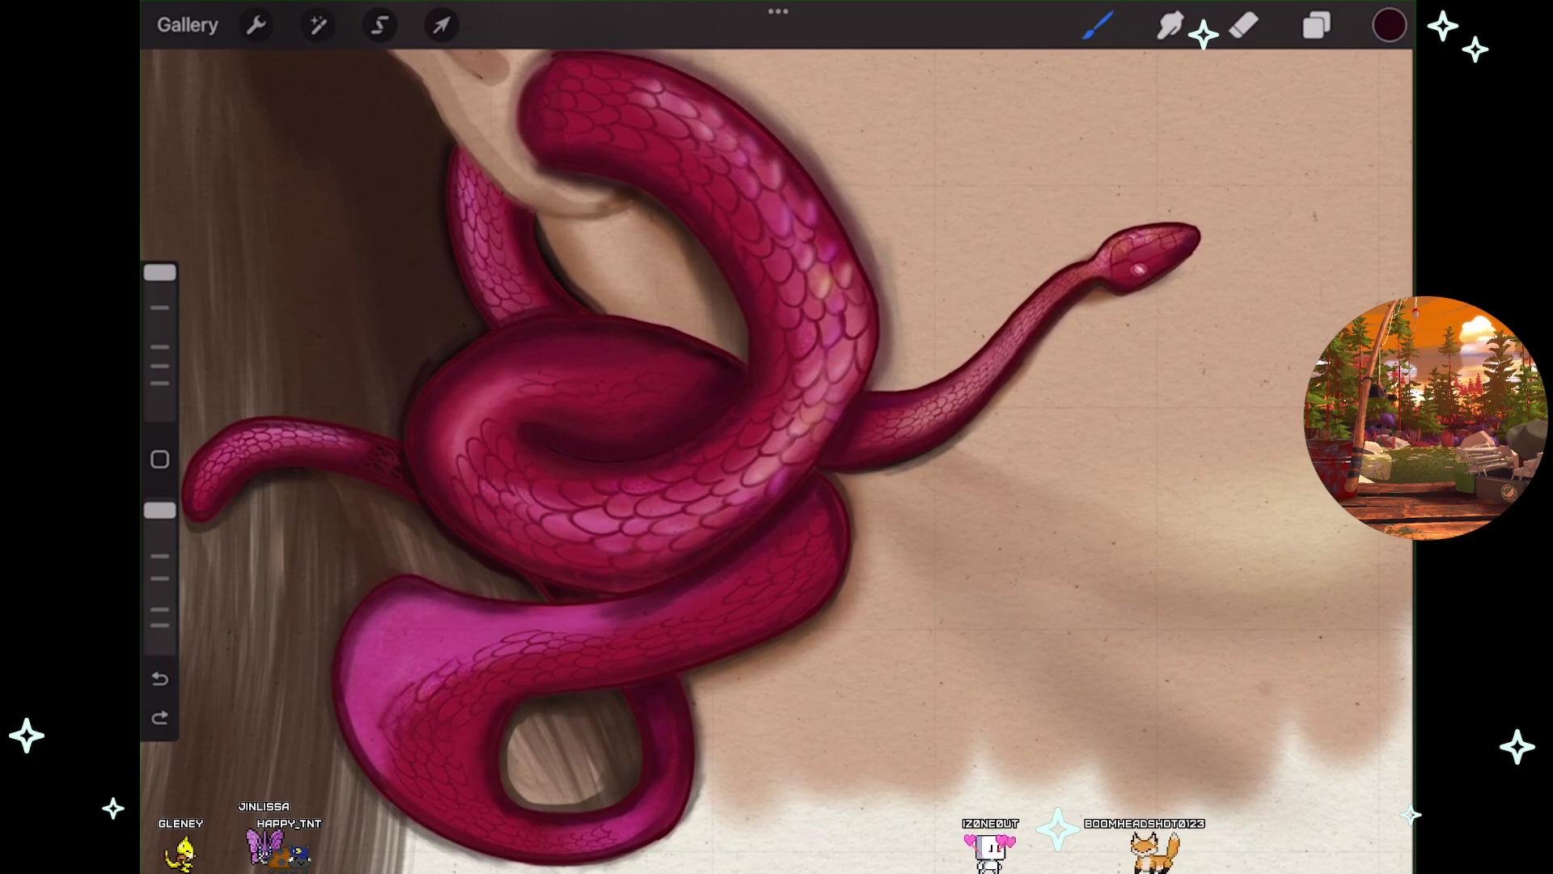
pyautogui.hotkey('ctrl', 'z')
pyautogui.scroll(3, 323, 364)
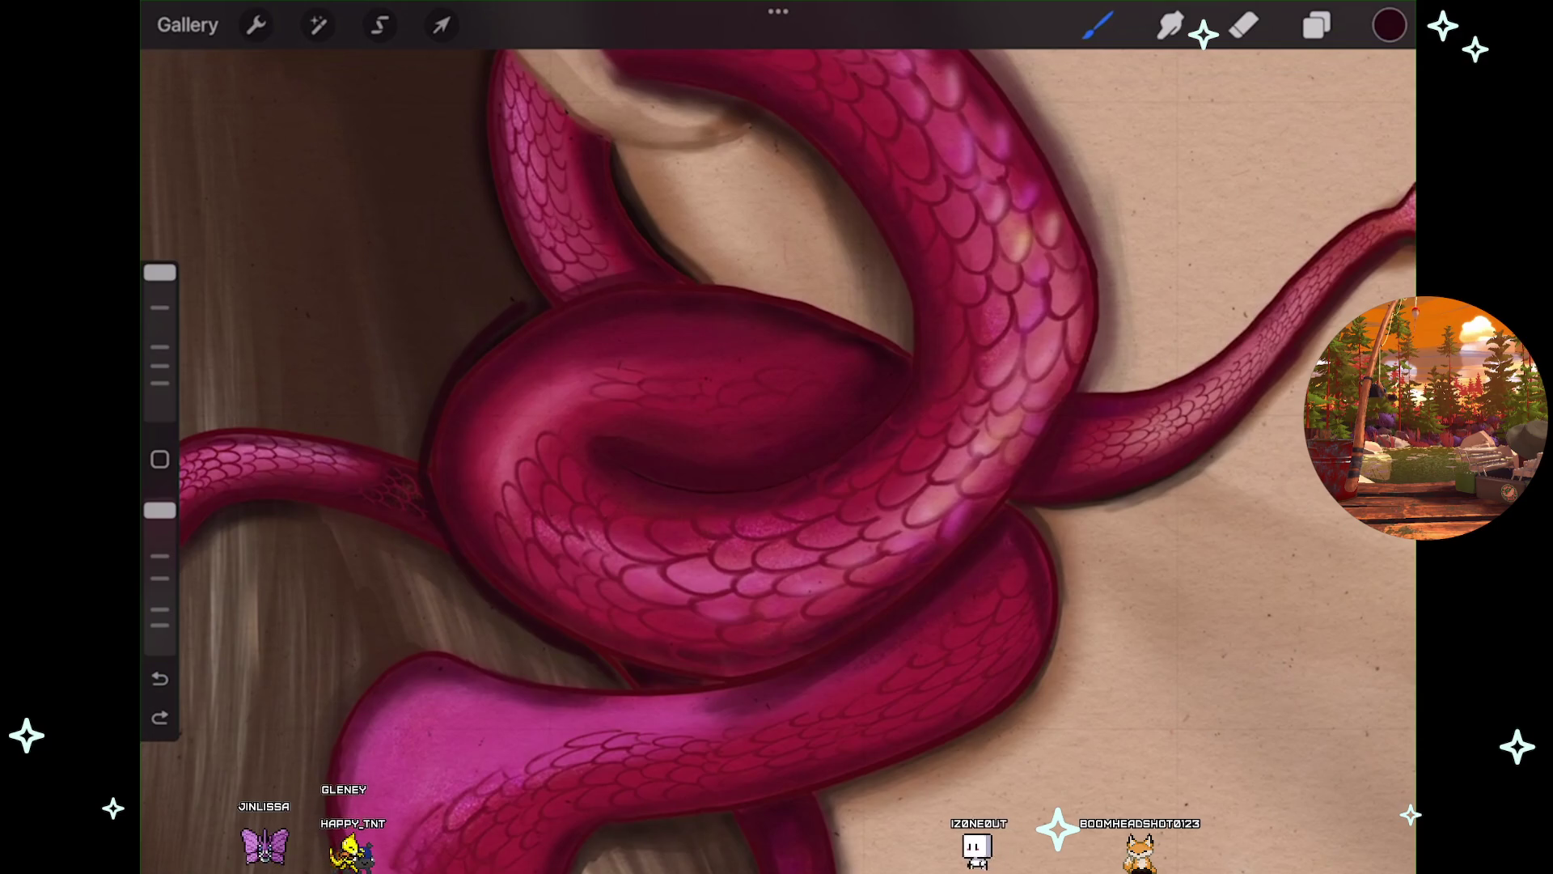
pyautogui.hotkey('ctrl', 'z')
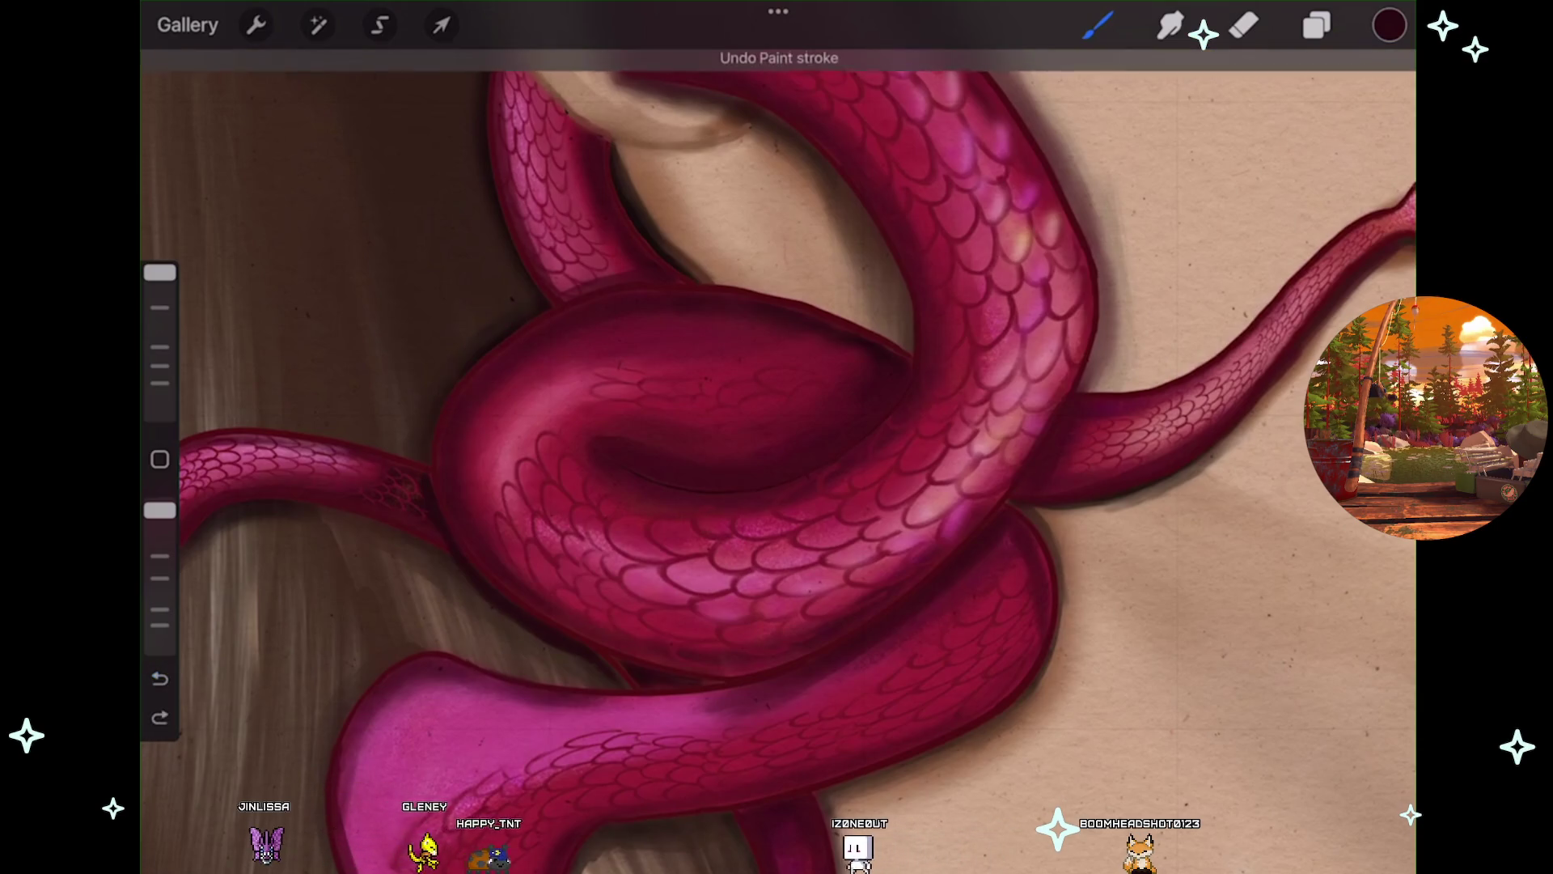
pyautogui.hotkey('ctrl', 'z')
pyautogui.scroll(2, 776, 461)
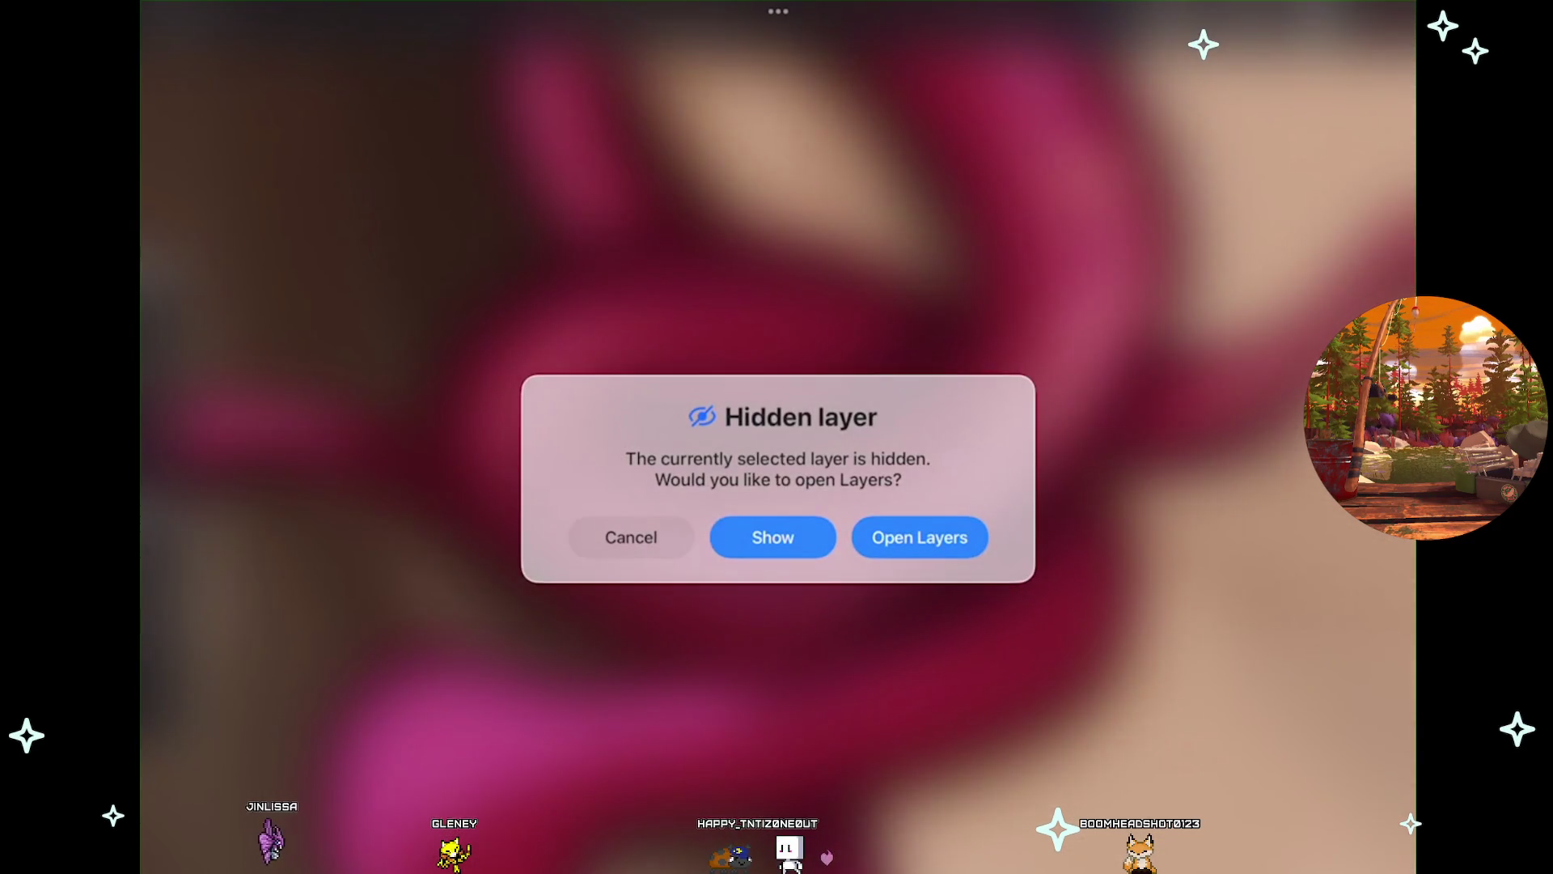
# Open Layers from the hidden-layer warning and switch Layer 35 back to visible.
pyautogui.click(922, 537)
pyautogui.click(1098, 25)
pyautogui.click(1317, 25)
pyautogui.click(1370, 537)
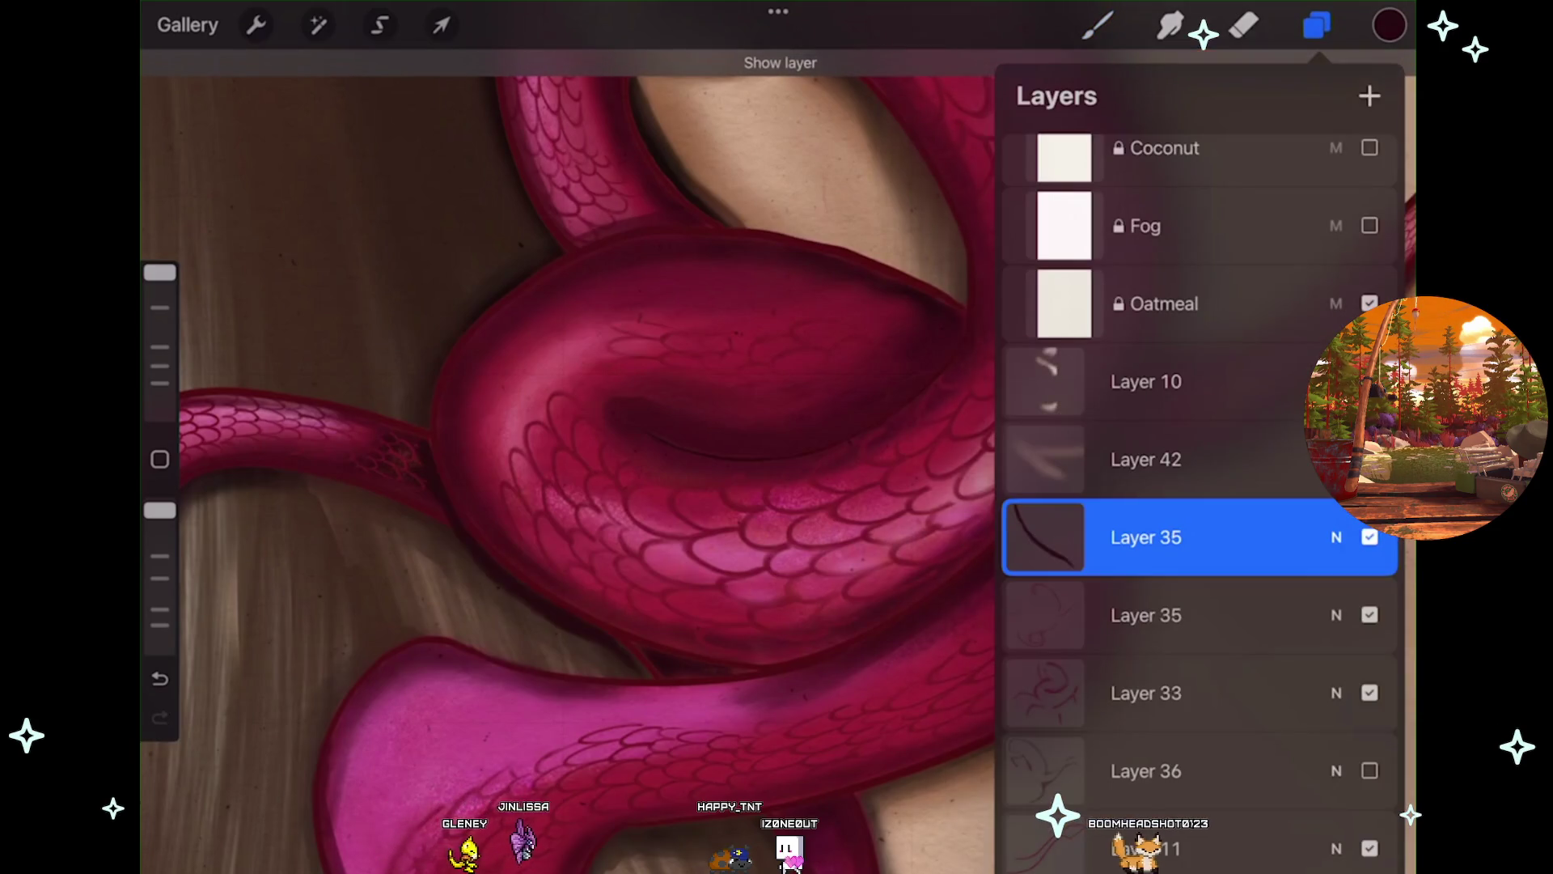
pyautogui.click(1098, 26)
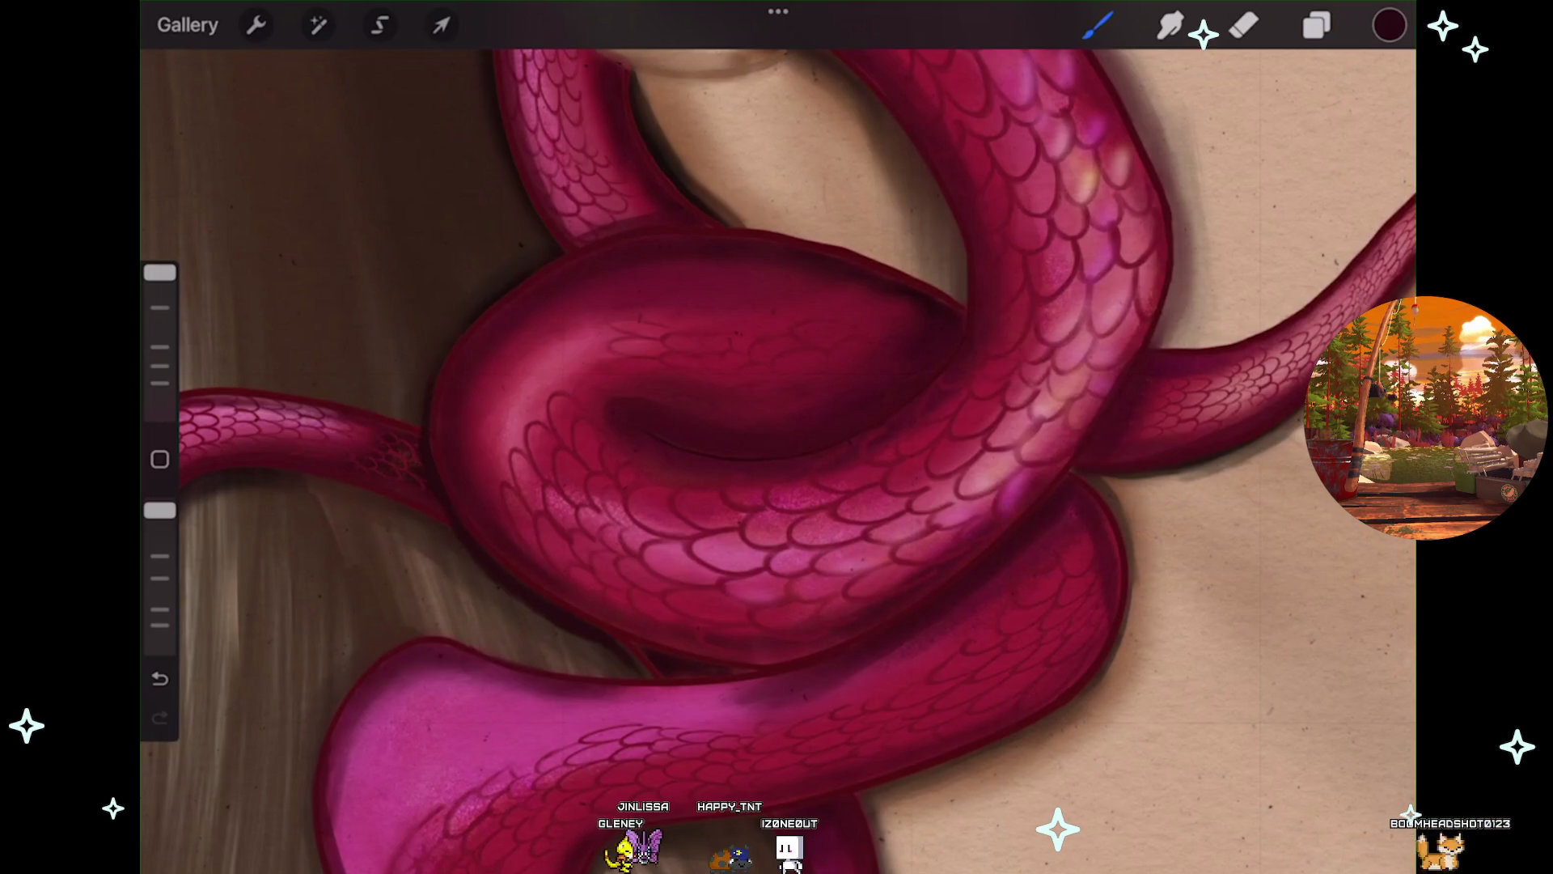
# Undo the last paint stroke on the snake earring, then redo it.
pyautogui.scroll(-3, 777, 437)
pyautogui.scroll(2, 777, 437)
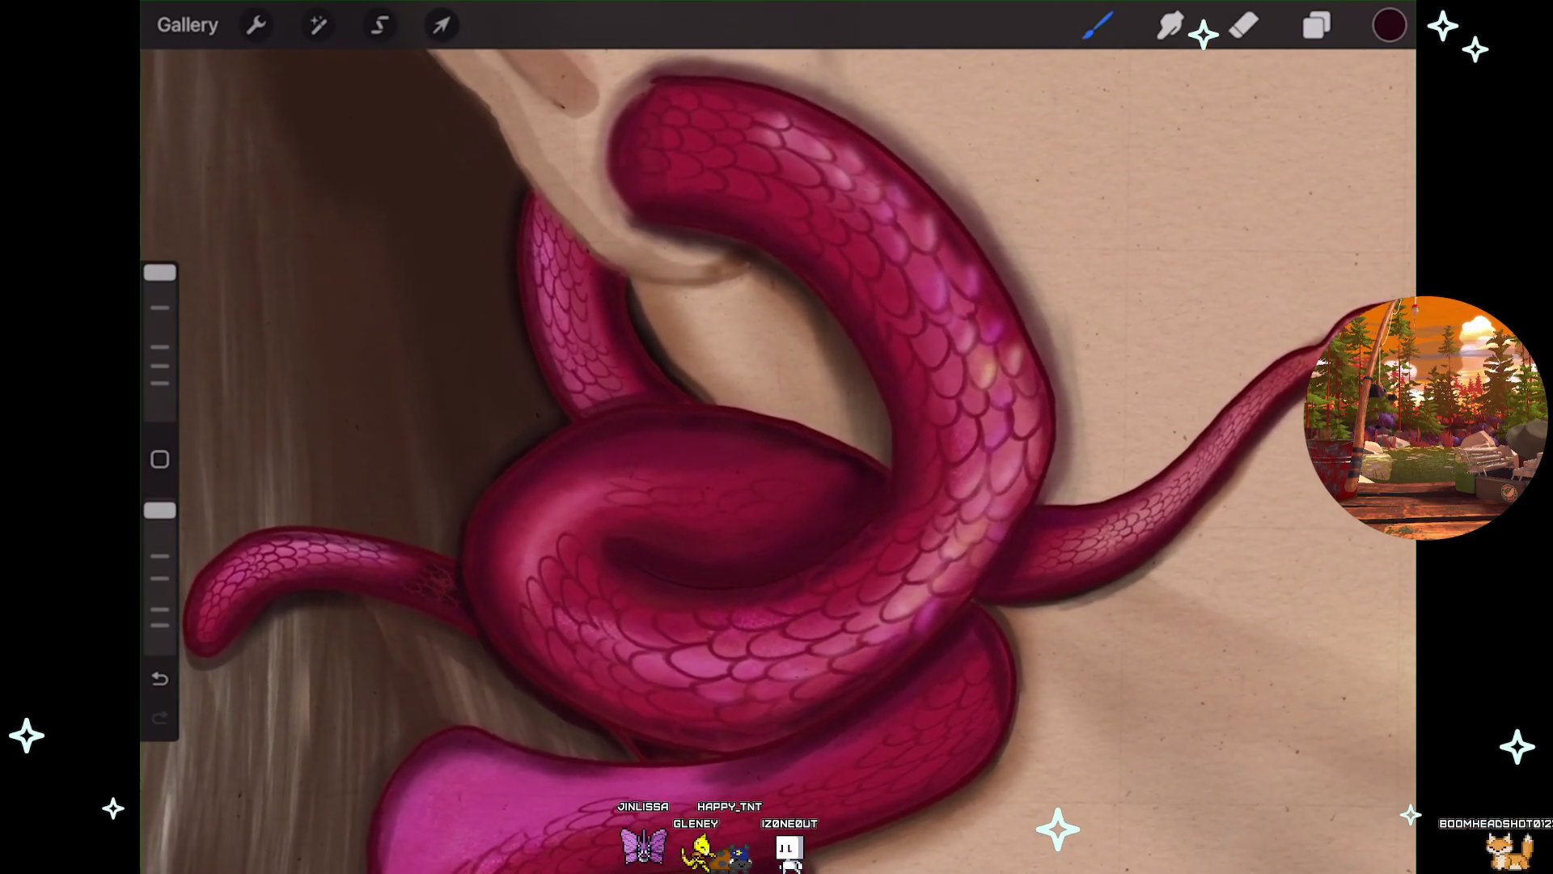
pyautogui.scroll(-1, 777, 437)
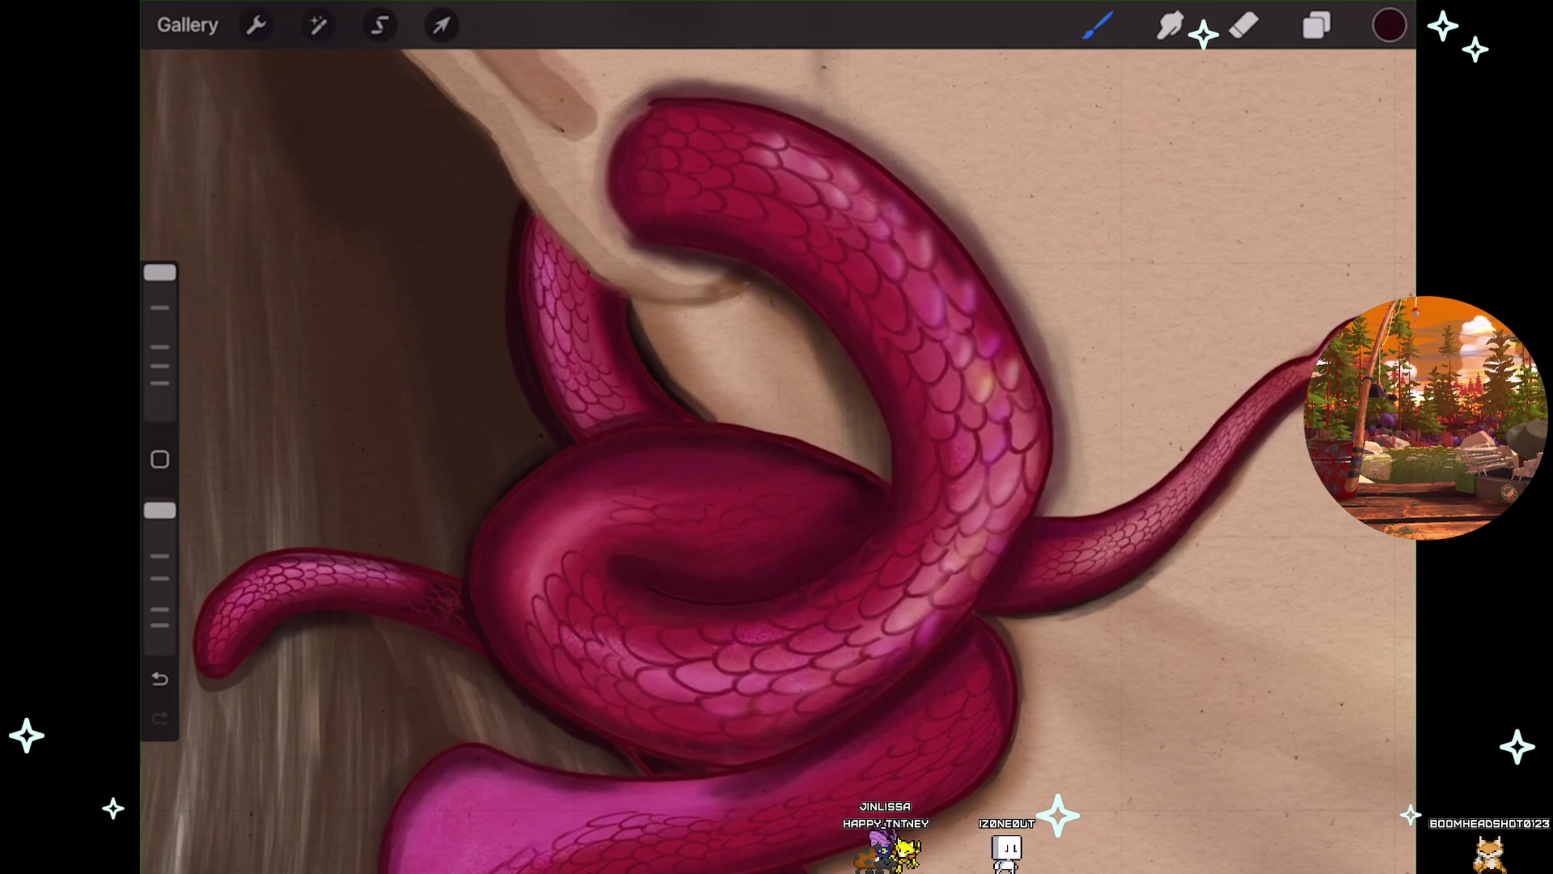
pyautogui.scroll(-1, 777, 437)
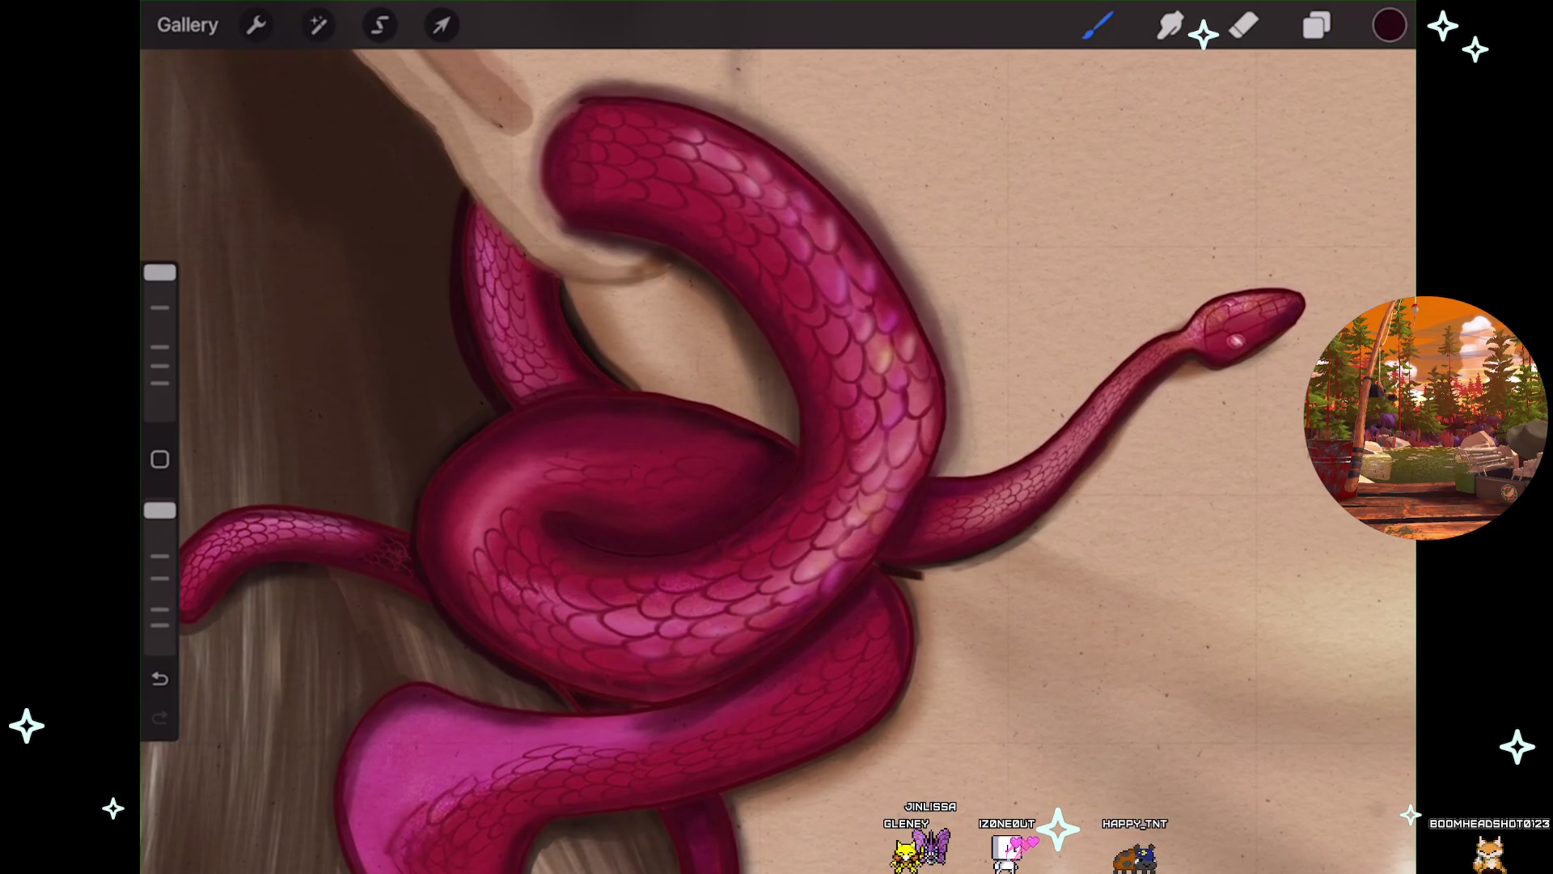
pyautogui.hotkey('ctrl', 'z')
pyautogui.scroll(2, 777, 437)
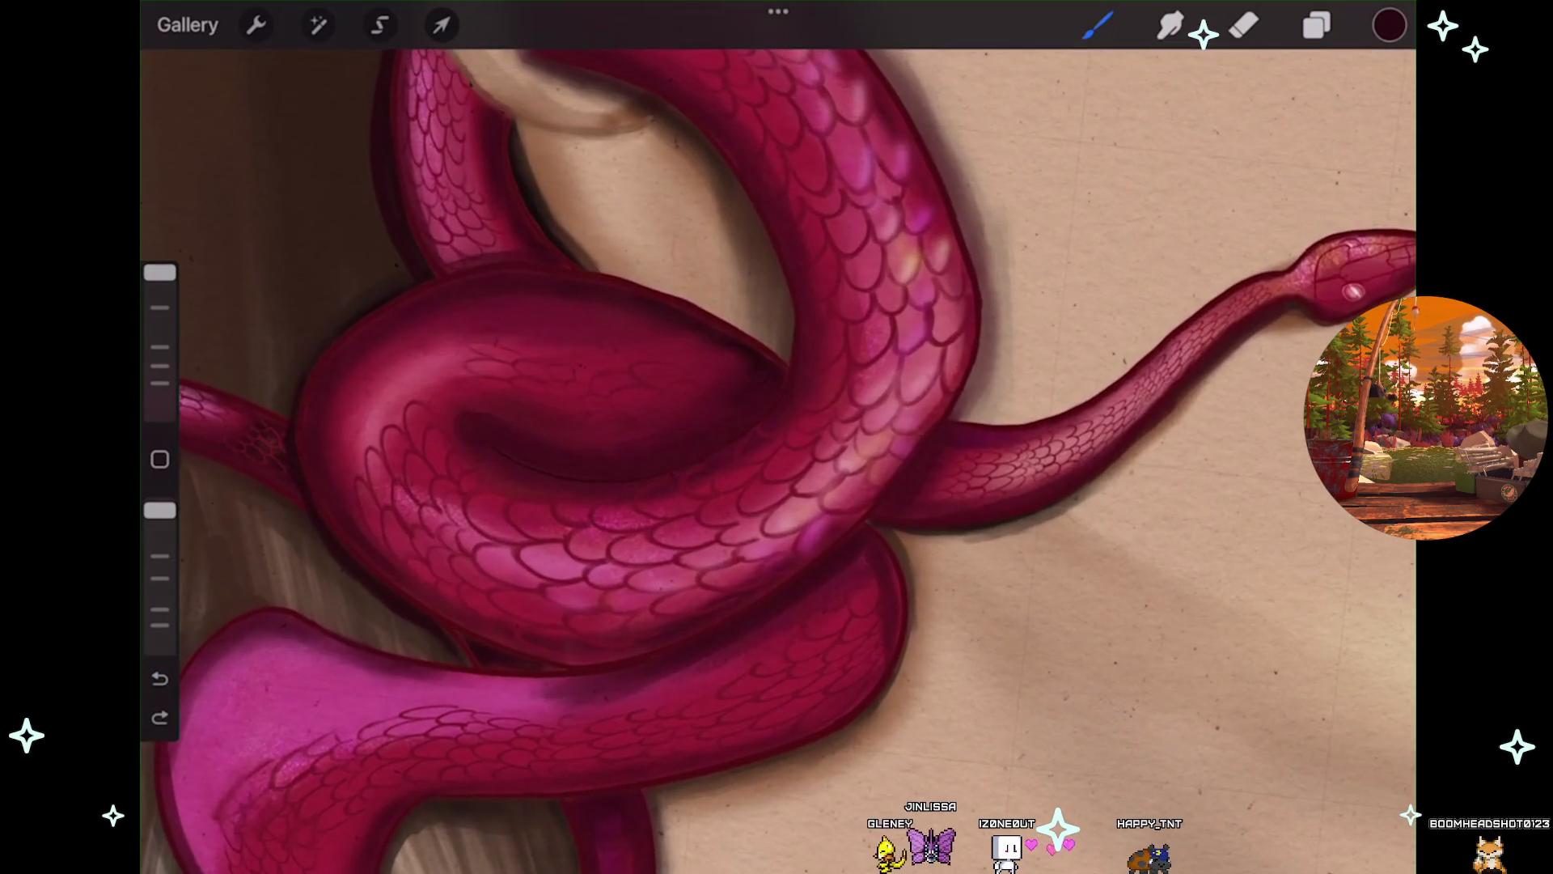
pyautogui.hotkey('ctrl', 'shift', 'z')
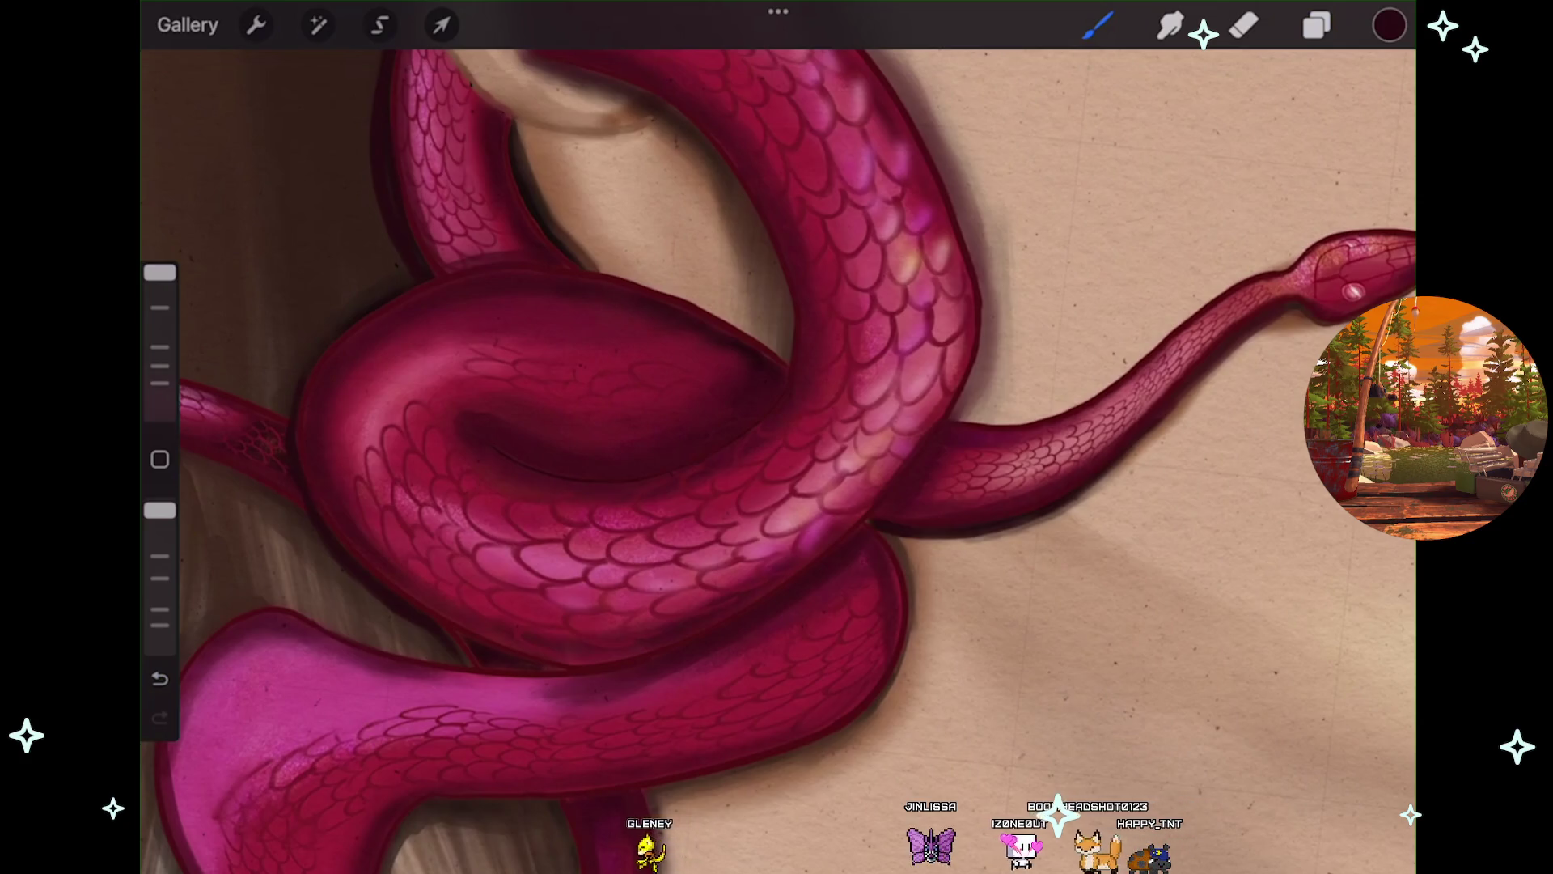
# Zoom out to review the earring's dark edge shading and pink highlights.
pyautogui.scroll(-2, 777, 437)
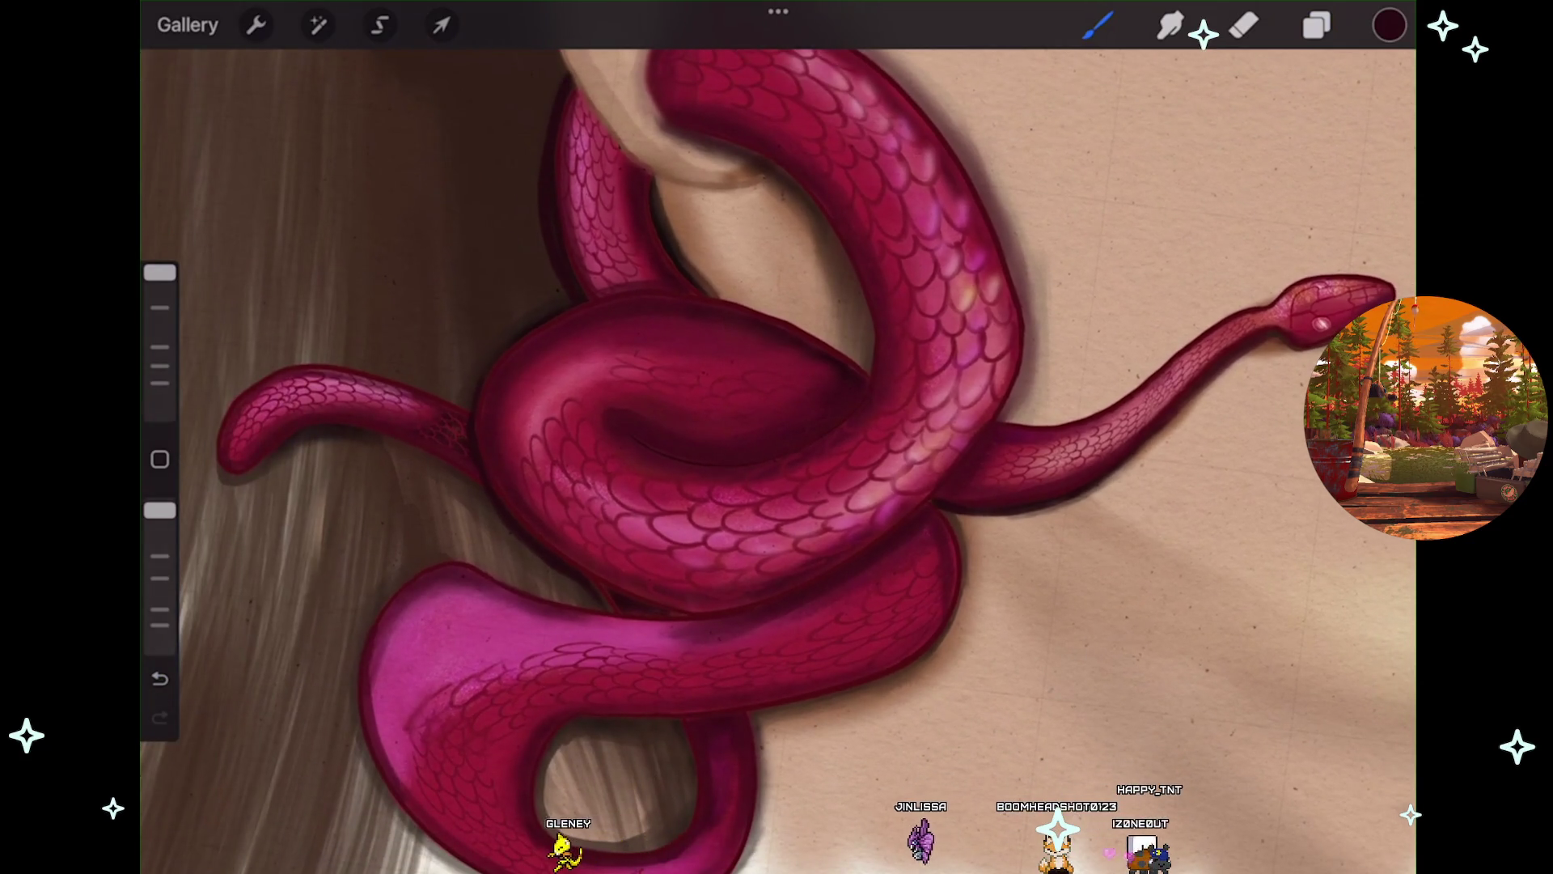
pyautogui.scroll(-1, 777, 437)
pyautogui.scroll(-1, 777, 437)
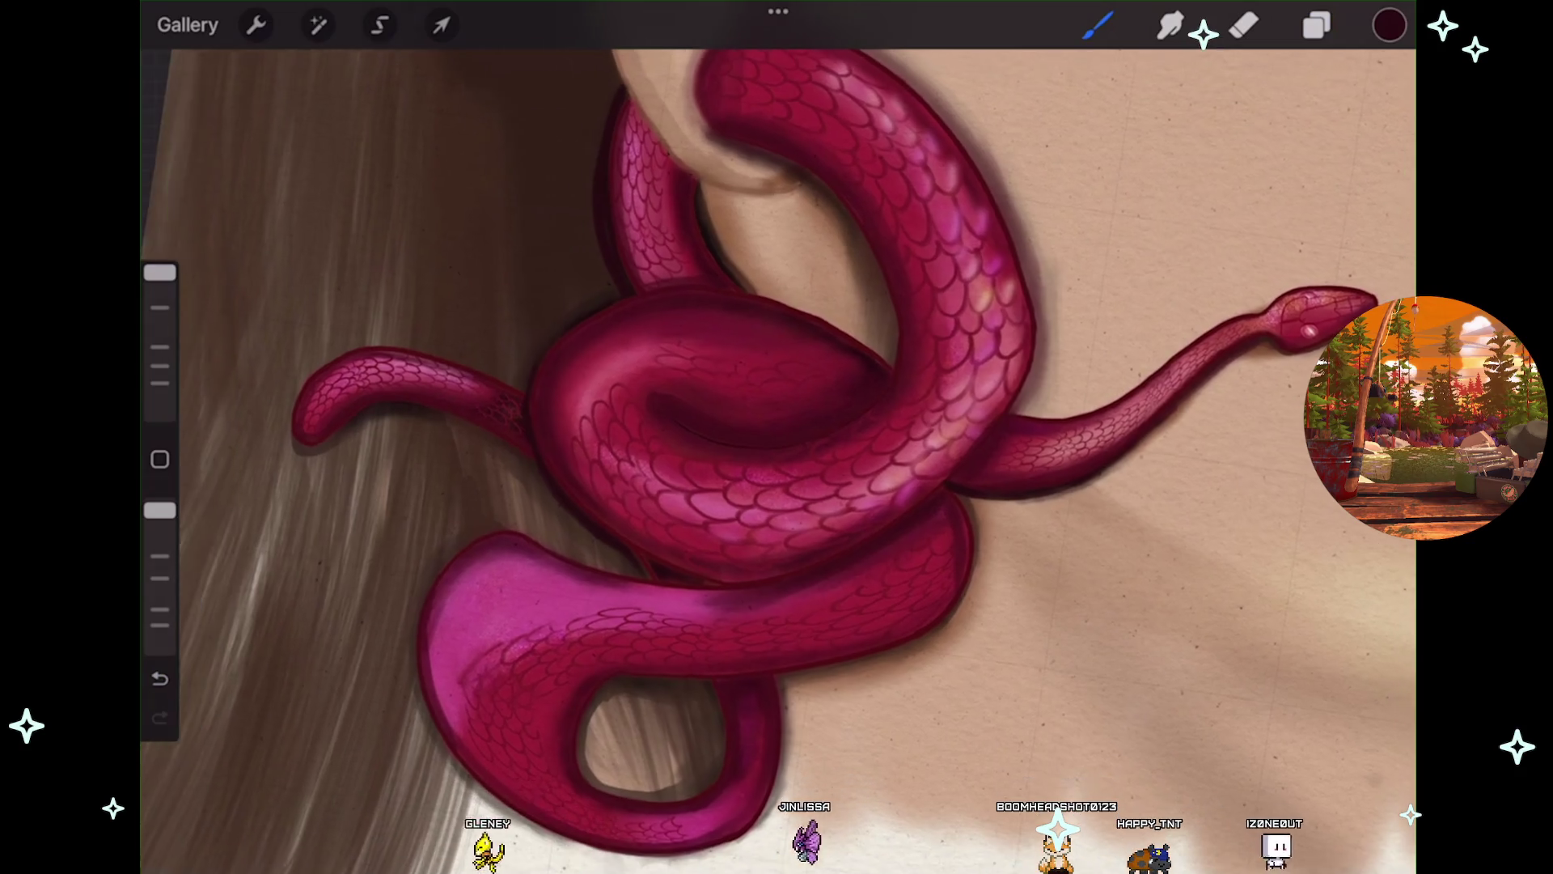
pyautogui.scroll(-1, 777, 437)
pyautogui.scroll(-1, 777, 437)
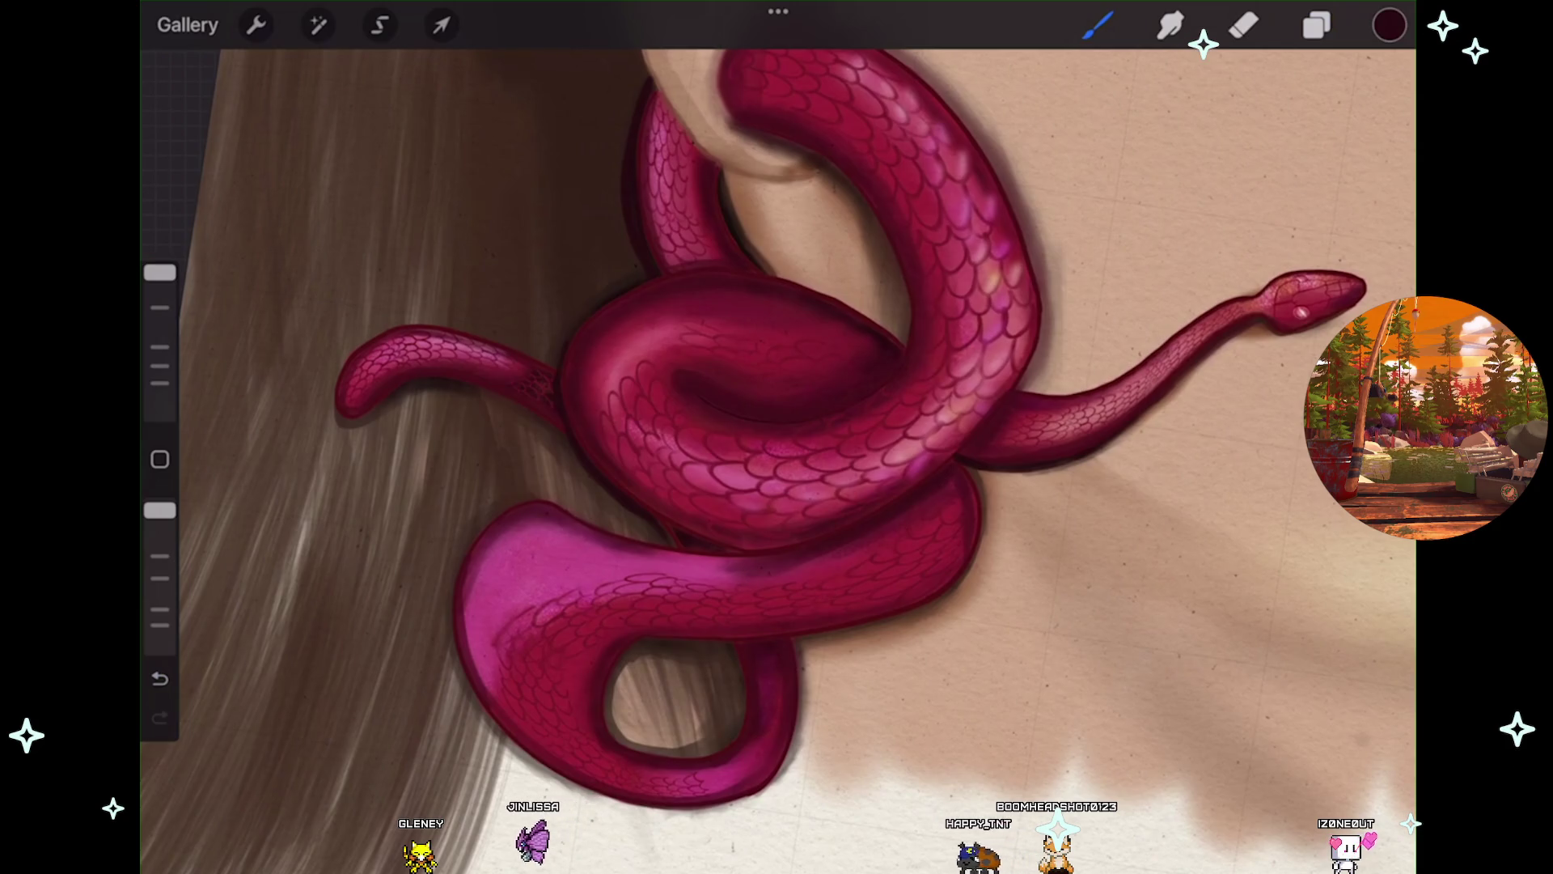
pyautogui.scroll(-1, 777, 437)
pyautogui.scroll(-1, 777, 437)
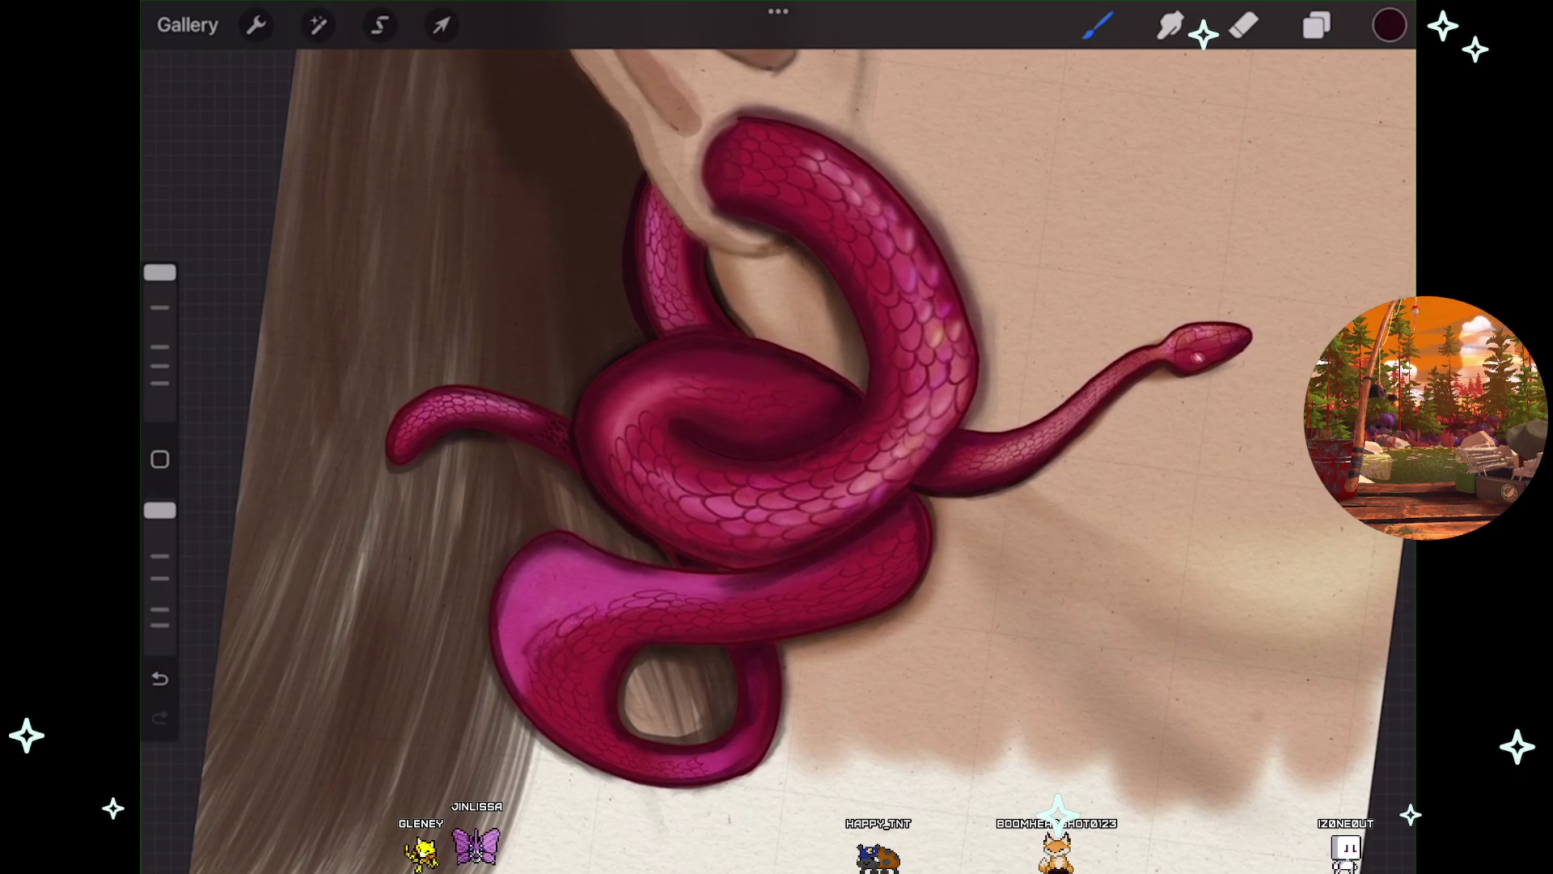
pyautogui.scroll(-1, 777, 436)
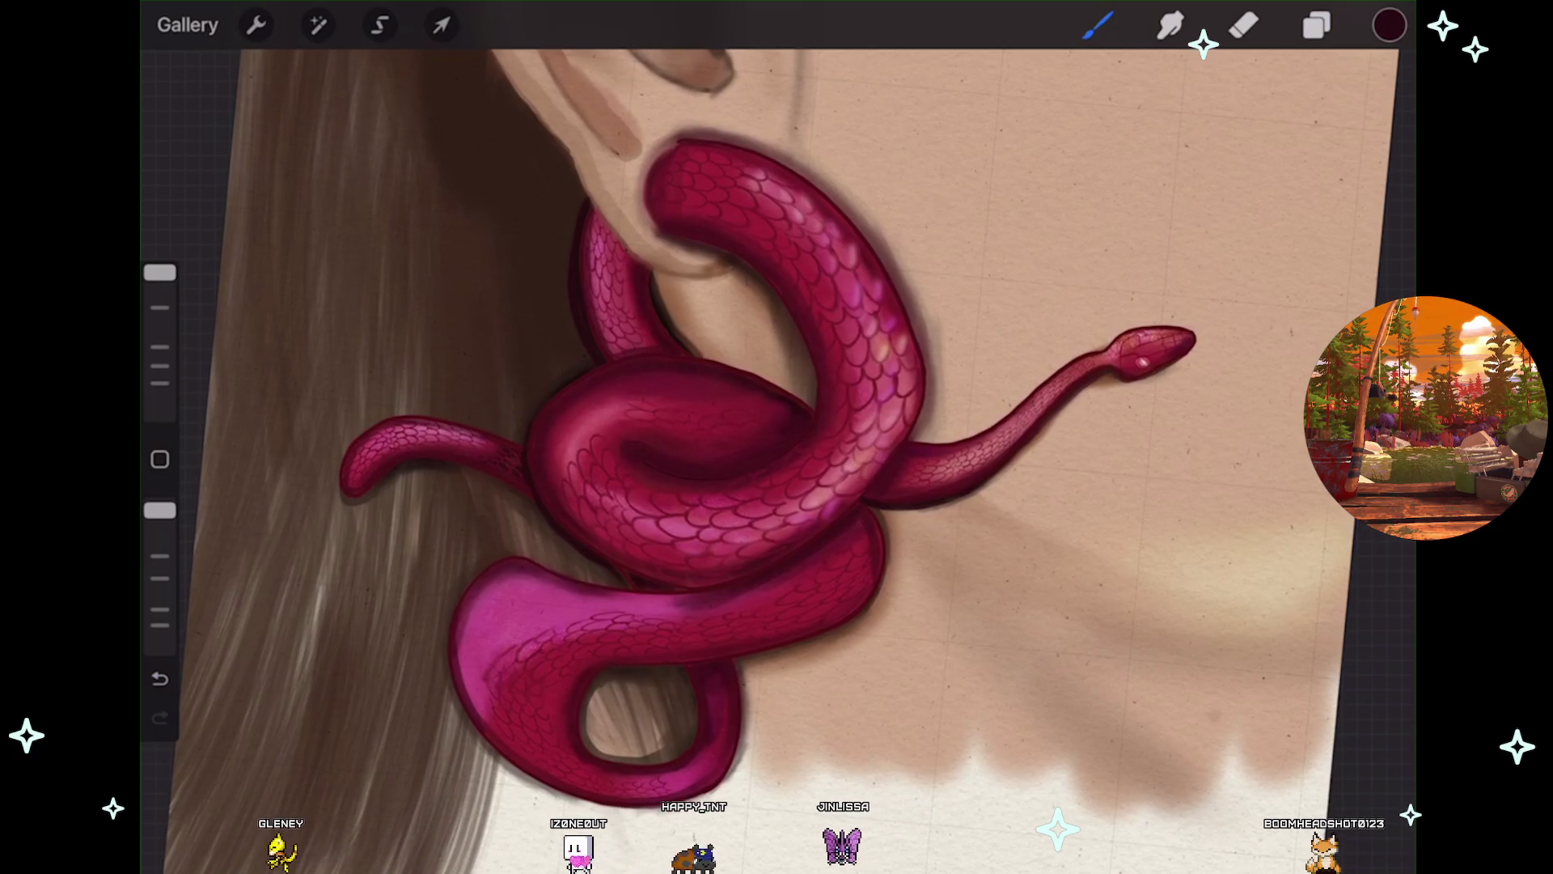
# Undo four paint strokes on the central coil, including the dark stroke inside it.
pyautogui.scroll(3, 777, 454)
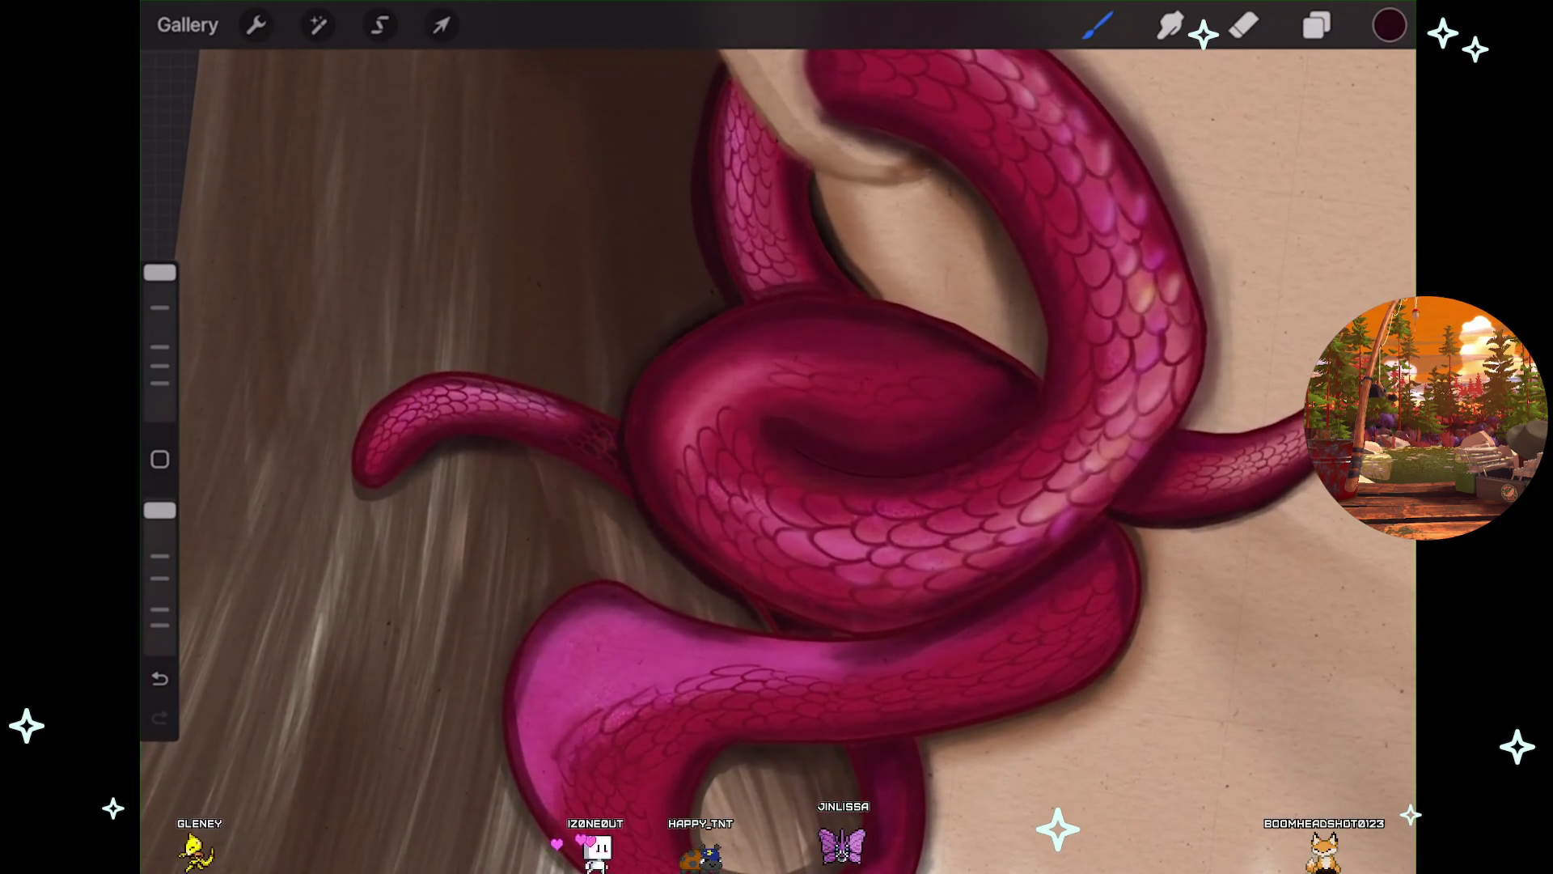
pyautogui.scroll(2, 782, 453)
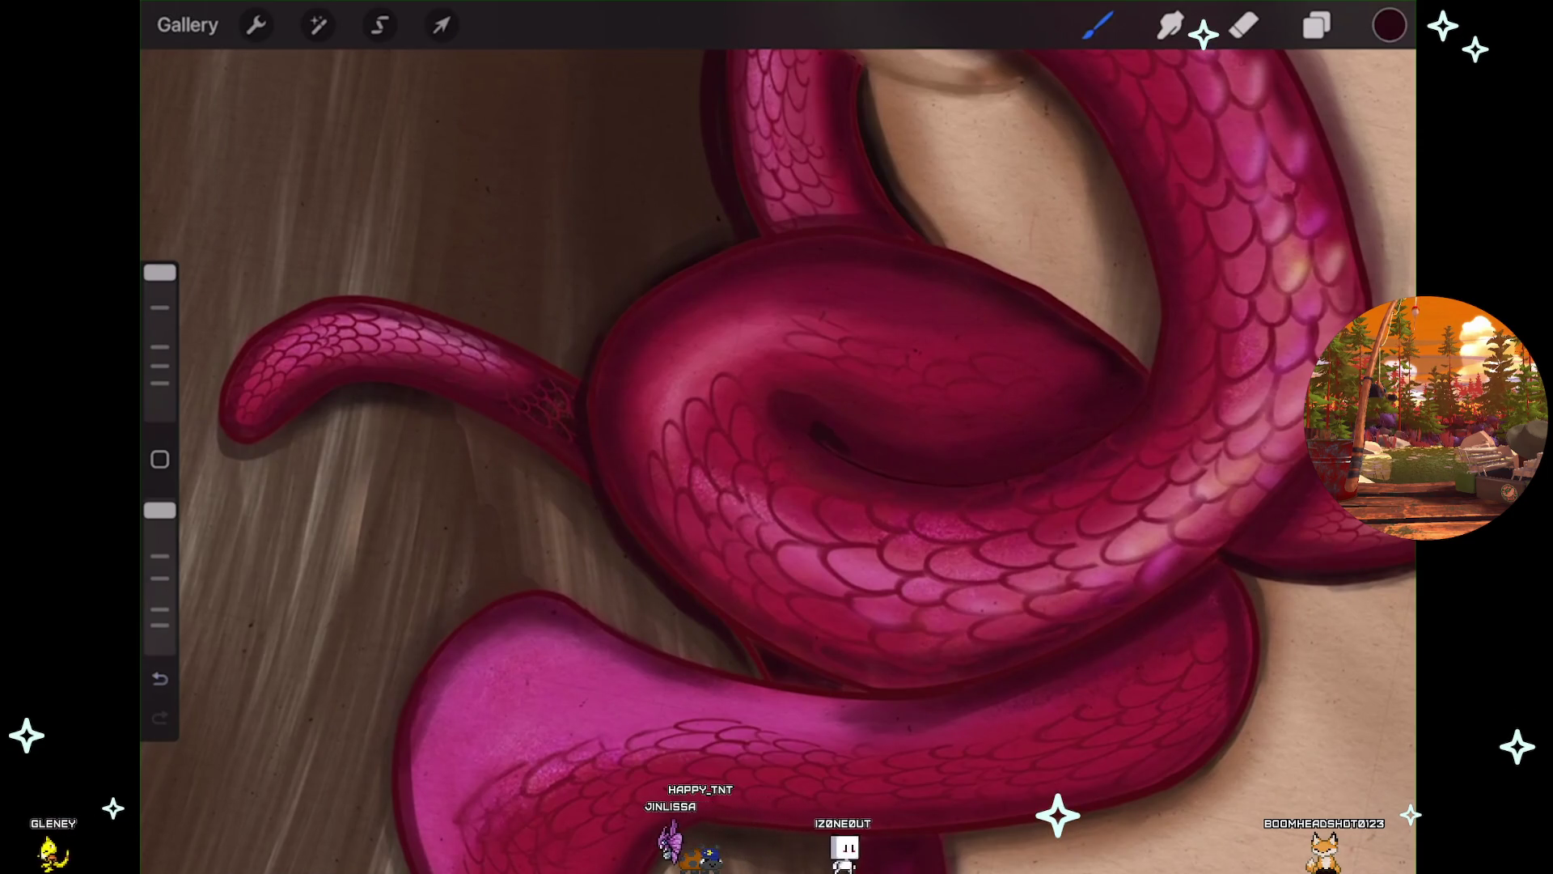
pyautogui.hotkey('ctrl', 'z')
pyautogui.scroll(2, 777, 437)
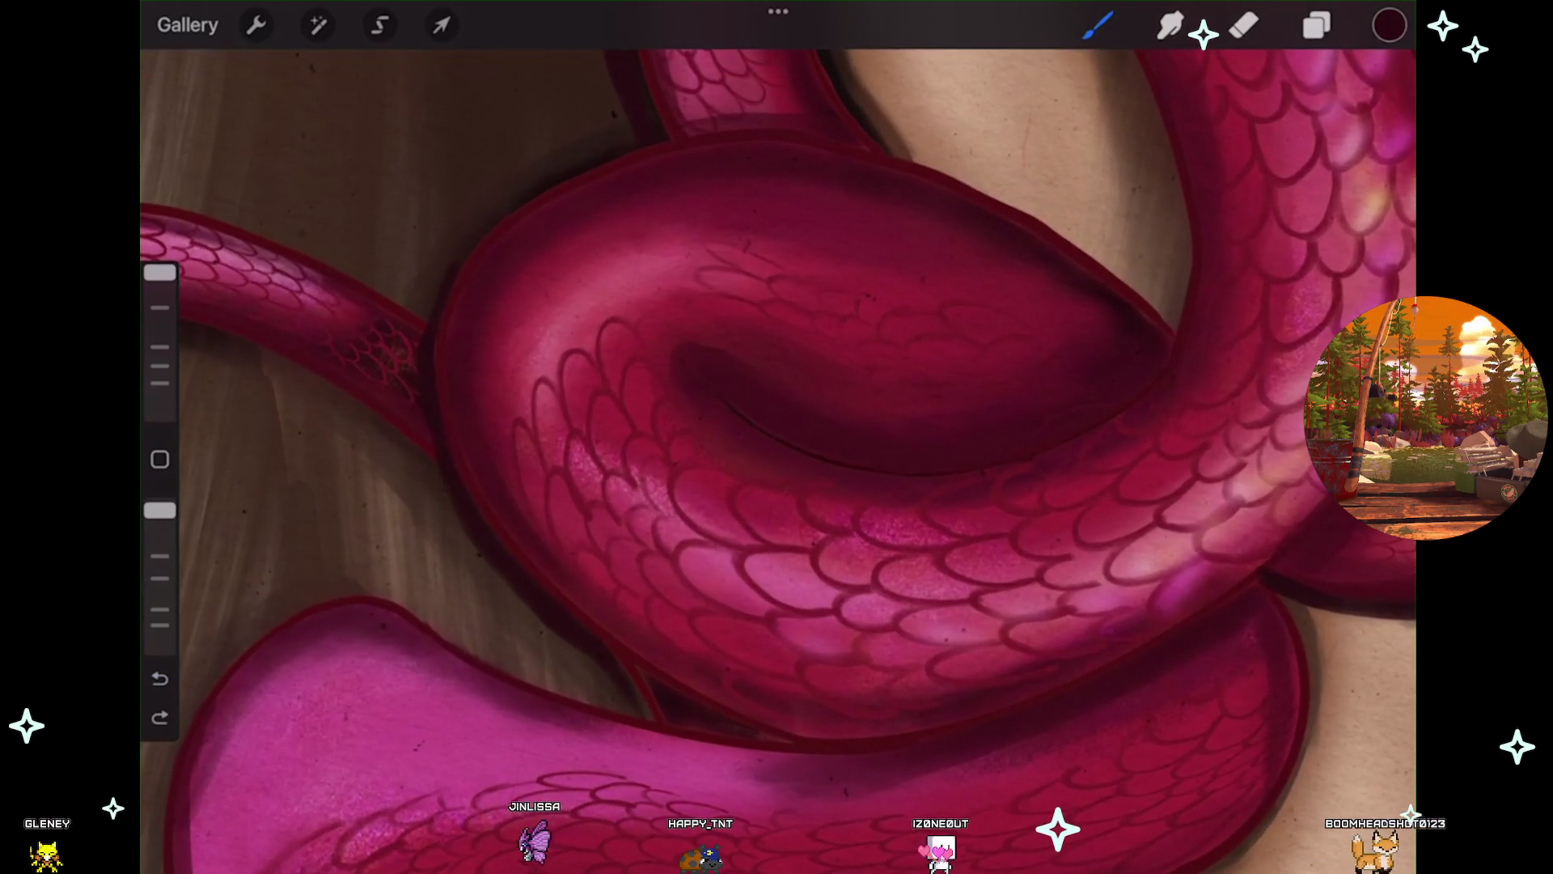
pyautogui.hotkey('ctrl', 'z')
pyautogui.scroll(-2, 776, 437)
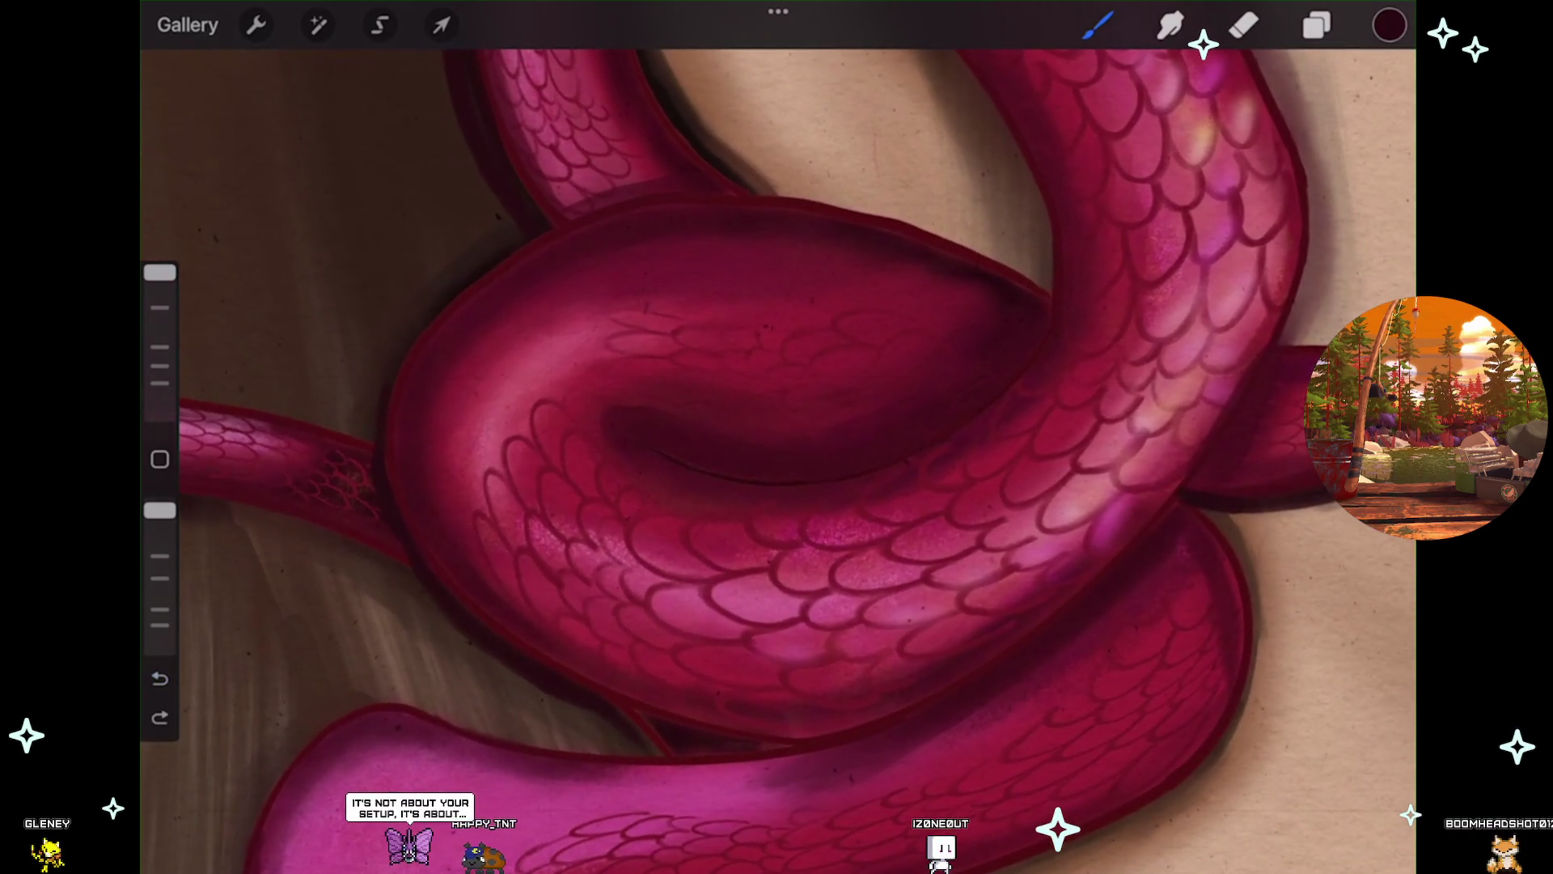
pyautogui.scroll(1, 777, 437)
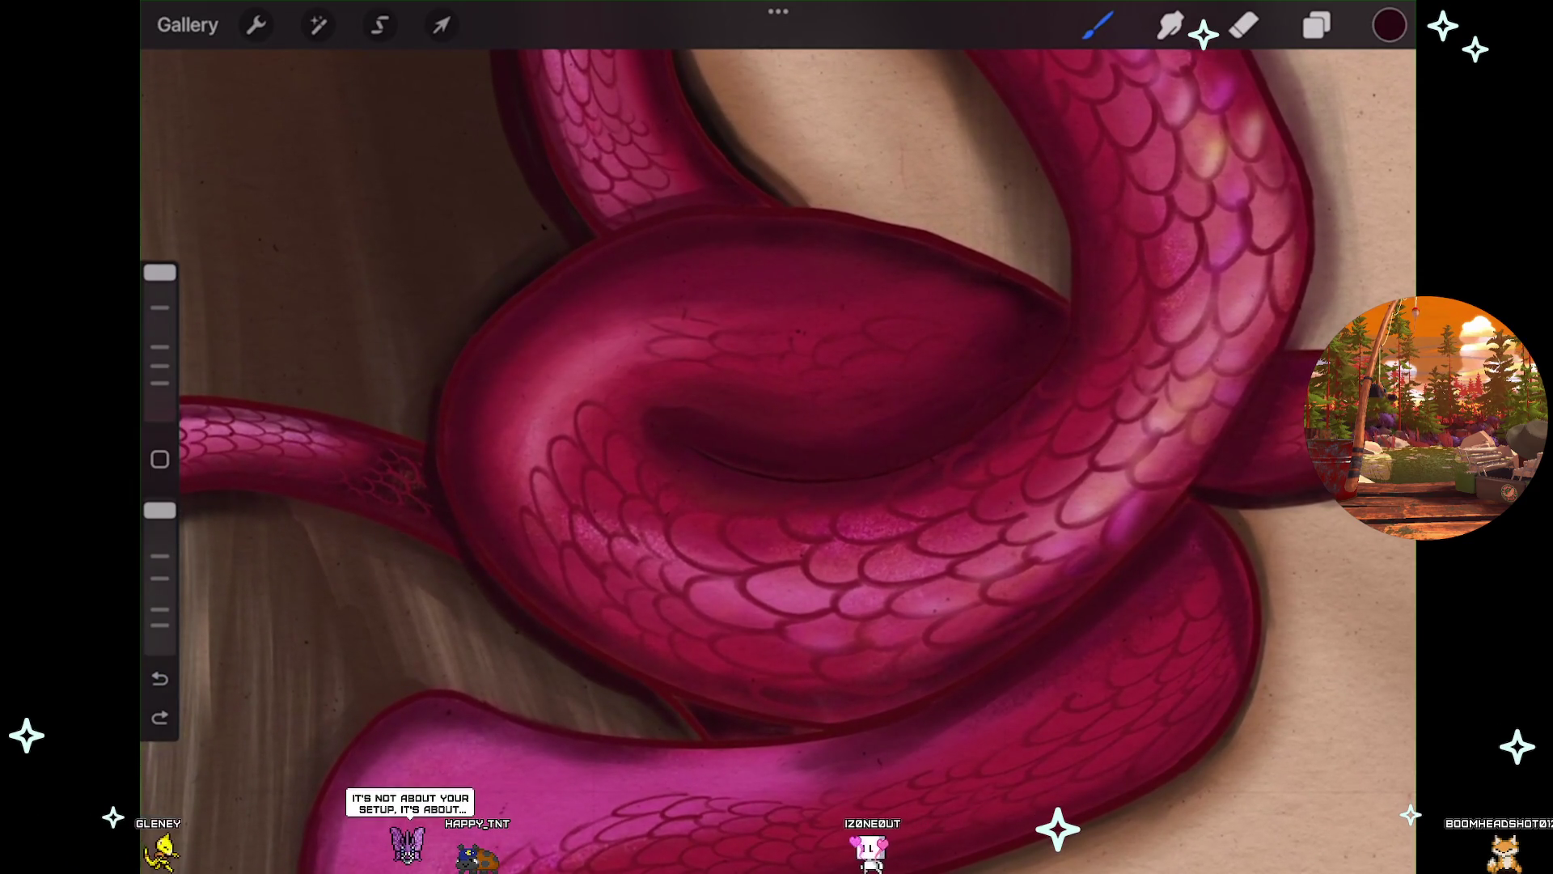
pyautogui.hotkey('ctrl', 'z')
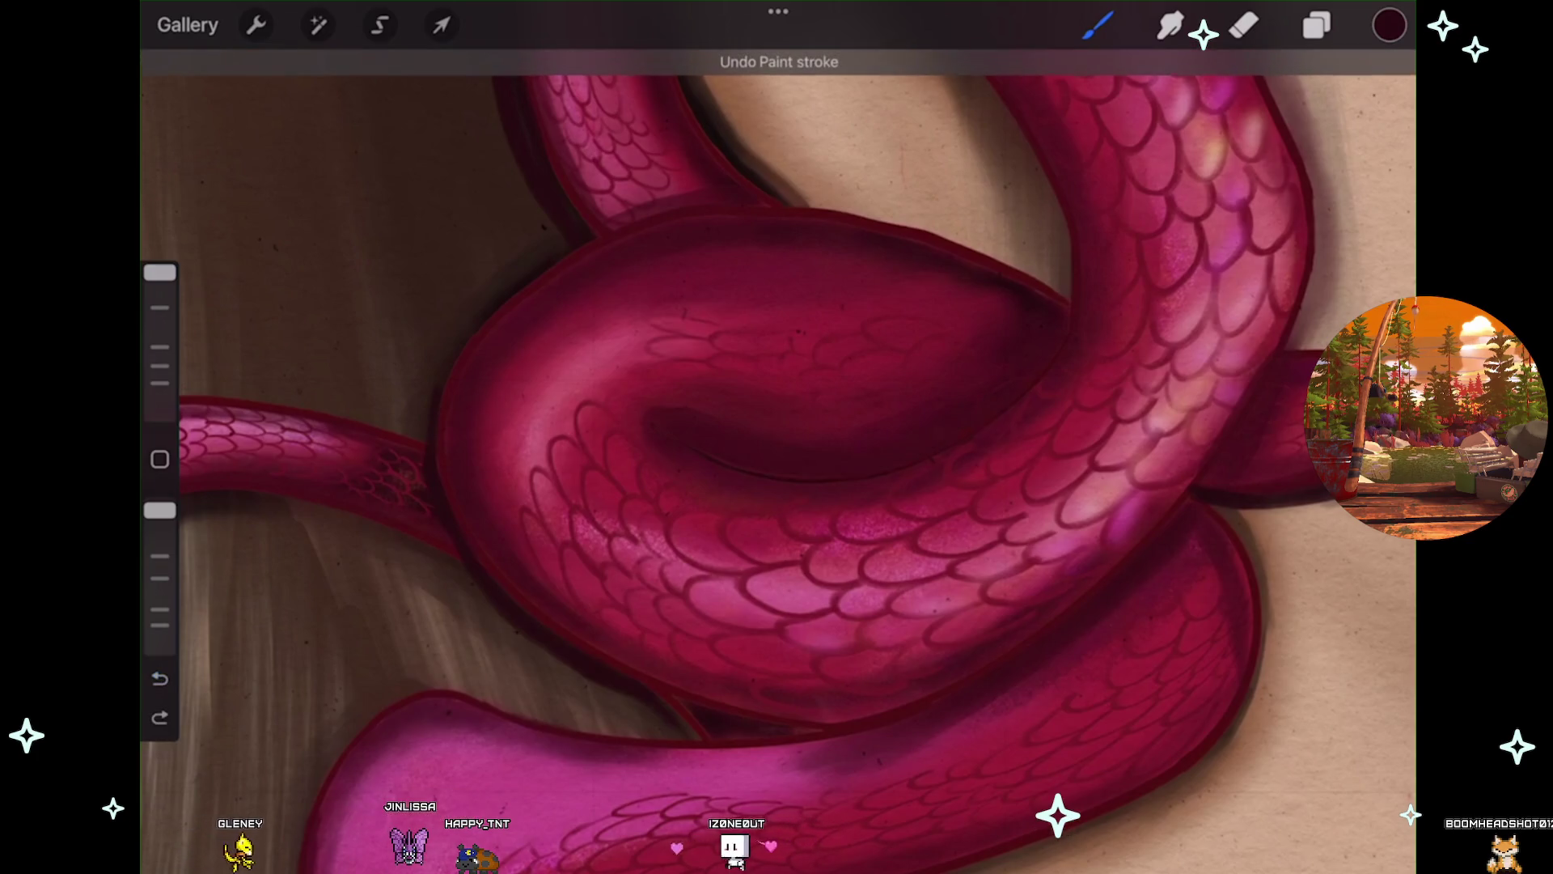
pyautogui.hotkey('ctrl', 'z')
pyautogui.scroll(-2, 777, 437)
pyautogui.scroll(-2, 777, 437)
pyautogui.scroll(-1, 776, 437)
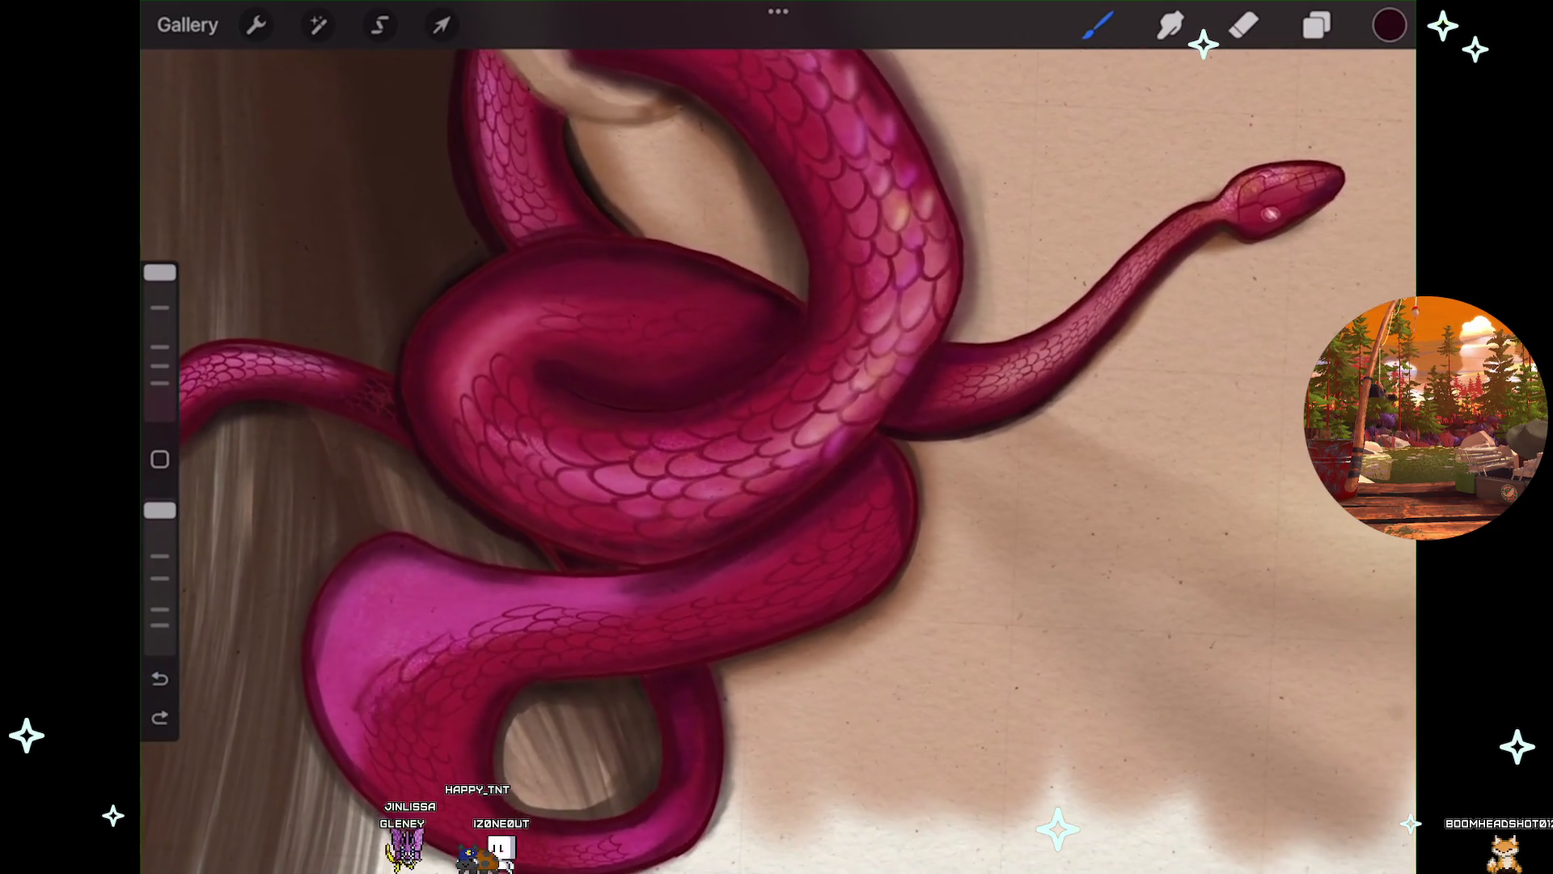
pyautogui.scroll(-1, 777, 437)
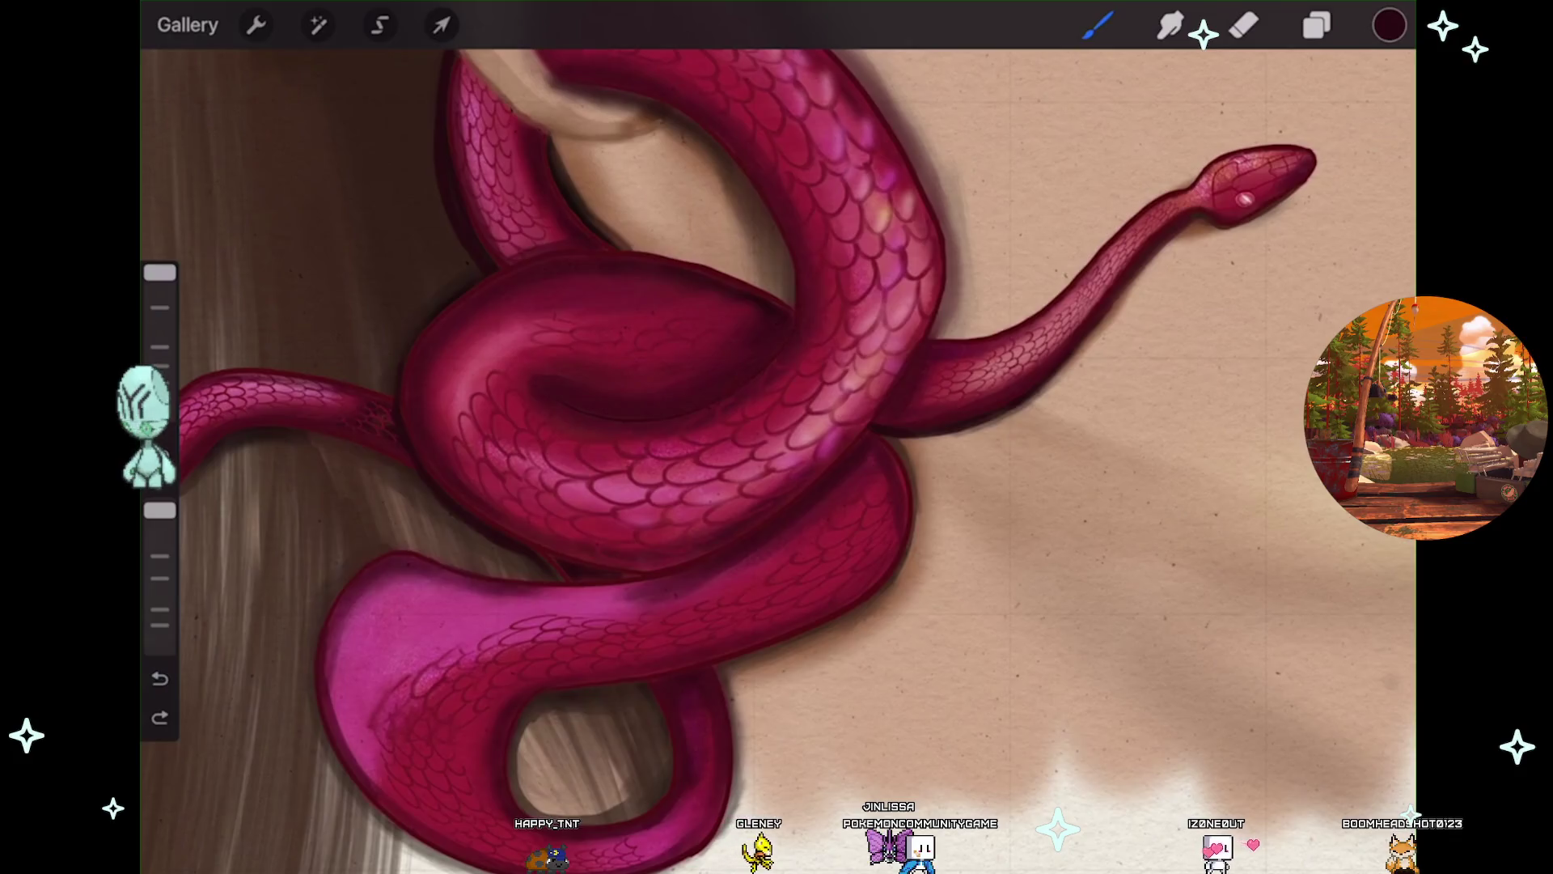
# Undo the last paint stroke on the coil, then bring it back.
pyautogui.scroll(2, 776, 437)
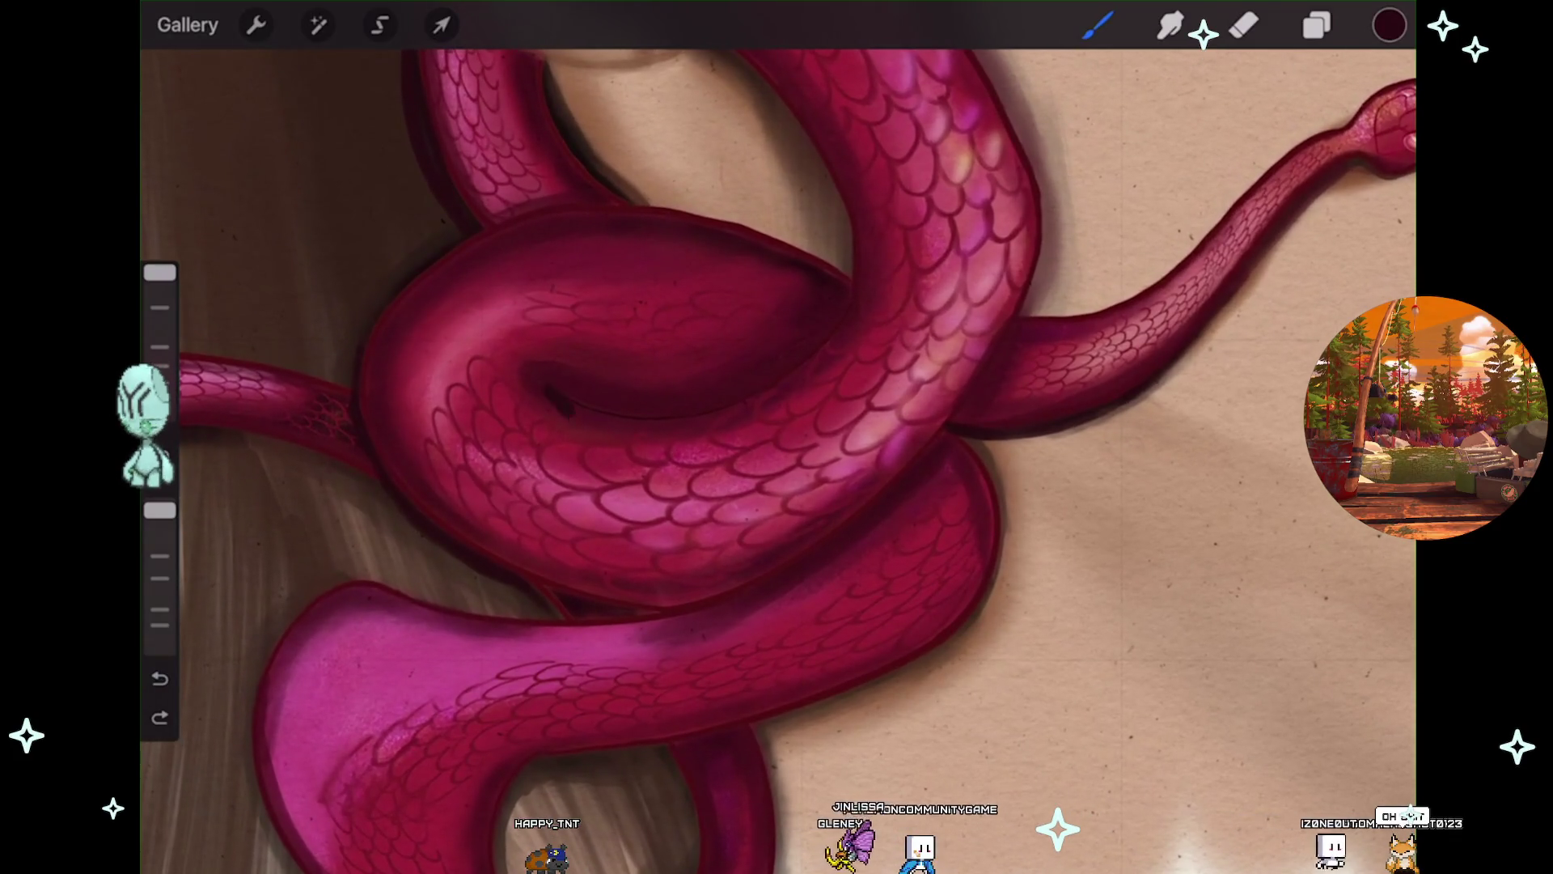
pyautogui.hotkey('ctrl', 'z')
pyautogui.scroll(3, 647, 405)
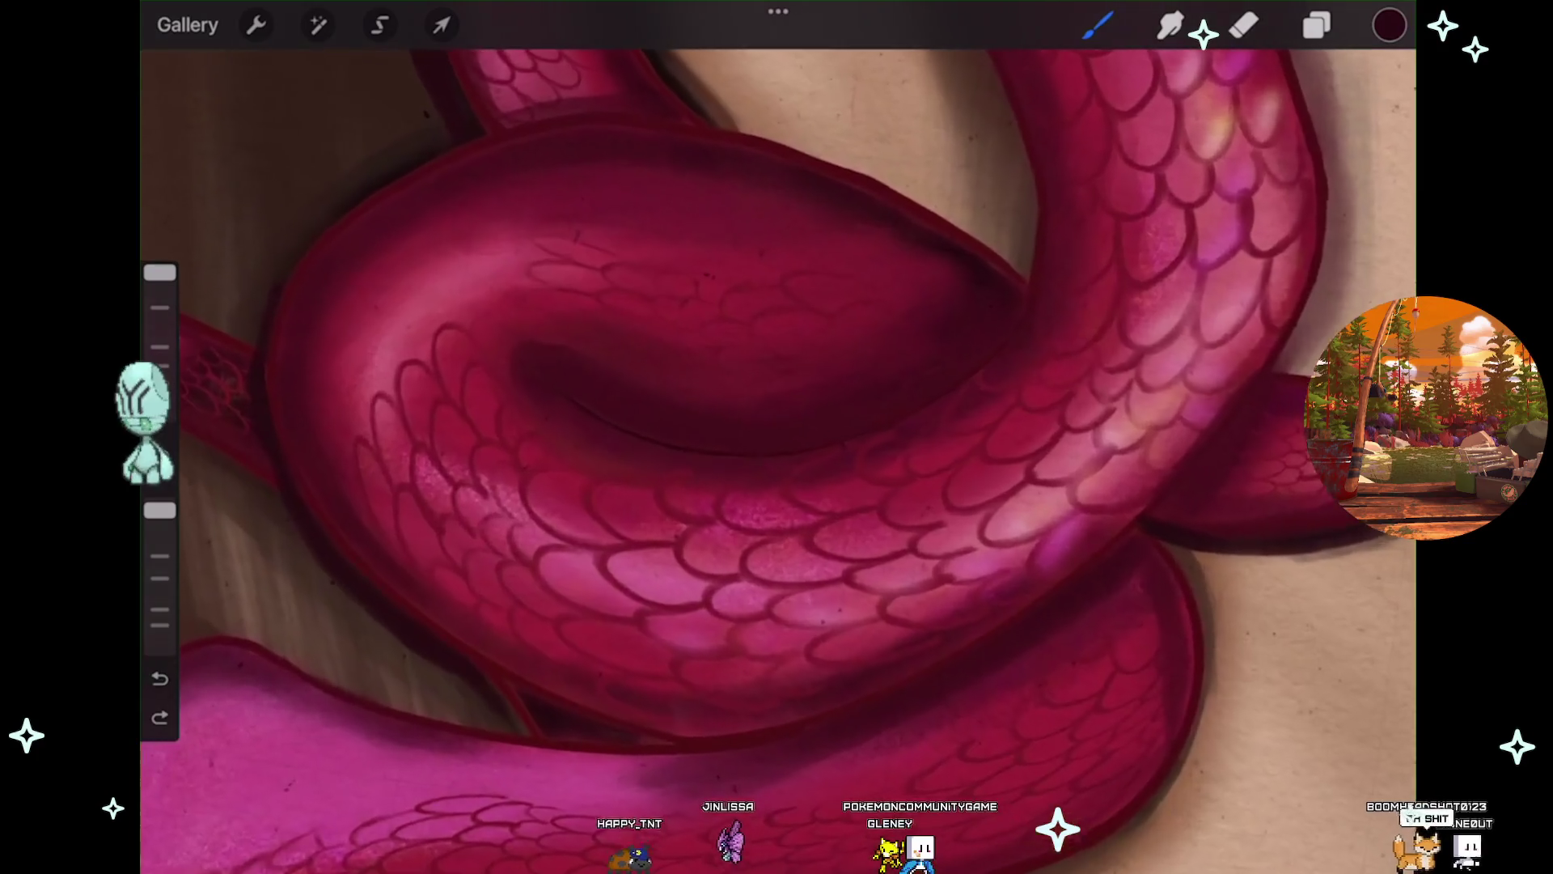
pyautogui.hotkey('ctrl', 'shift', 'z')
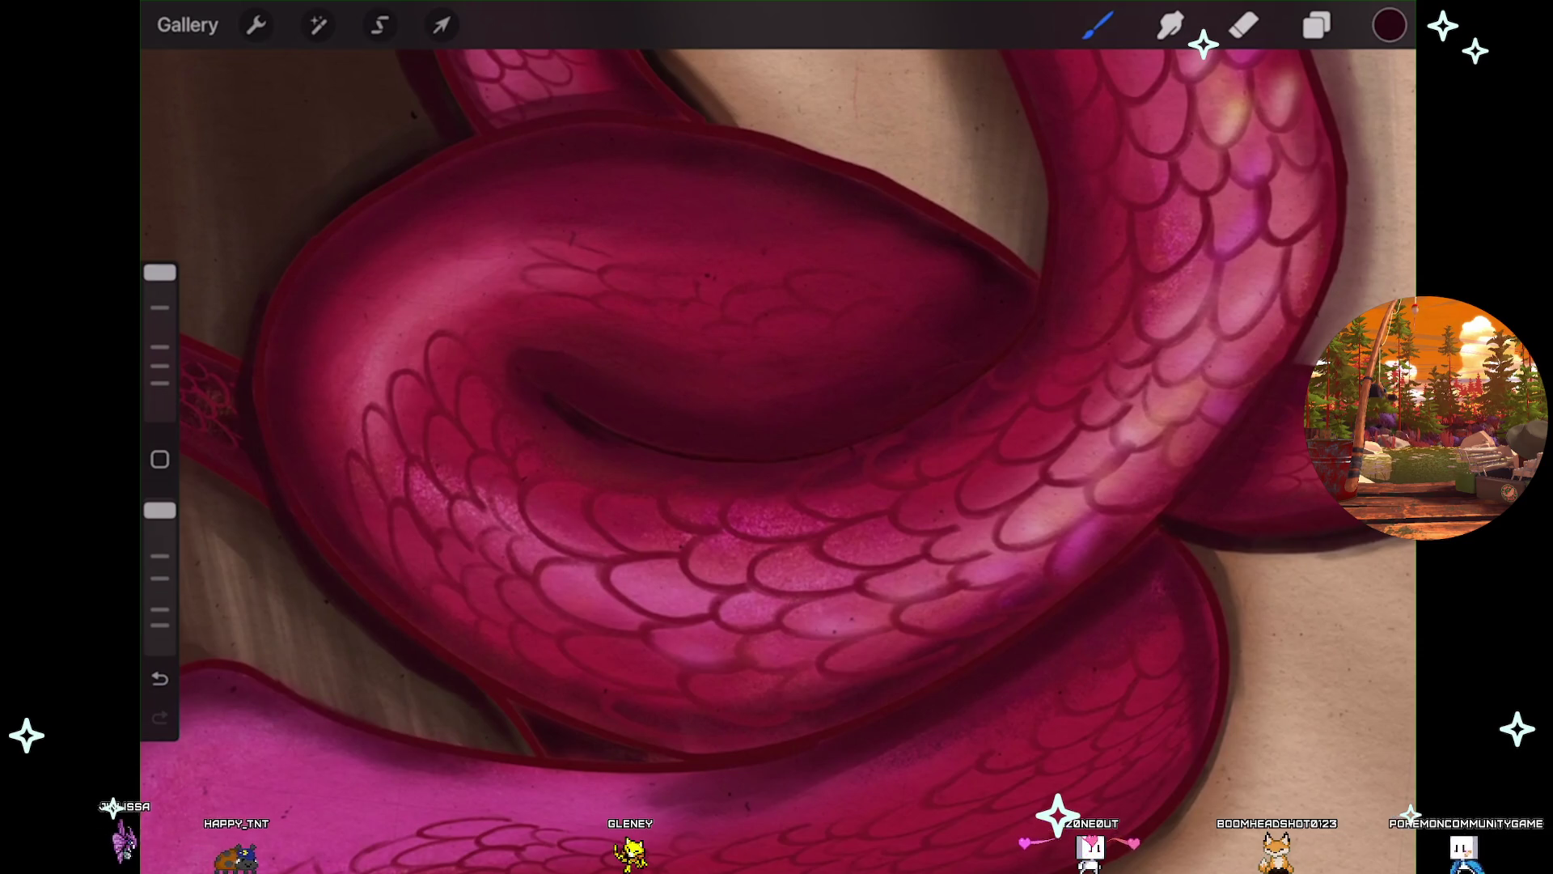
# Undo four unwanted strokes on the central coil's inner fold, then zoom out.
pyautogui.scroll(2, 777, 437)
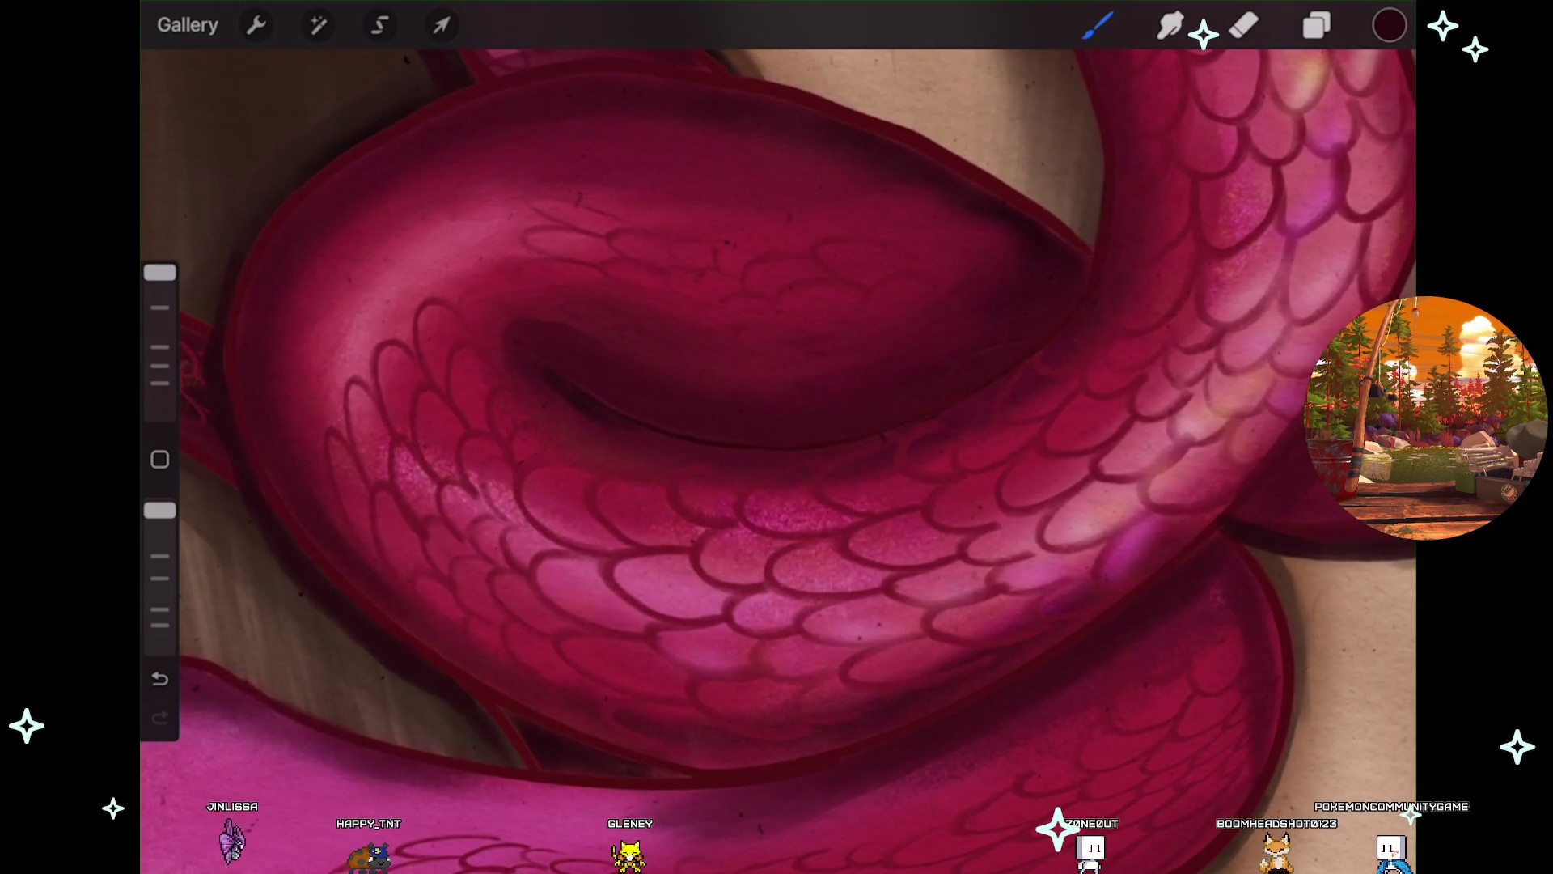
pyautogui.hotkey('ctrl', 'z')
pyautogui.scroll(-3, 777, 437)
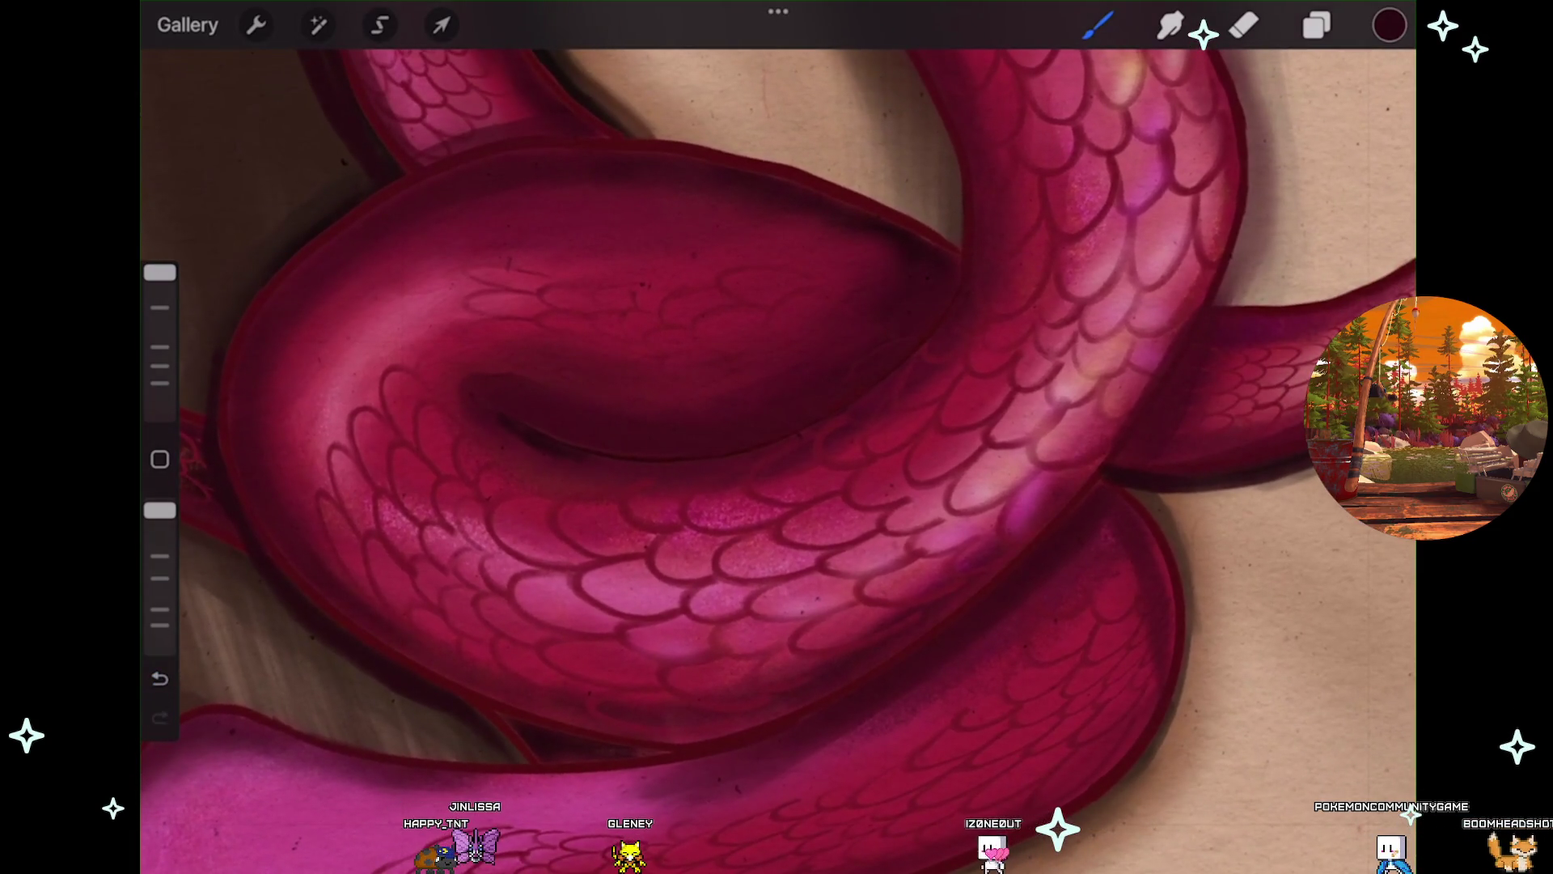
pyautogui.hotkey('ctrl', 'z')
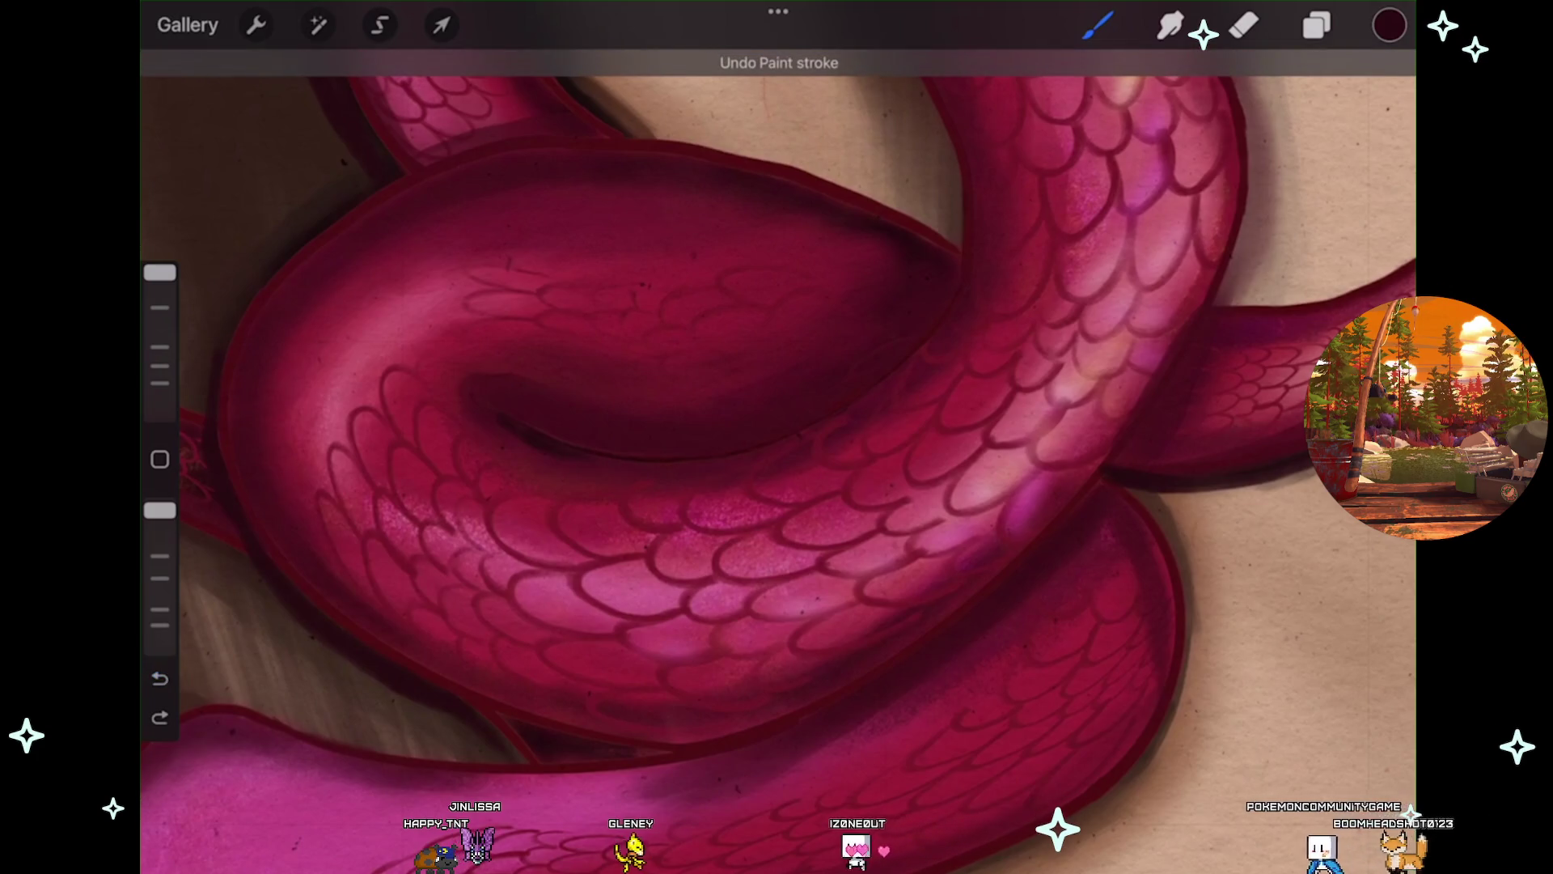
pyautogui.scroll(-3, 776, 437)
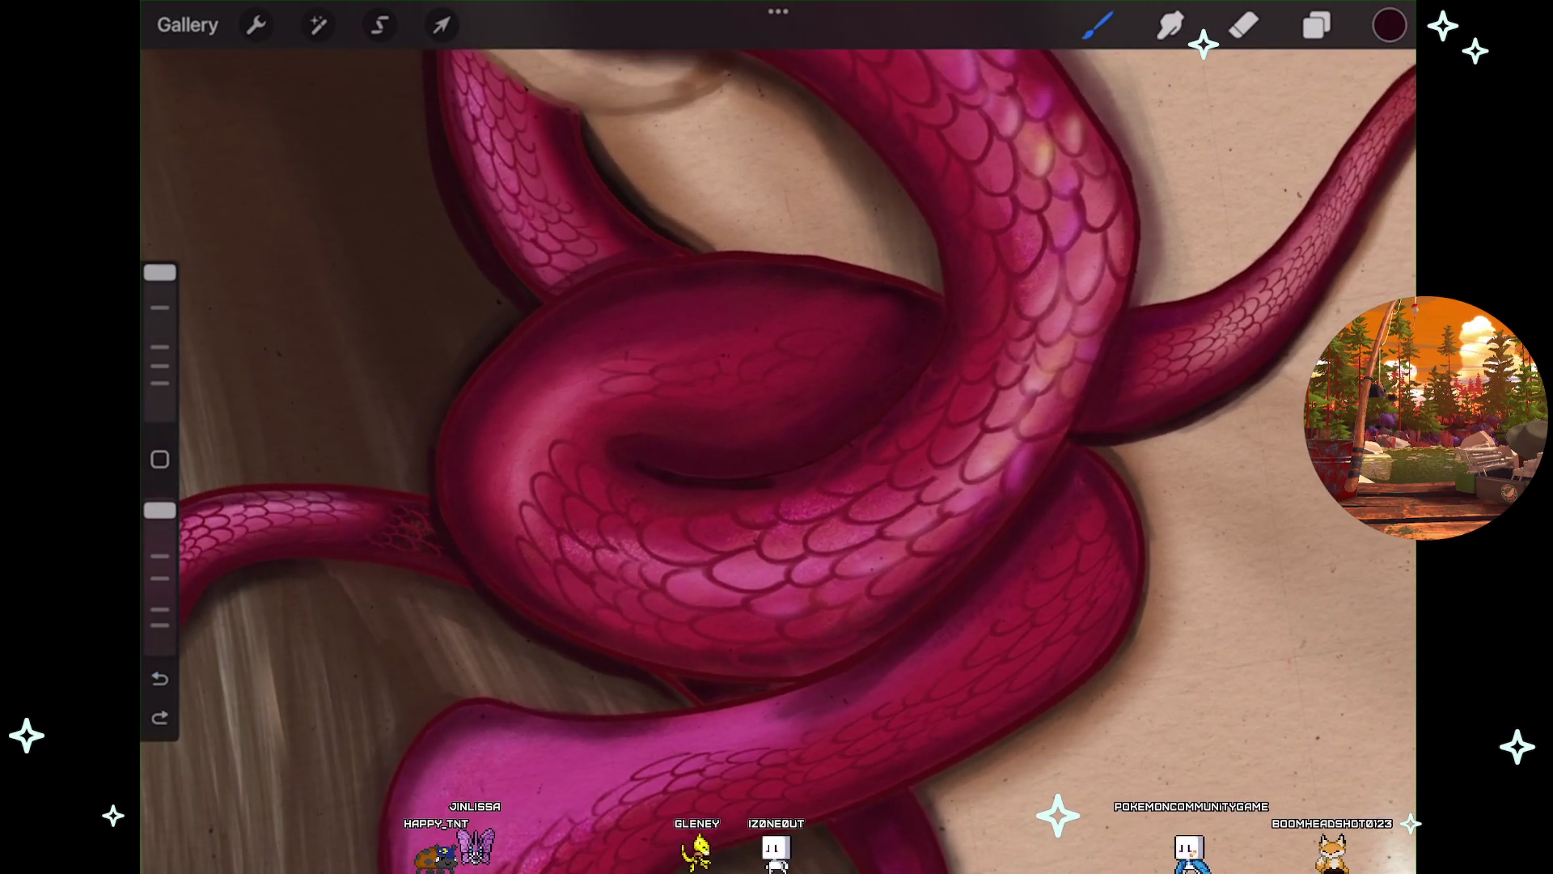
pyautogui.hotkey('ctrl', 'z')
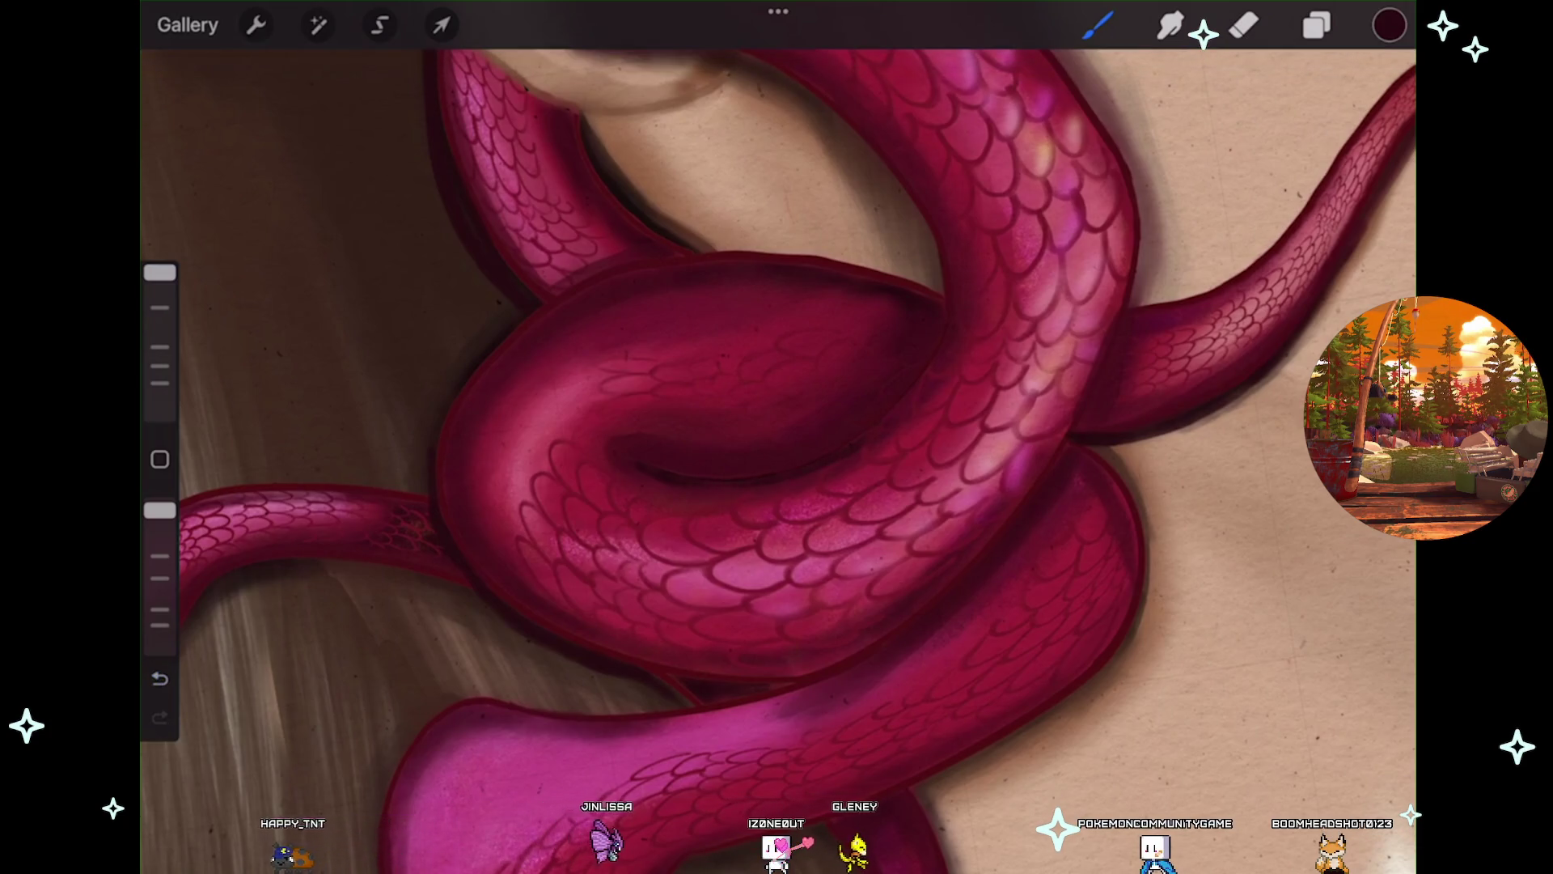
pyautogui.scroll(5, 820, 613)
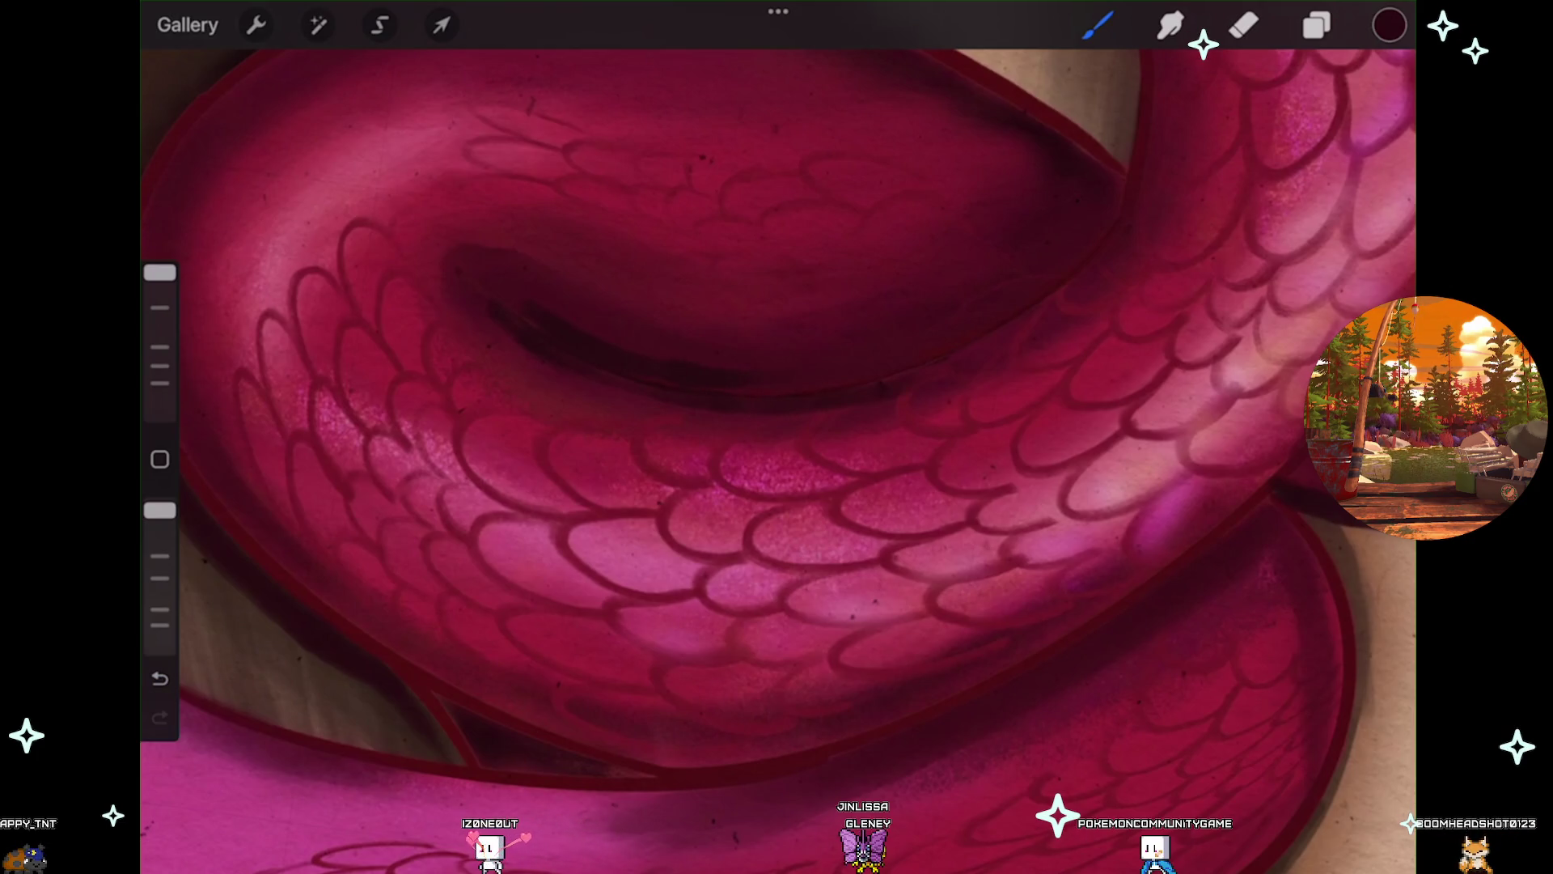
pyautogui.hotkey('ctrl', 'z')
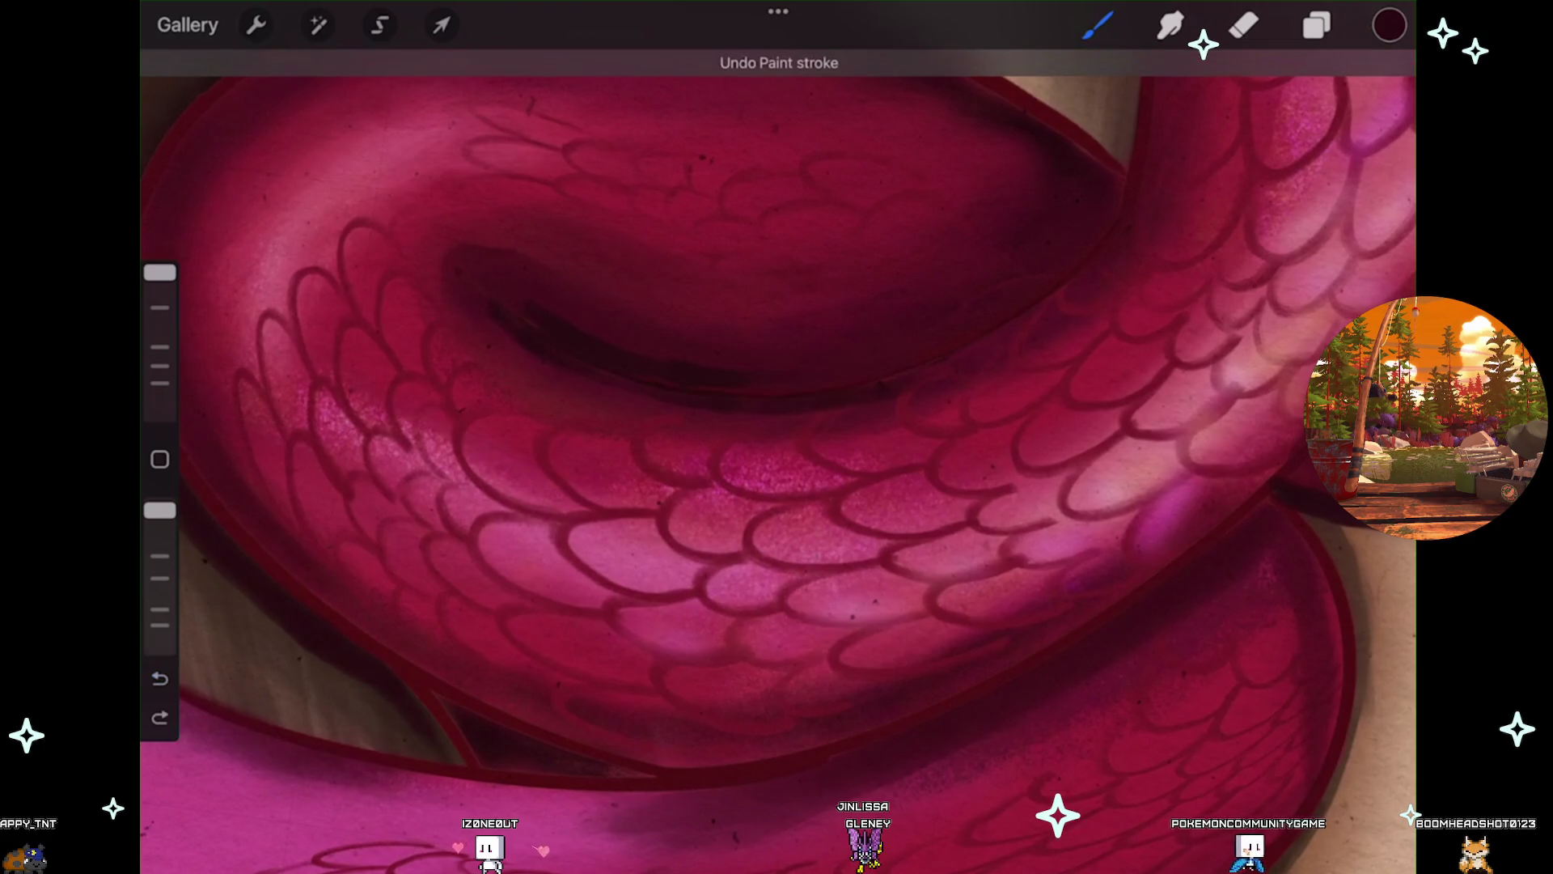
pyautogui.scroll(-3, 778, 405)
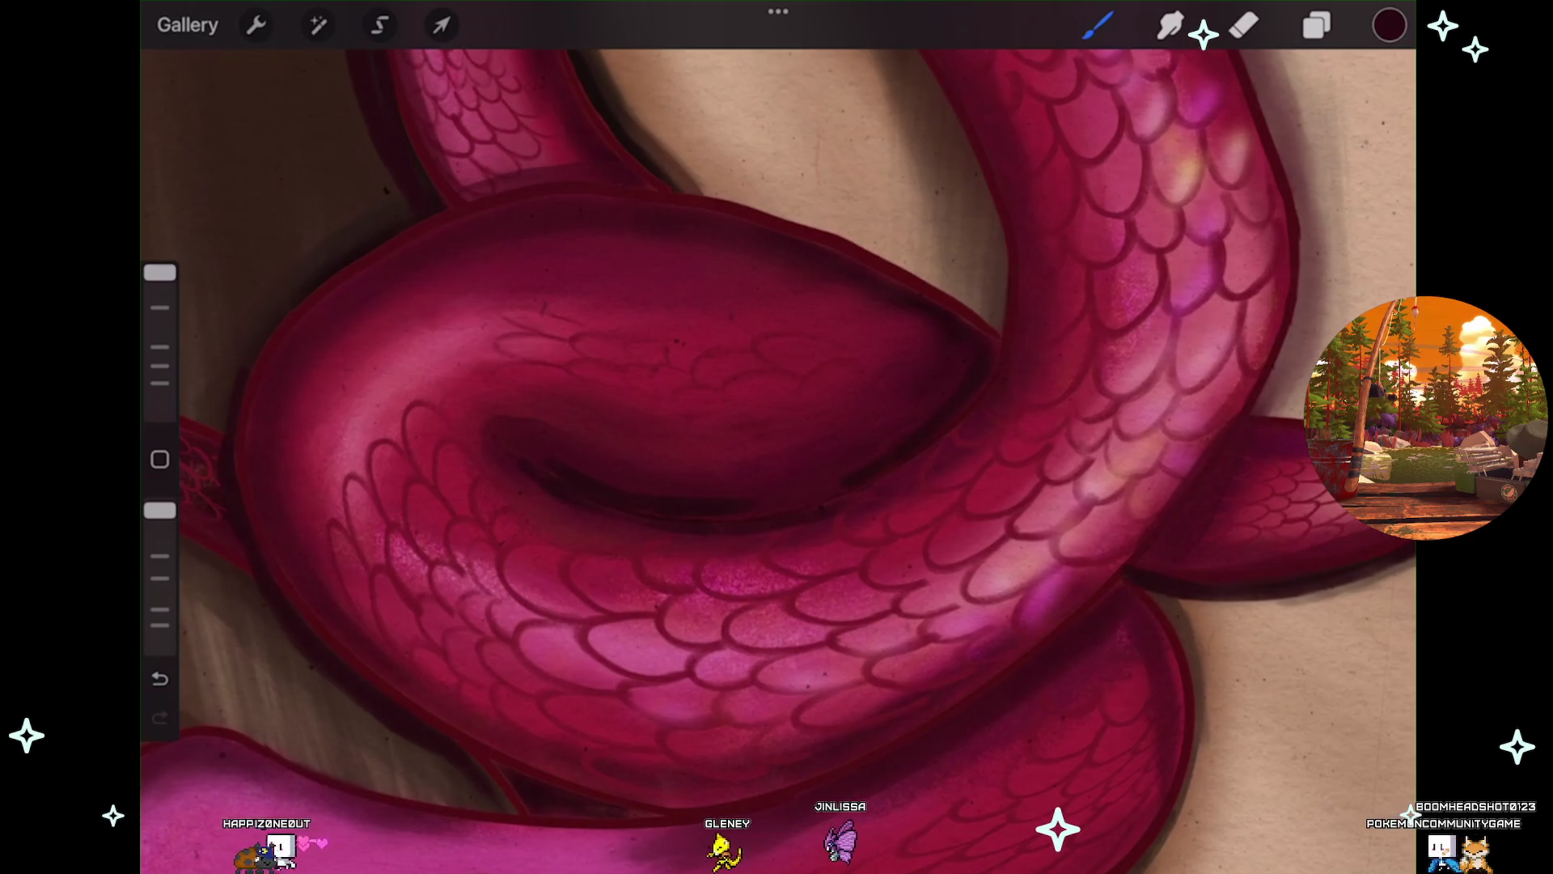
pyautogui.scroll(-3, 779, 437)
pyautogui.scroll(-3, 779, 437)
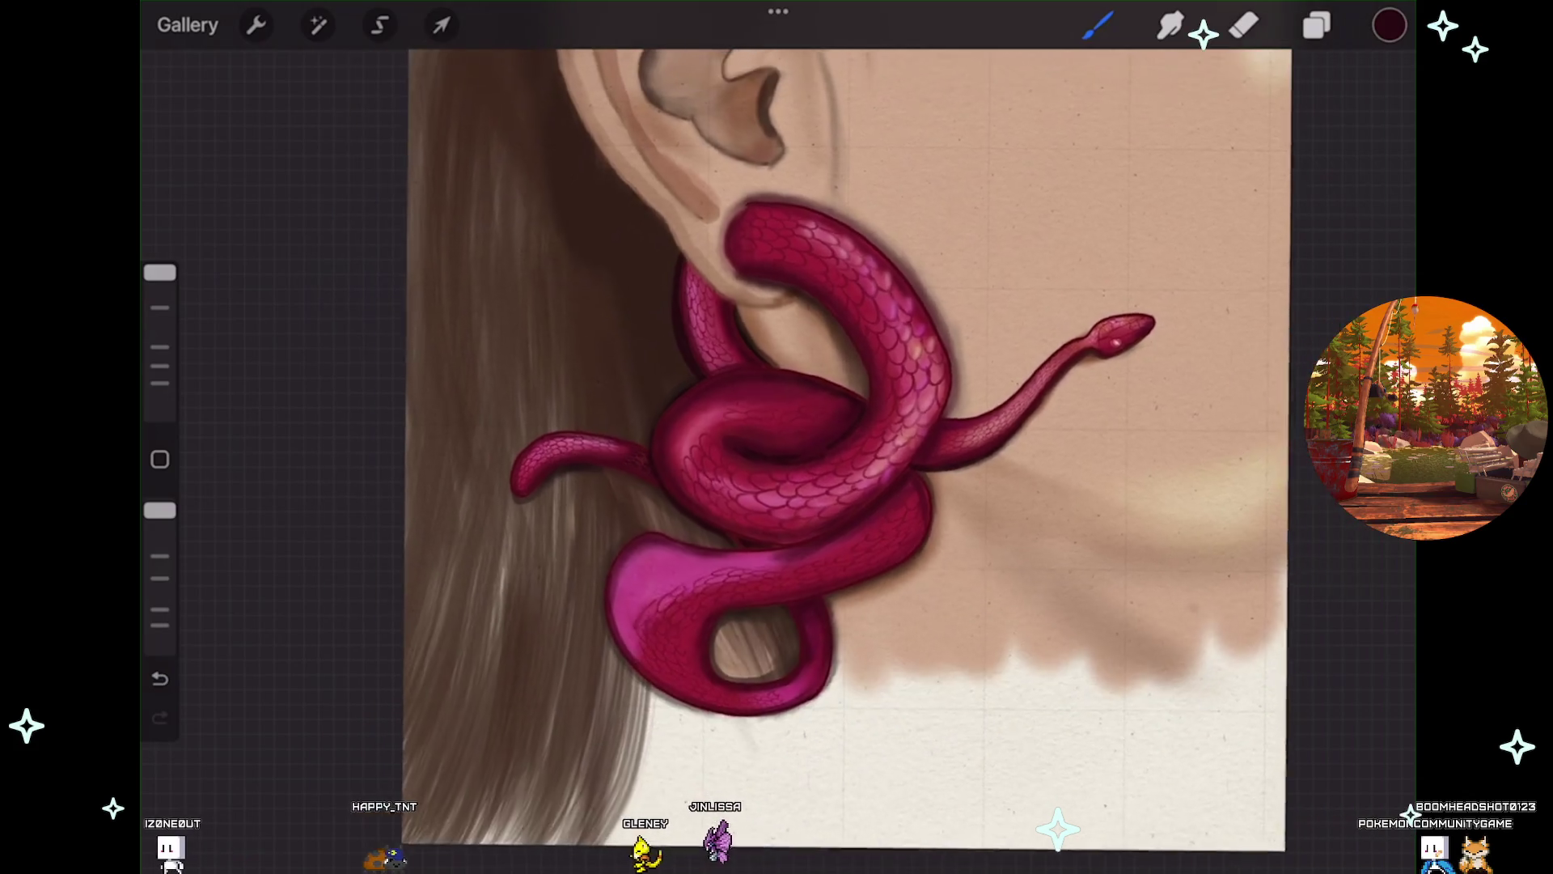
# Switch to the Smudge tool, zoom into the coil, then back out to the whole earring.
pyautogui.click(1171, 25)
pyautogui.scroll(5, 778, 437)
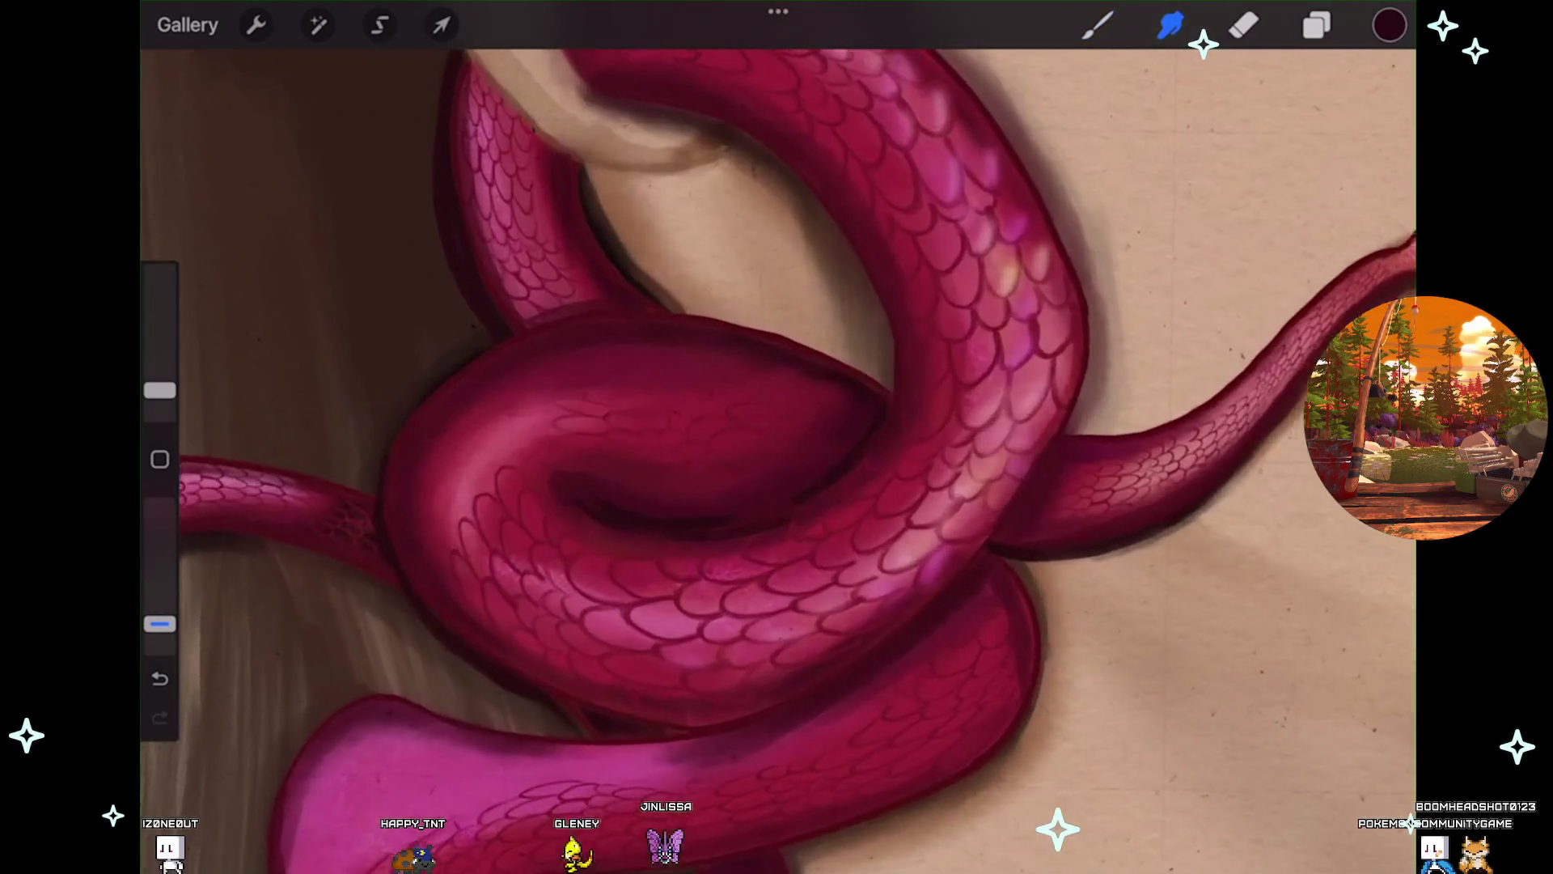
pyautogui.scroll(2, 779, 437)
pyautogui.scroll(2, 778, 437)
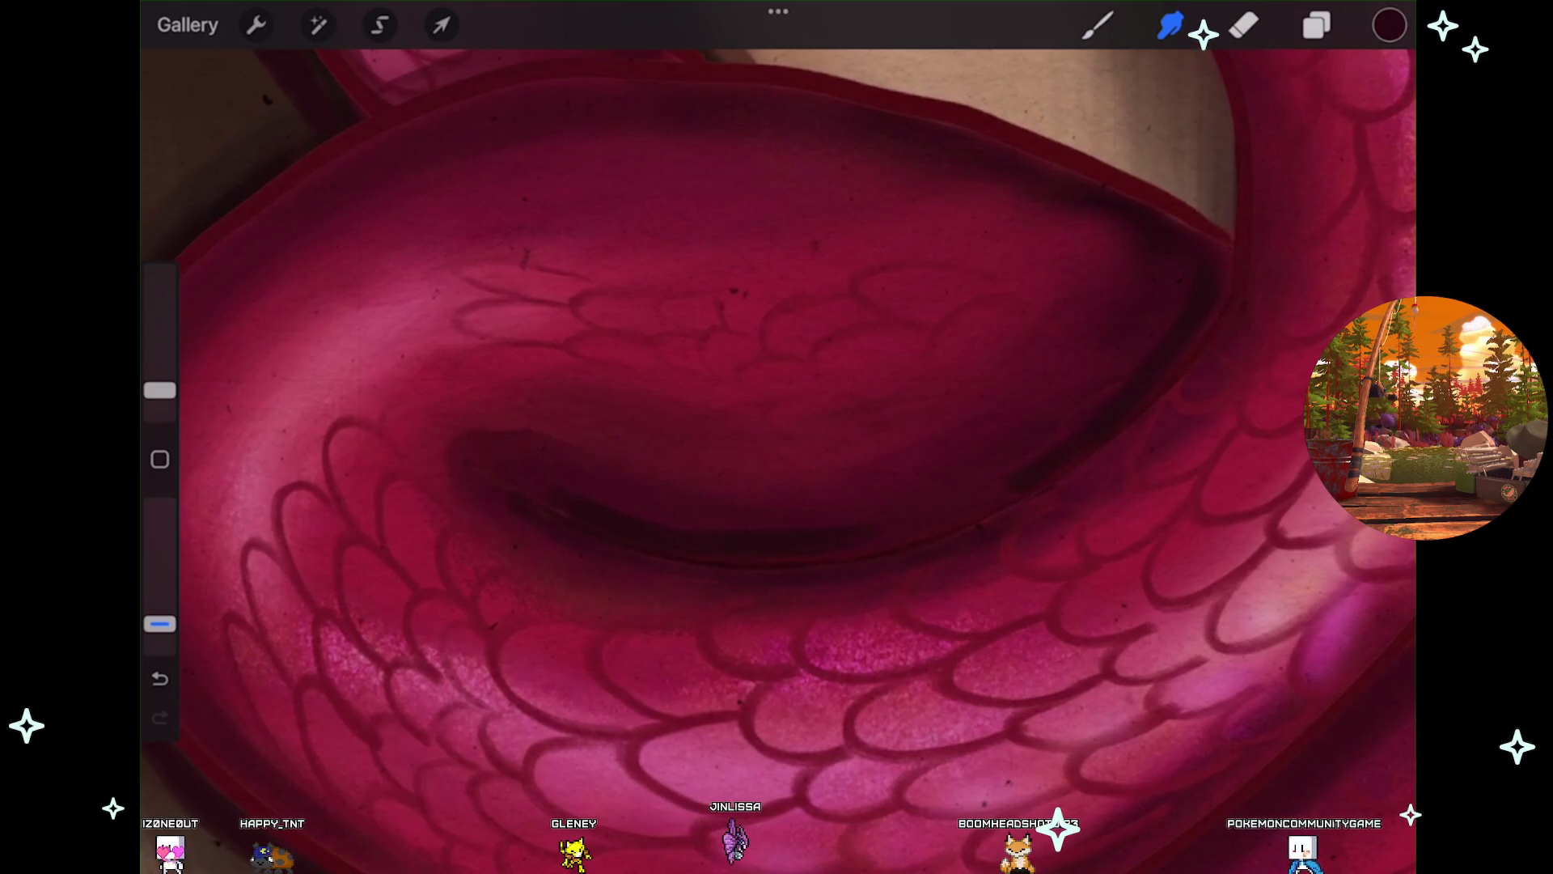
pyautogui.scroll(-2, 776, 453)
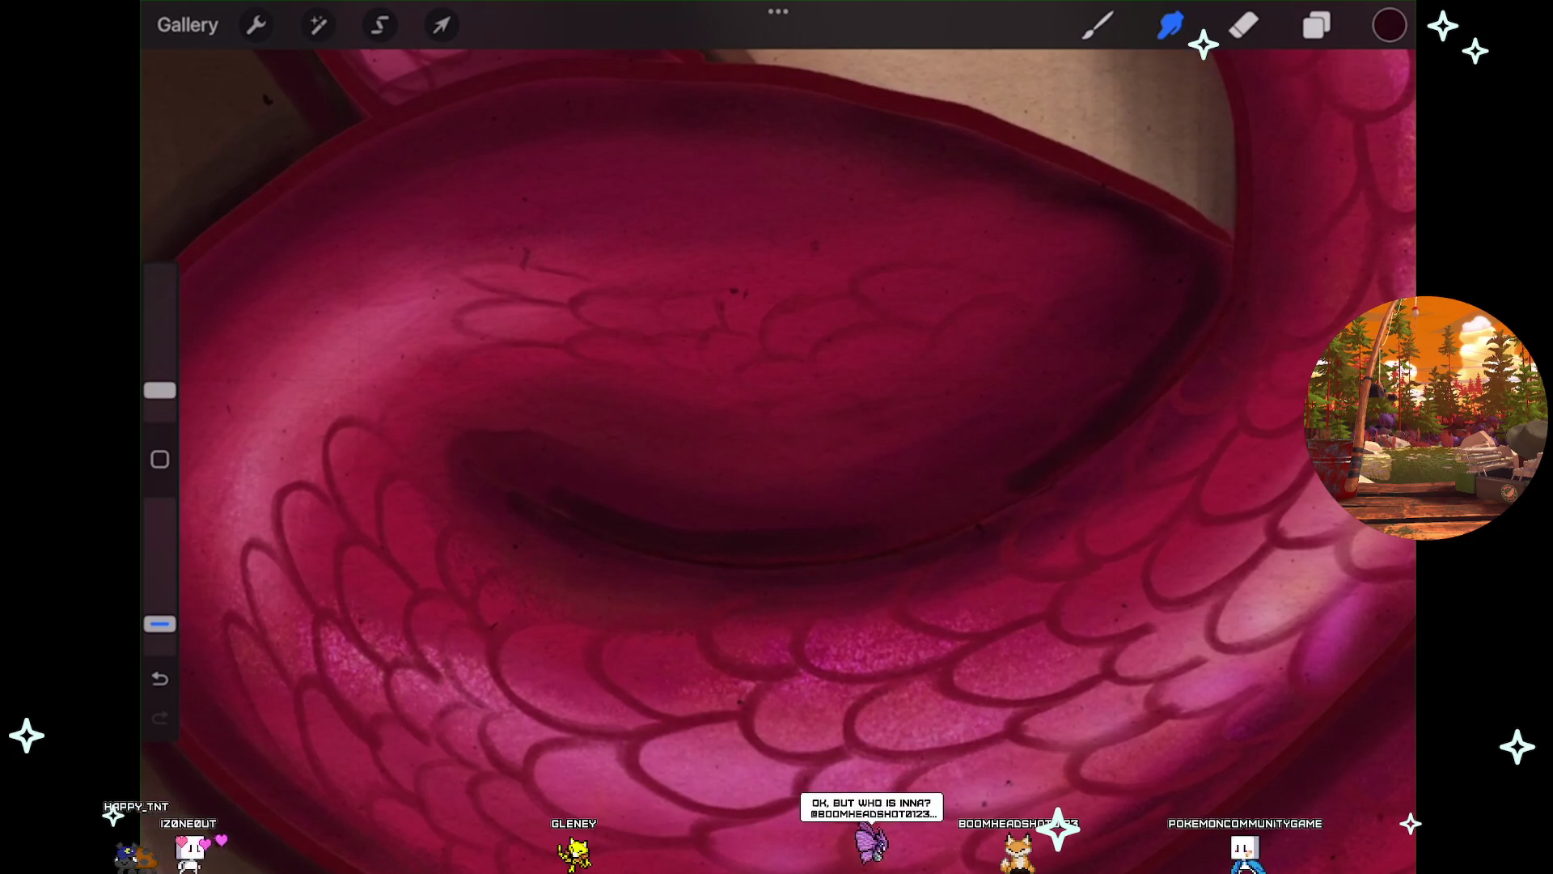
pyautogui.scroll(-3, 777, 453)
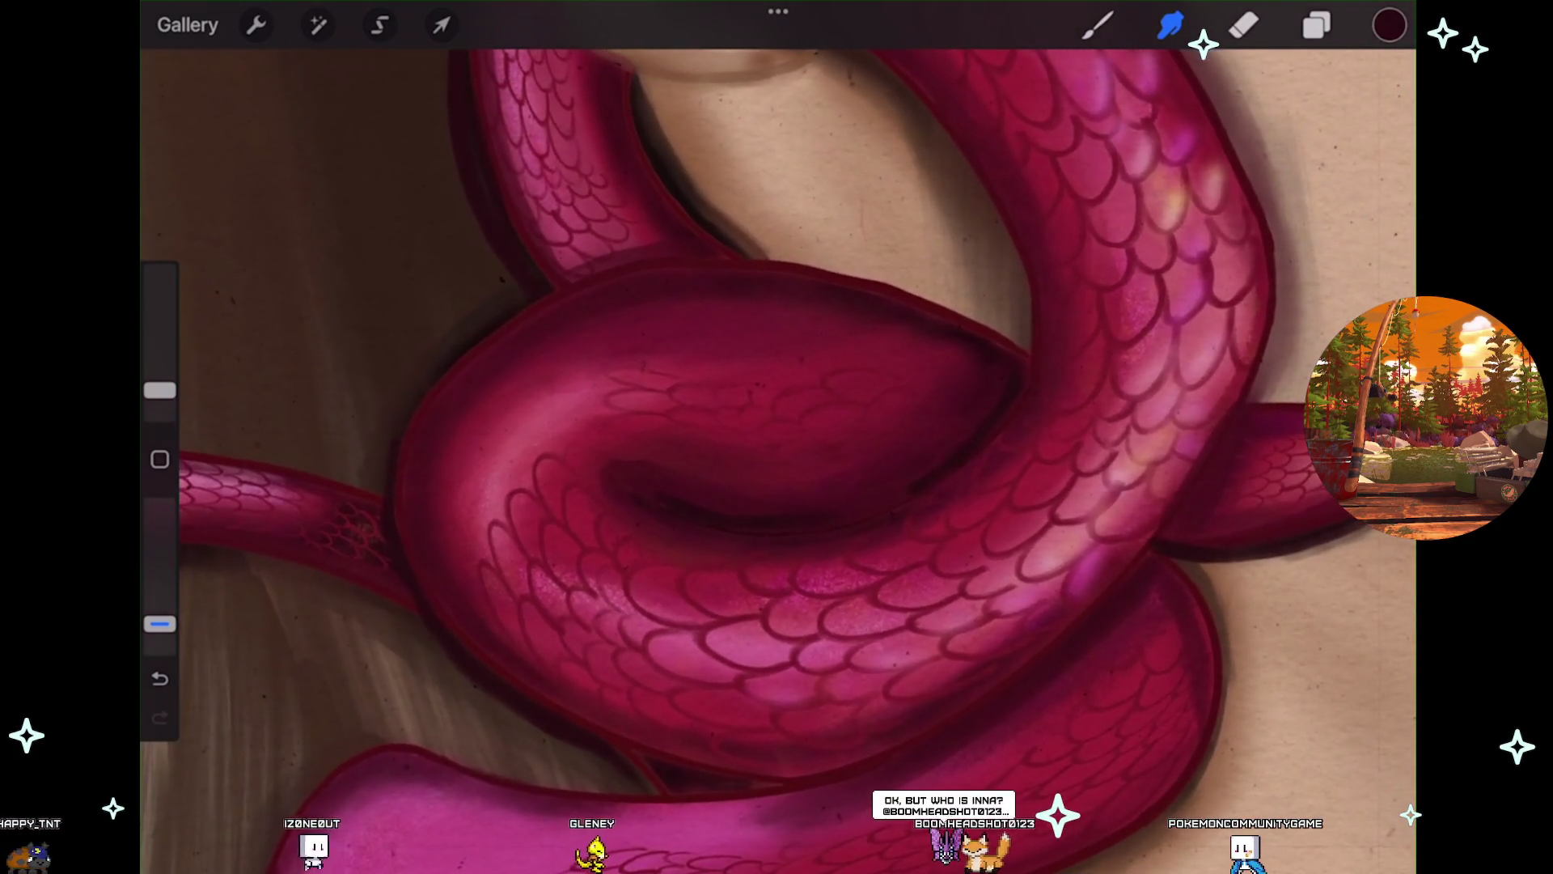
pyautogui.scroll(-1, 777, 453)
pyautogui.scroll(-1, 777, 453)
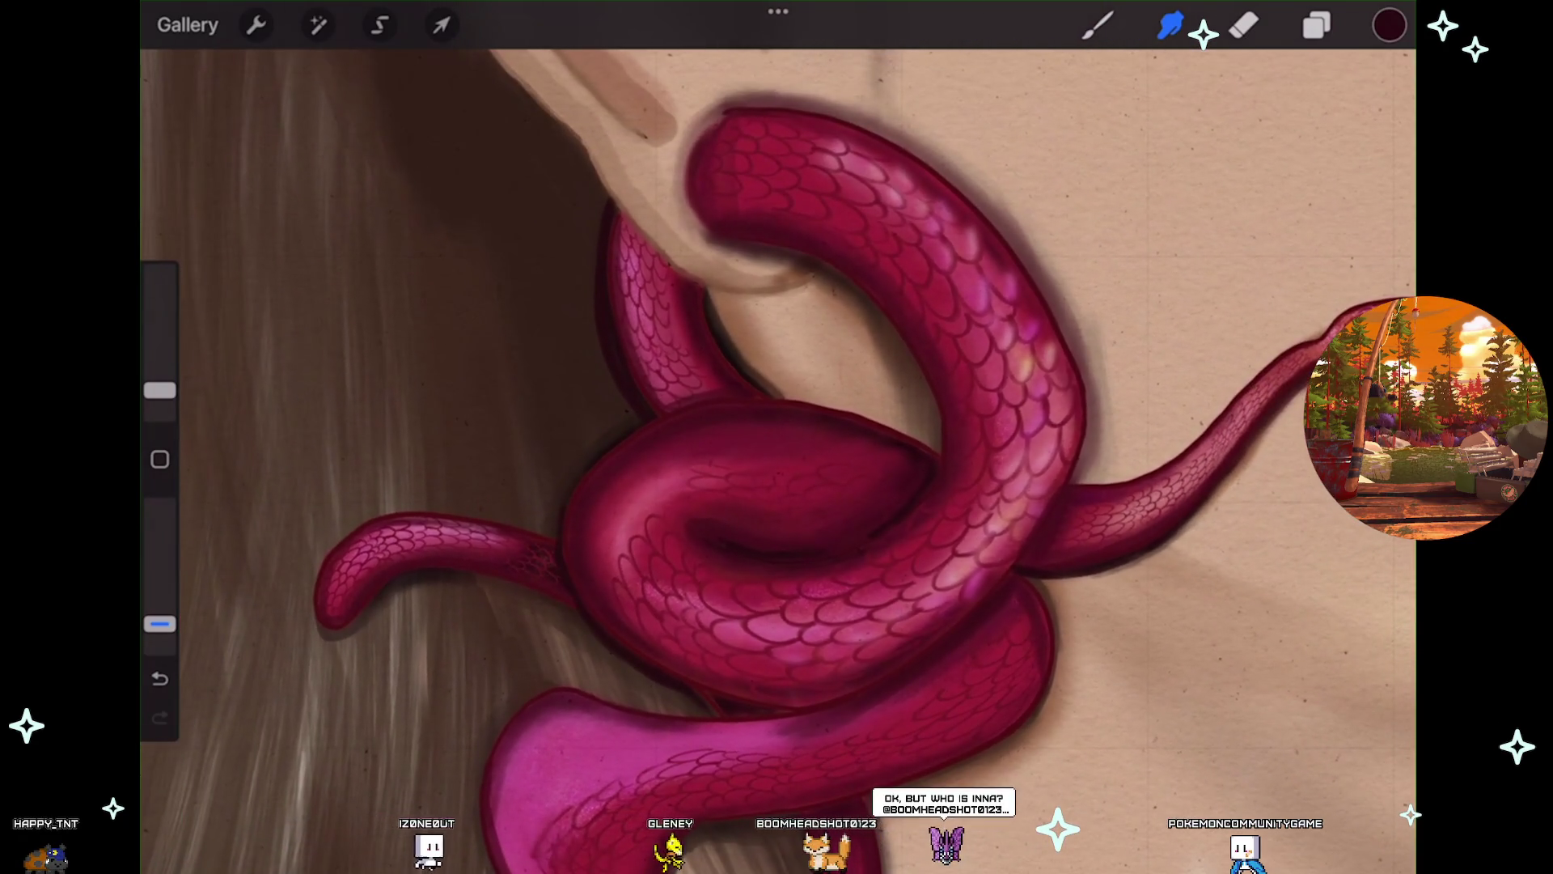
pyautogui.scroll(-2, 777, 453)
pyautogui.scroll(-2, 776, 453)
pyautogui.scroll(-2, 777, 453)
pyautogui.scroll(-1, 777, 453)
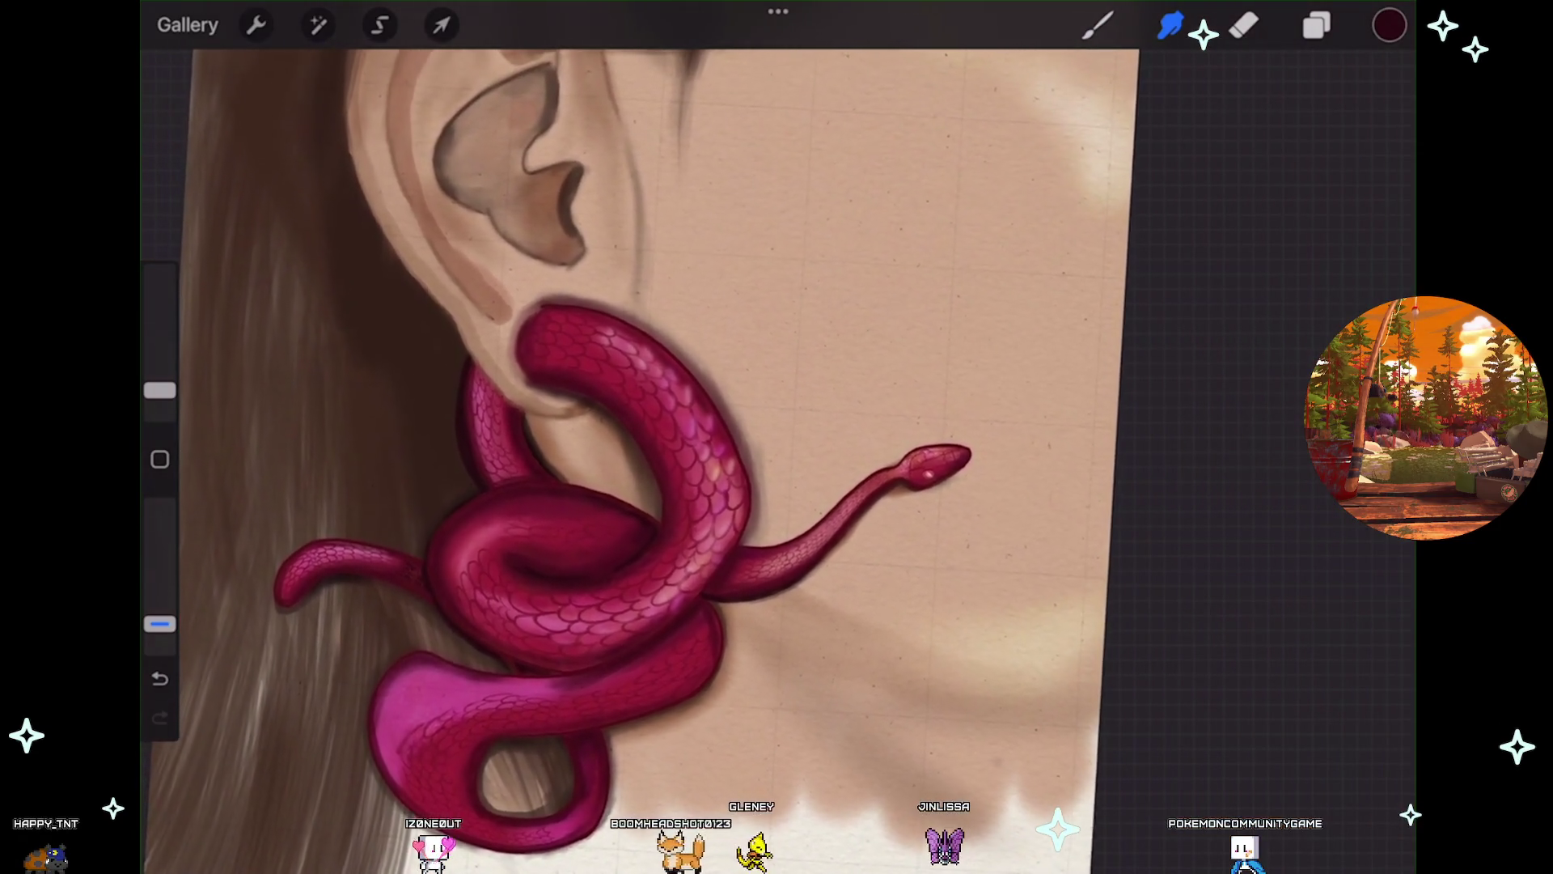
pyautogui.scroll(-1, 776, 453)
pyautogui.scroll(-1, 777, 453)
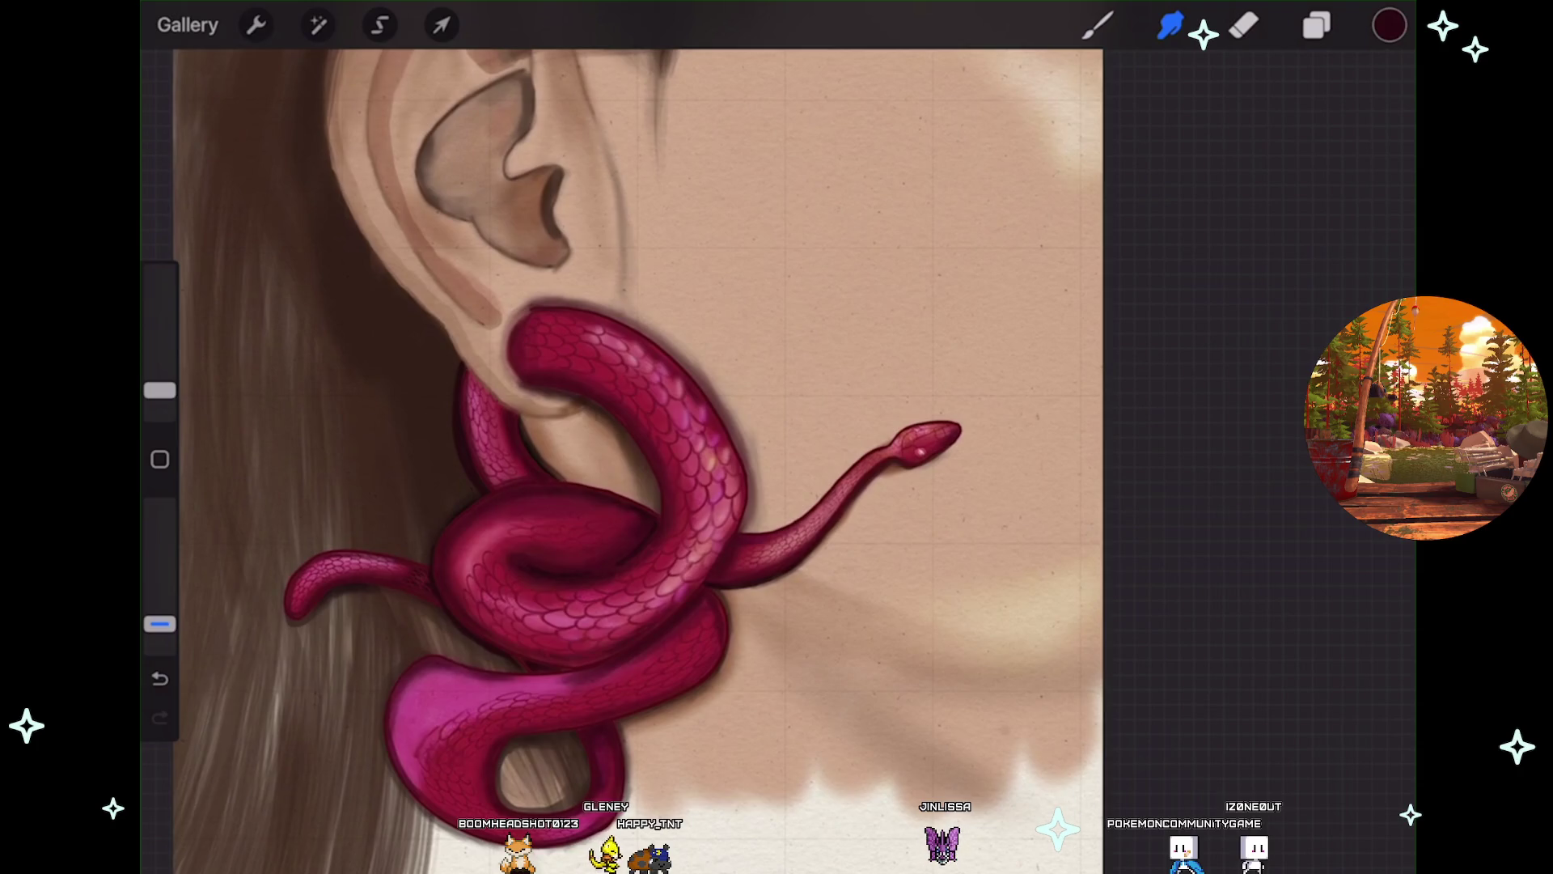
pyautogui.scroll(5, 445, 574)
# Undo three smudge strokes on the earring's lower loop.
pyautogui.scroll(3, 566, 567)
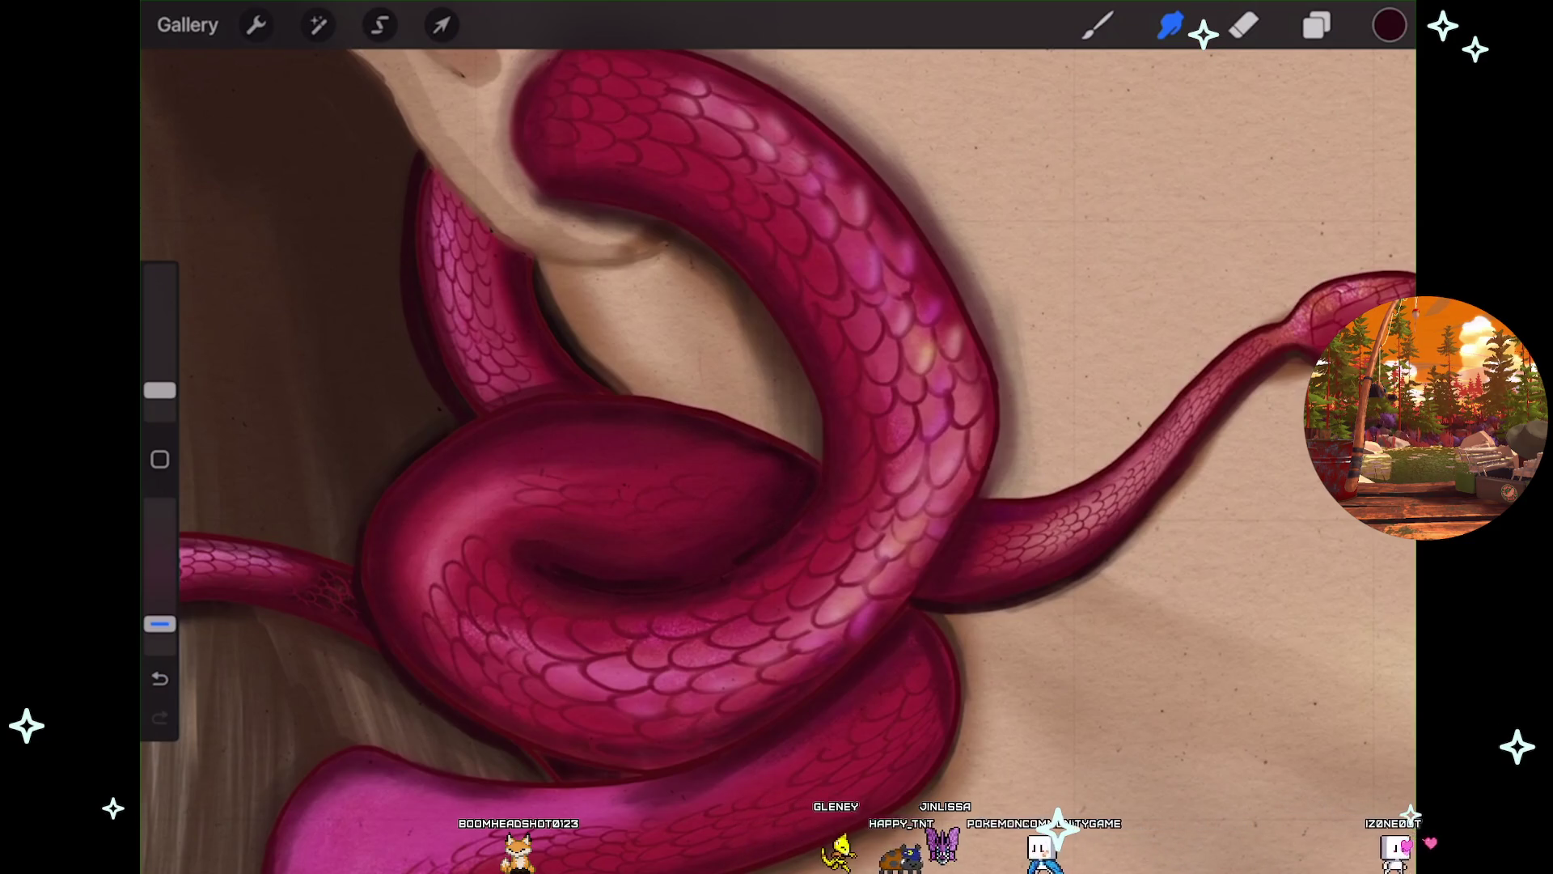
pyautogui.hotkey('ctrl', 'z')
pyautogui.scroll(5, 567, 567)
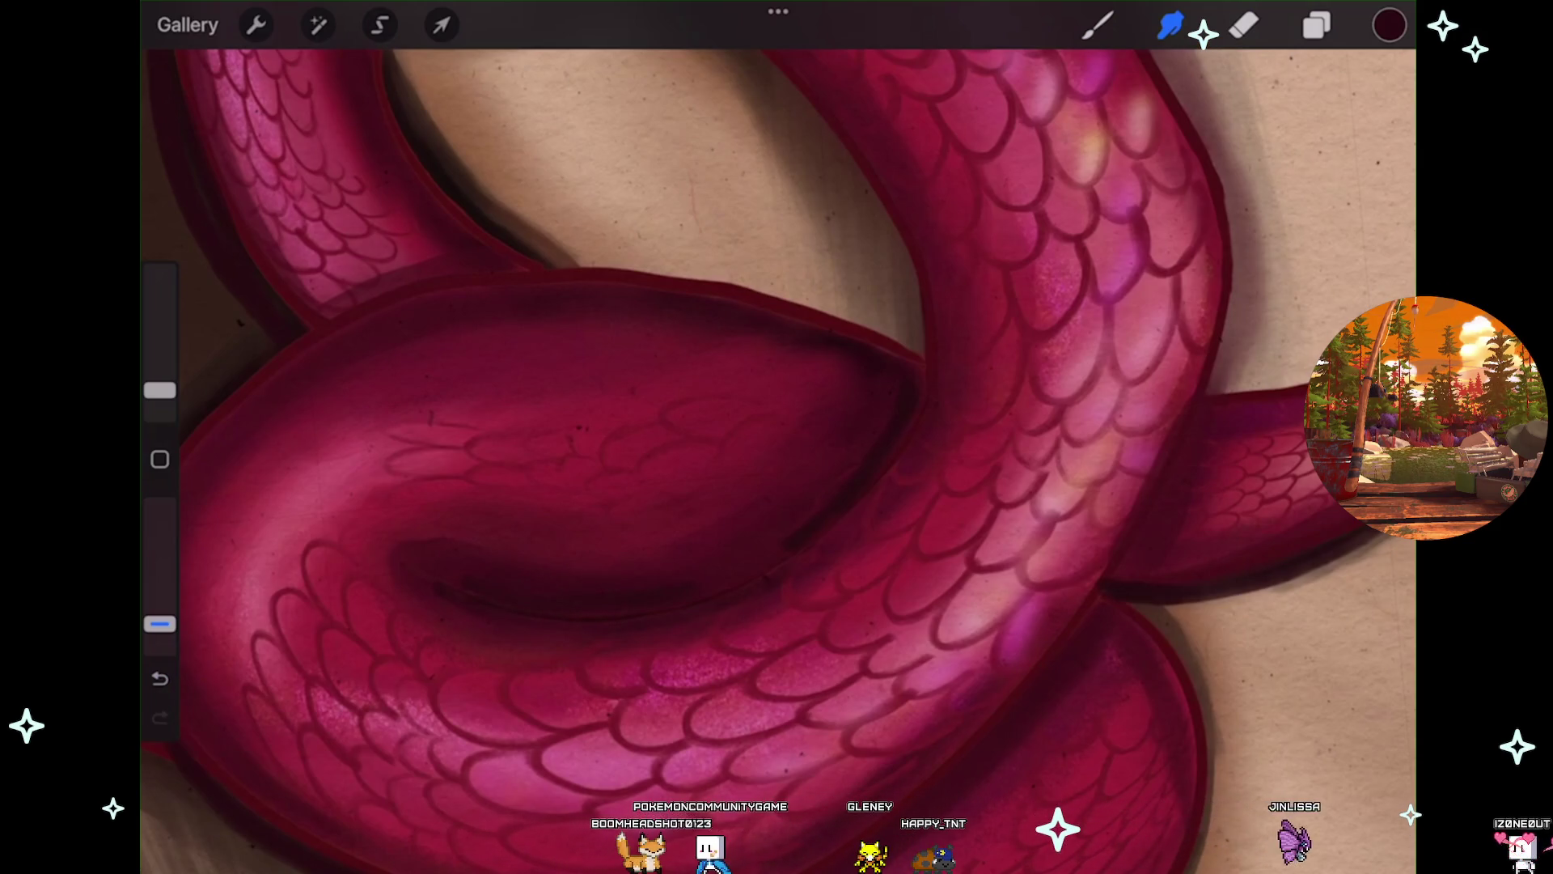
pyautogui.hotkey('ctrl', 'z')
pyautogui.scroll(5, 526, 526)
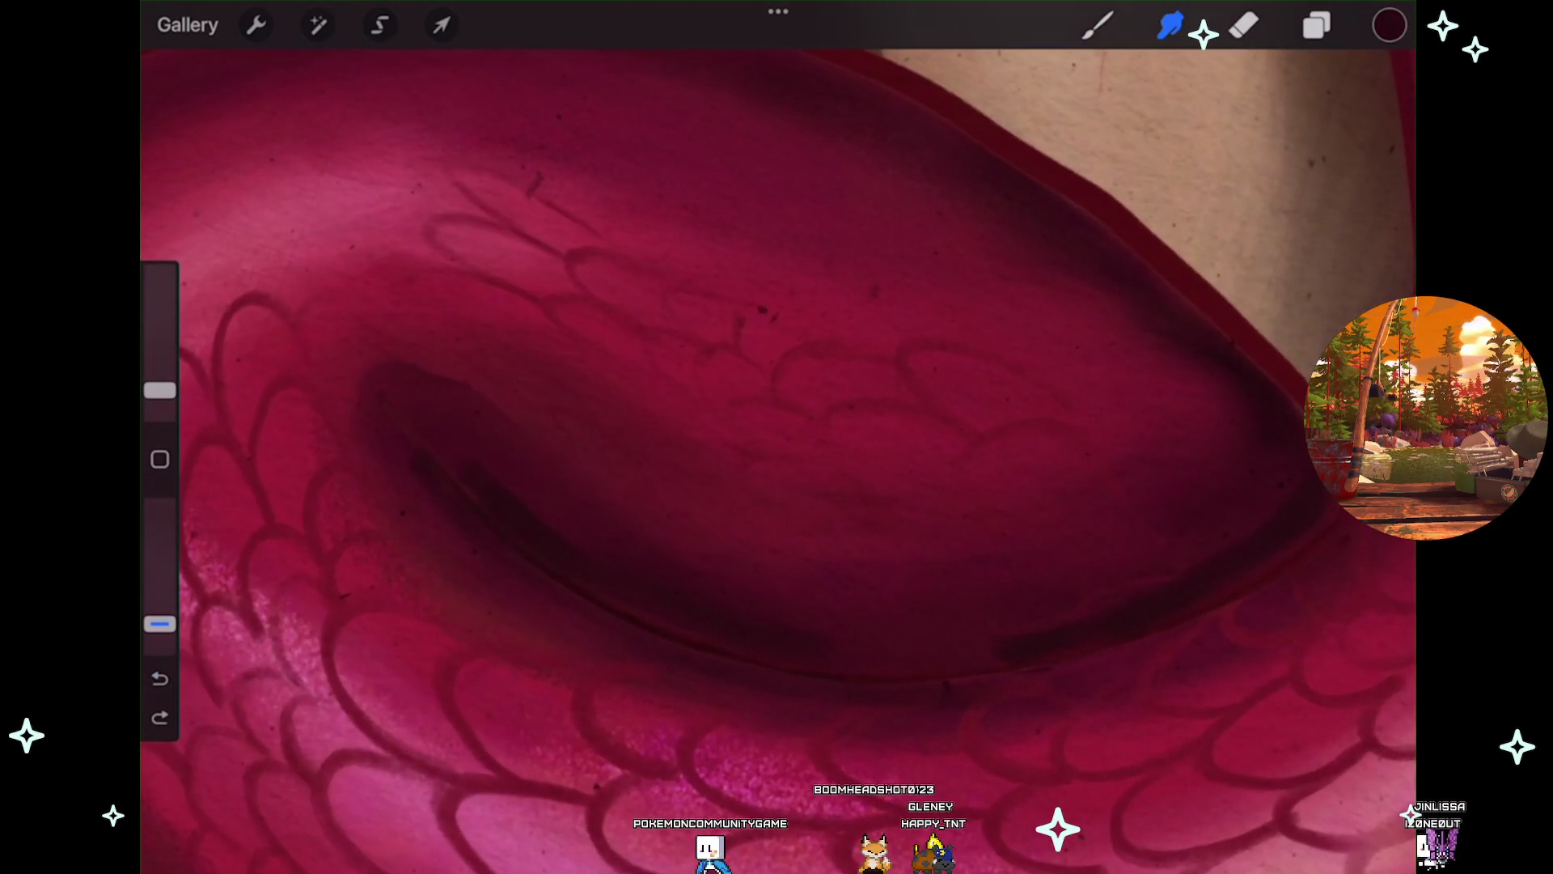
pyautogui.hotkey('ctrl', 'z')
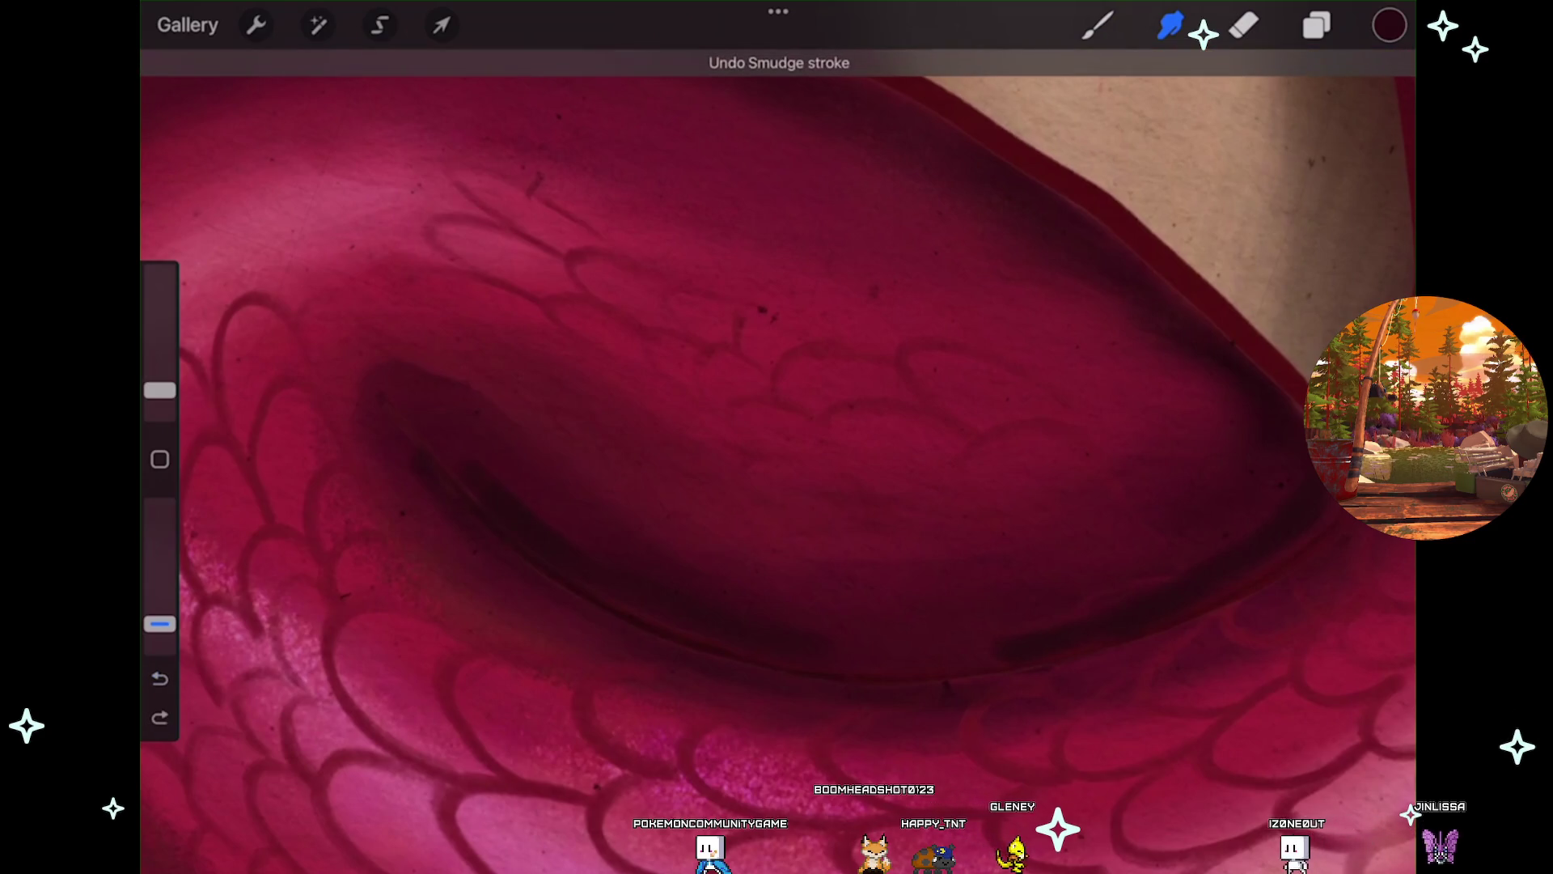
# Shrink the smudge brush to 2% size and zoom out to view the earring.
pyautogui.moveTo(159, 390); pyautogui.dragTo(160, 400)
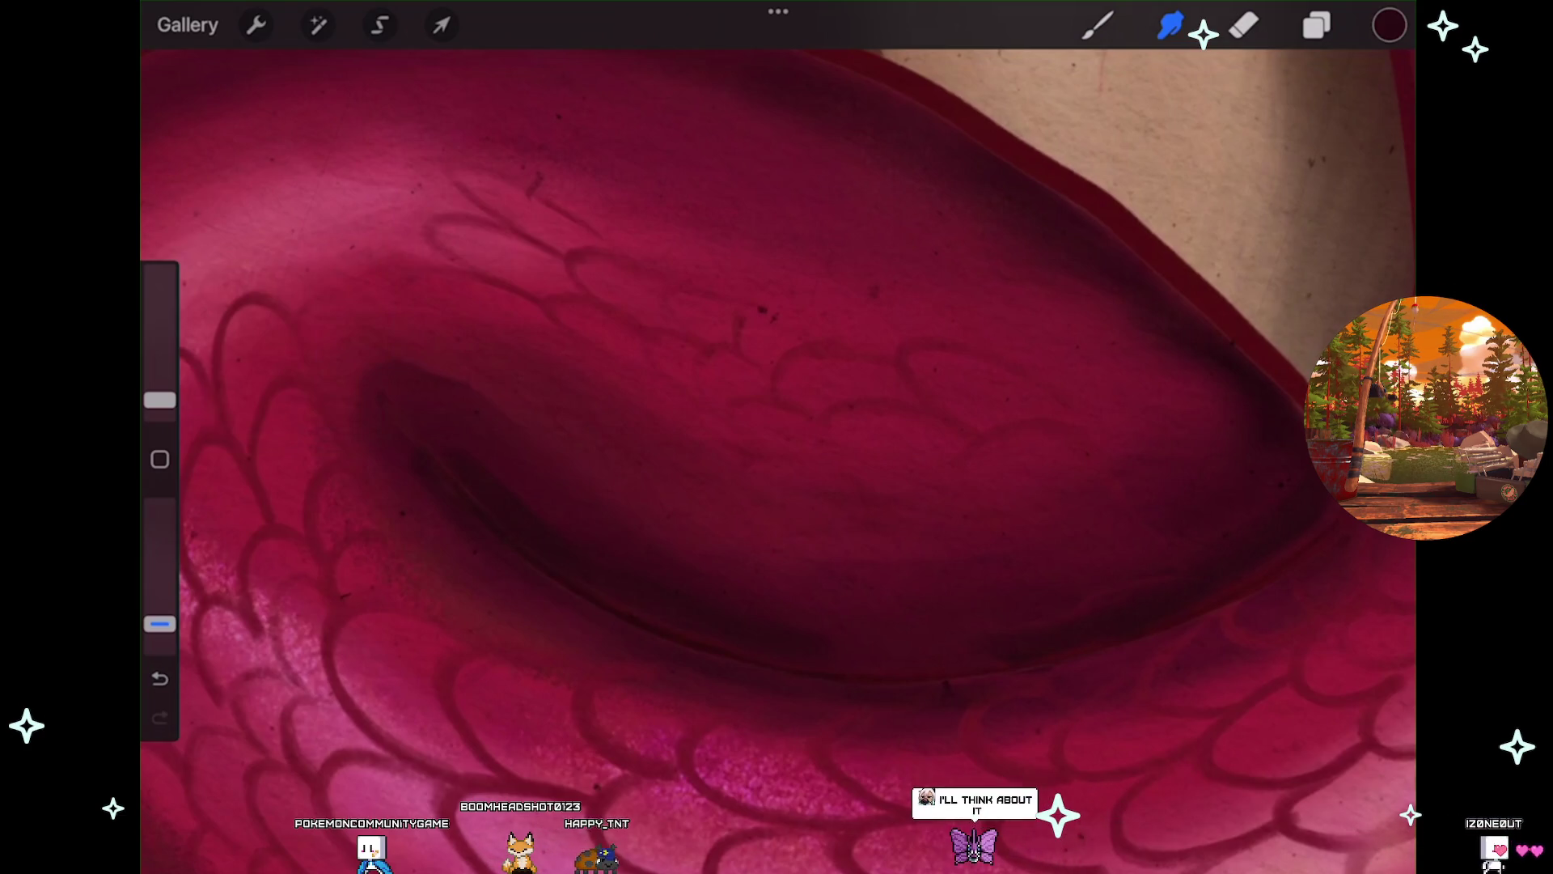
pyautogui.scroll(-5, 777, 453)
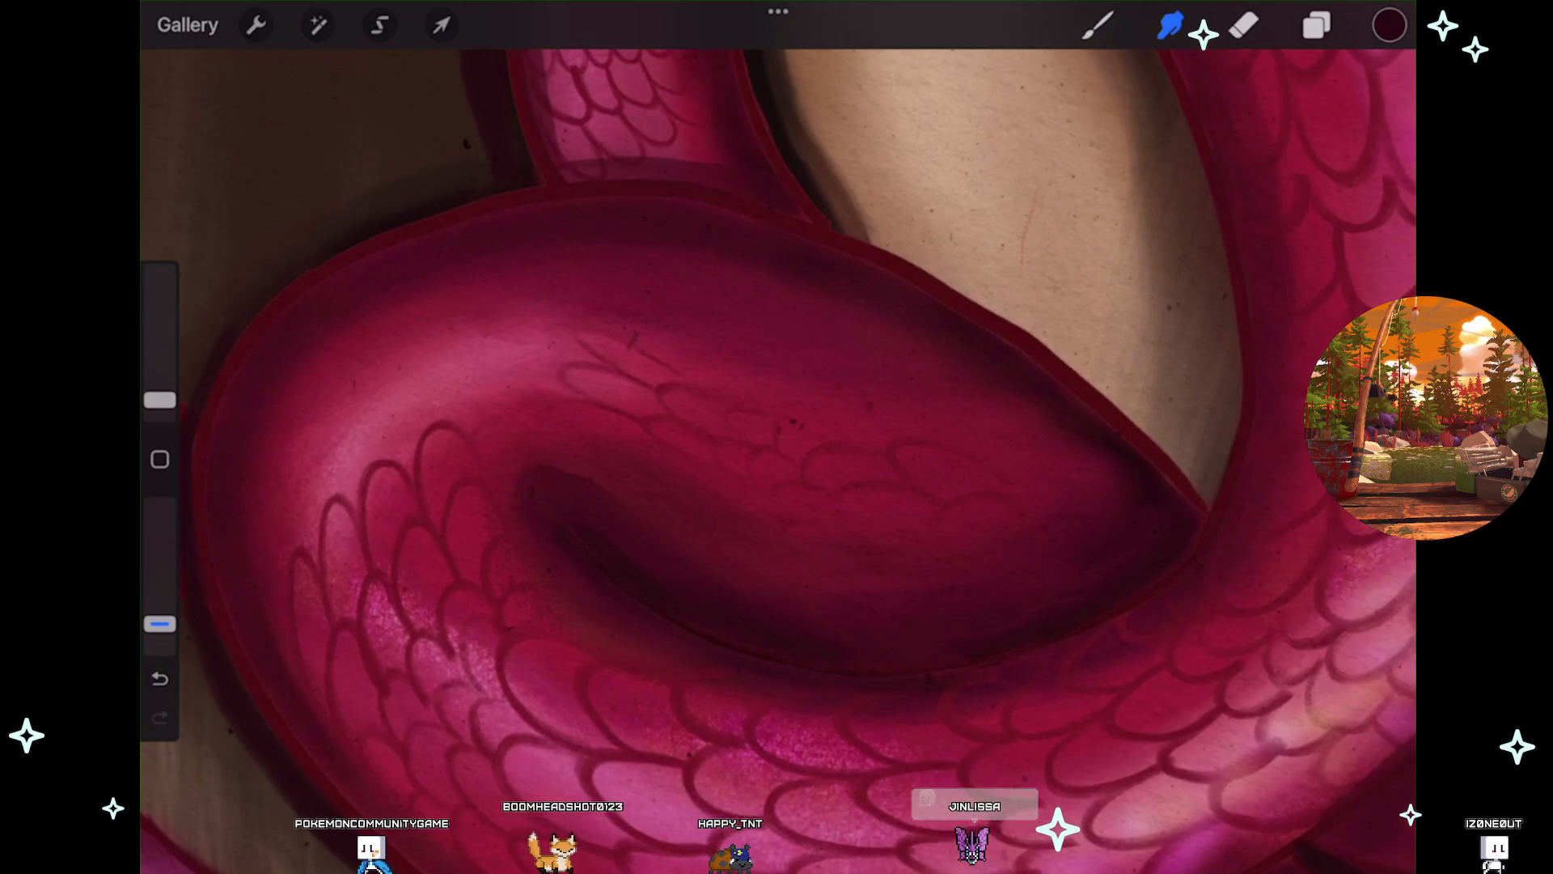
pyautogui.scroll(-5, 777, 453)
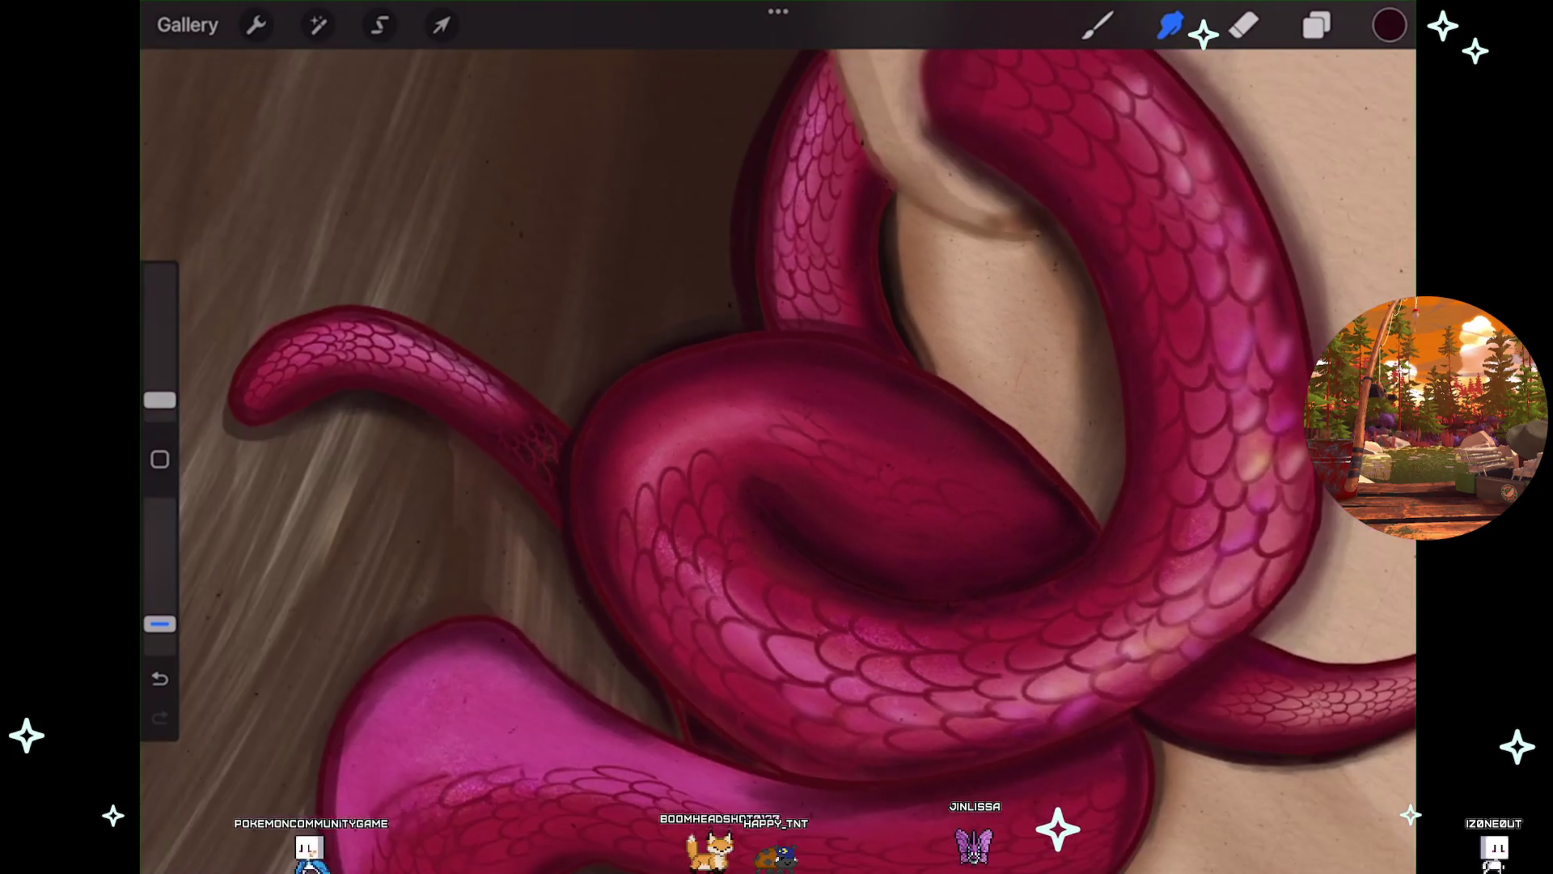
pyautogui.scroll(-5, 777, 453)
pyautogui.scroll(-3, 777, 453)
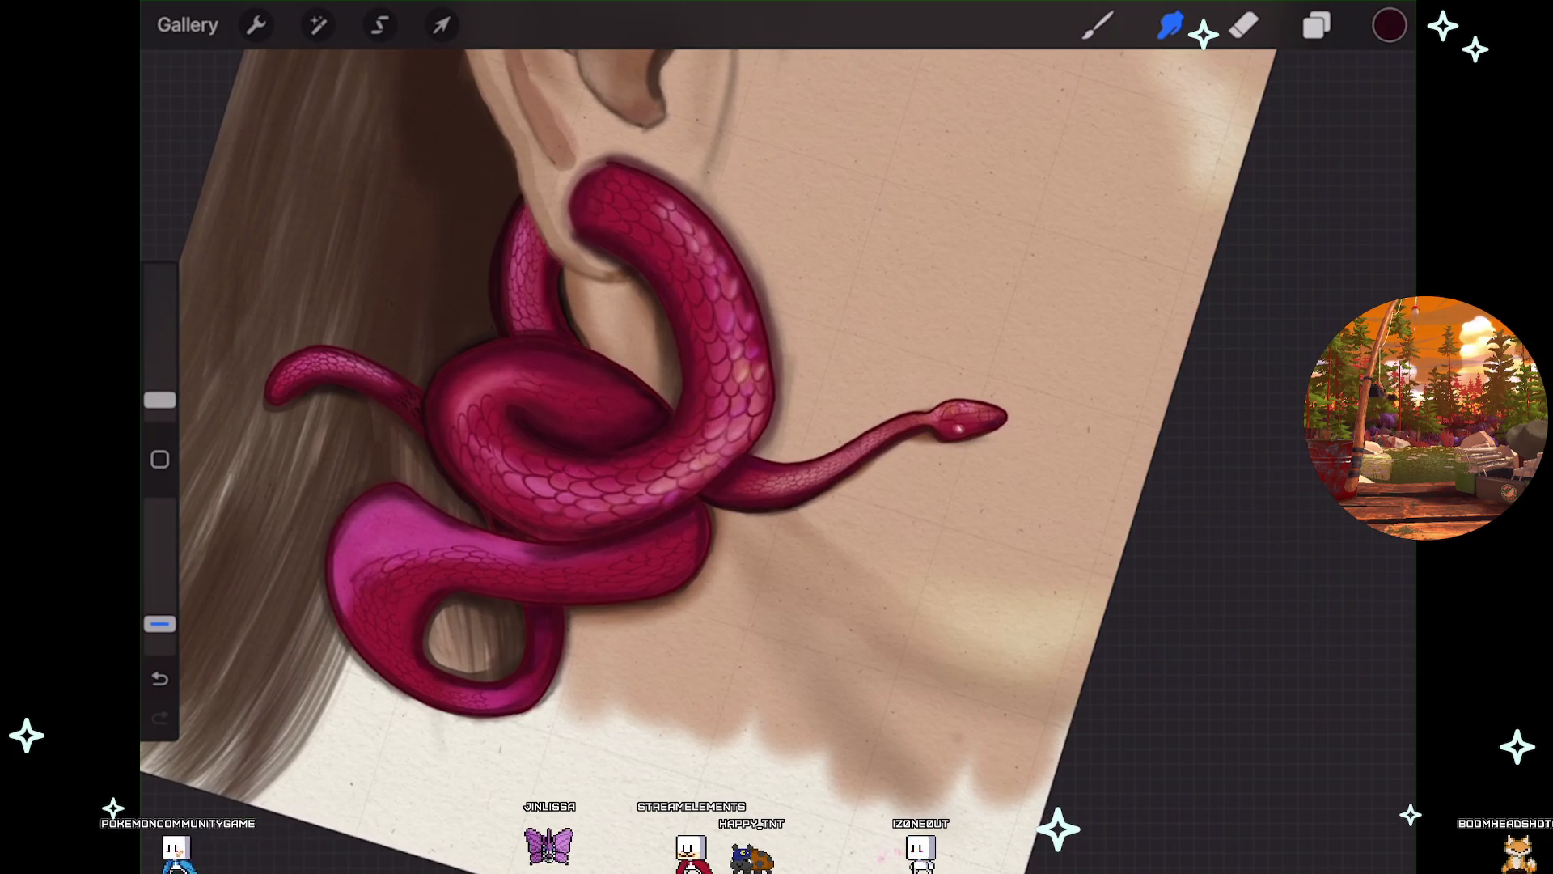
# Switch from Smudge to the Eraser, then to the Brush.
pyautogui.press('e')
pyautogui.scroll(3, 777, 436)
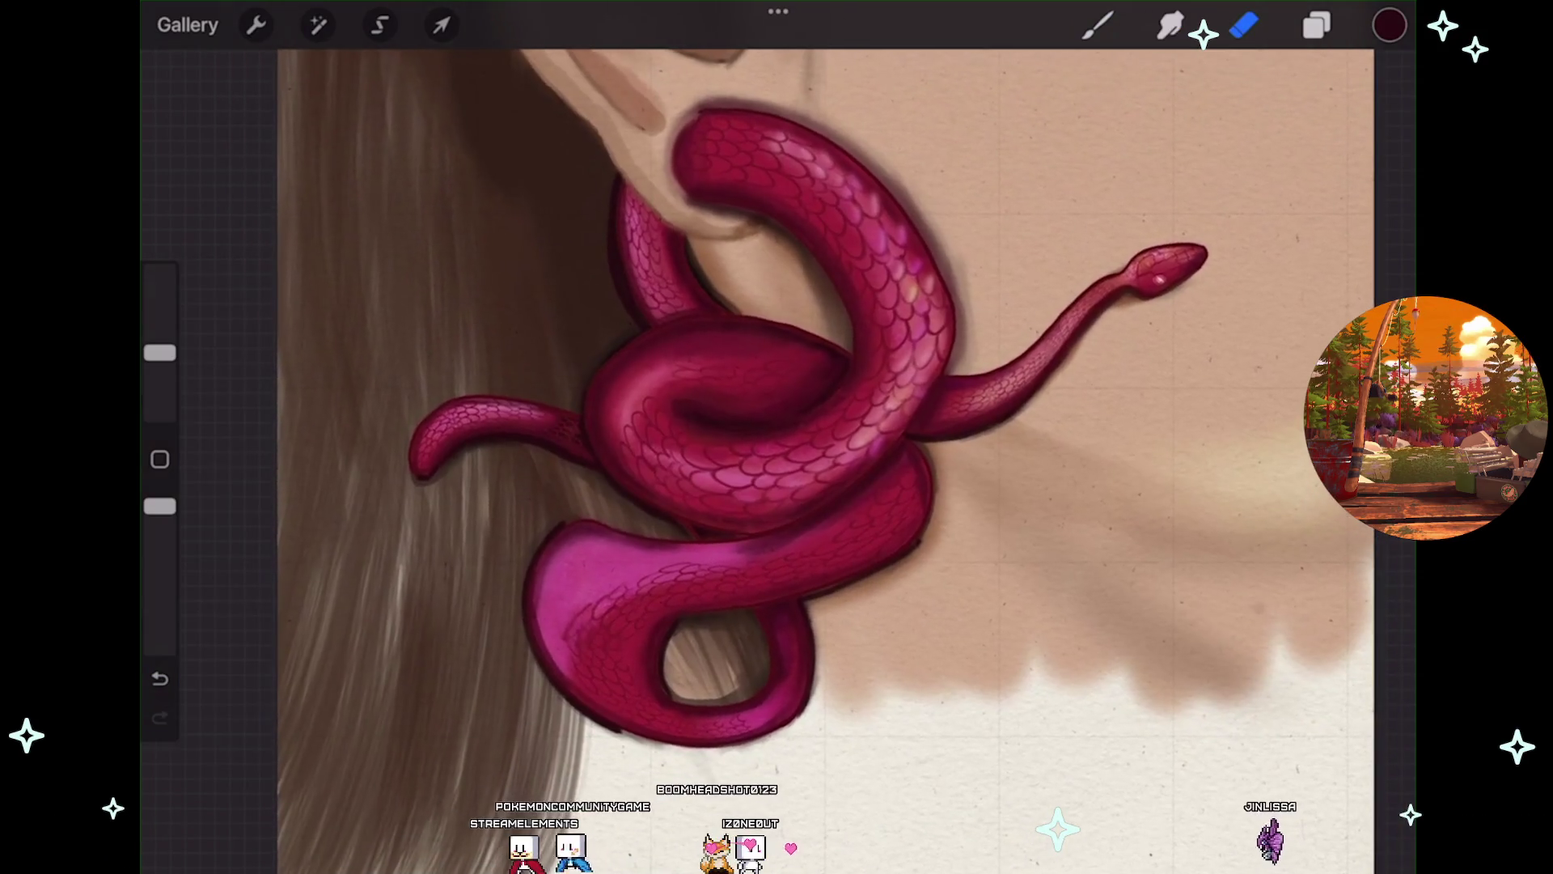
pyautogui.press('b')
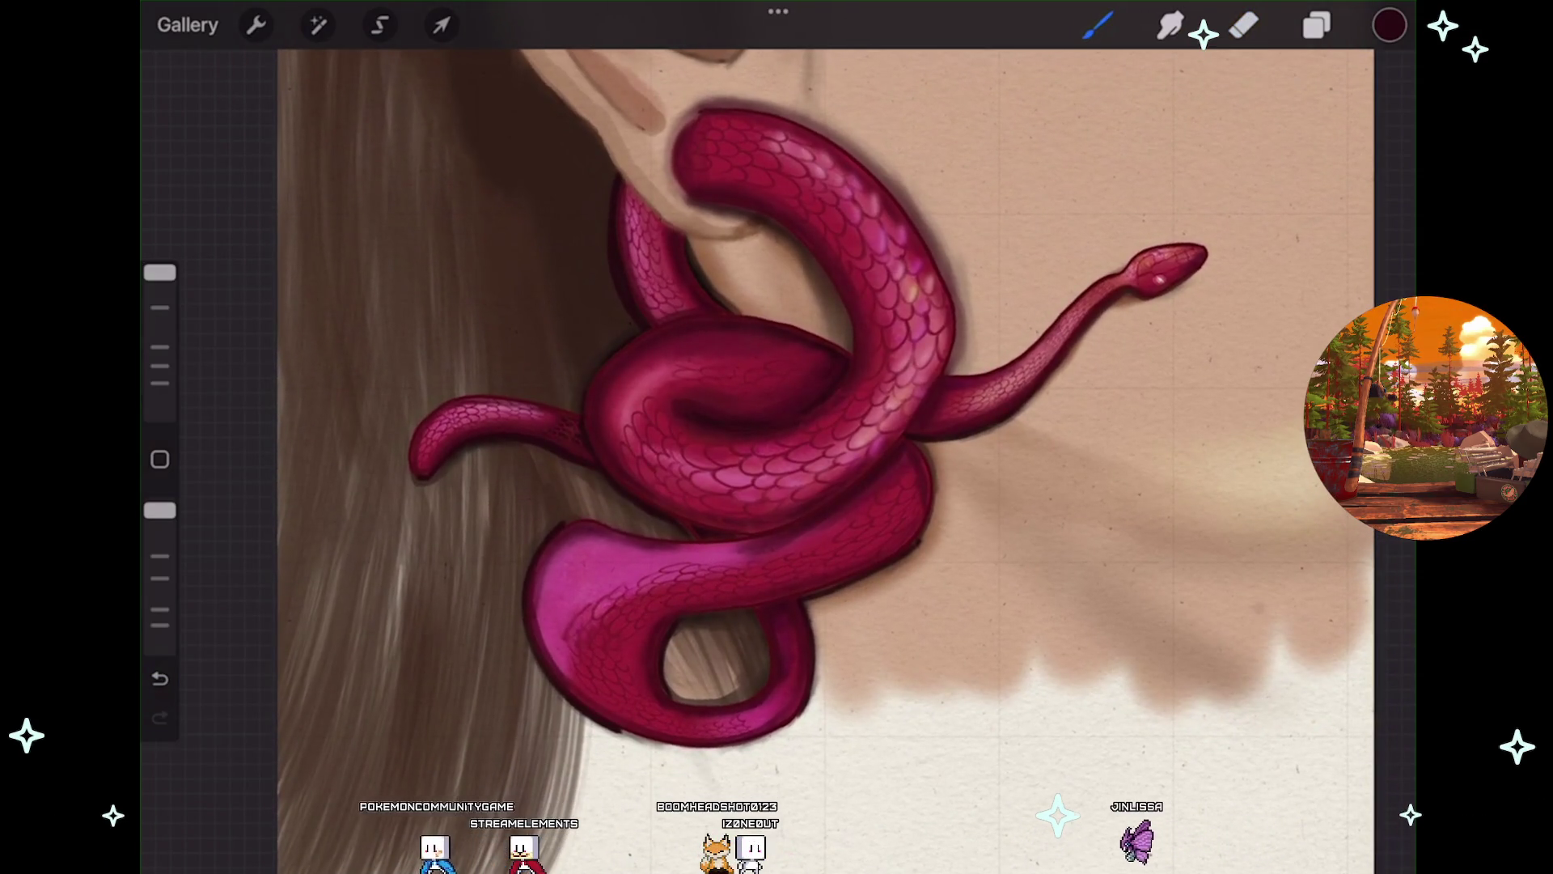
# Undo two paint strokes on the snake's right edge and lower the brush opacity.
pyautogui.scroll(3, 809, 486)
pyautogui.scroll(2, 809, 485)
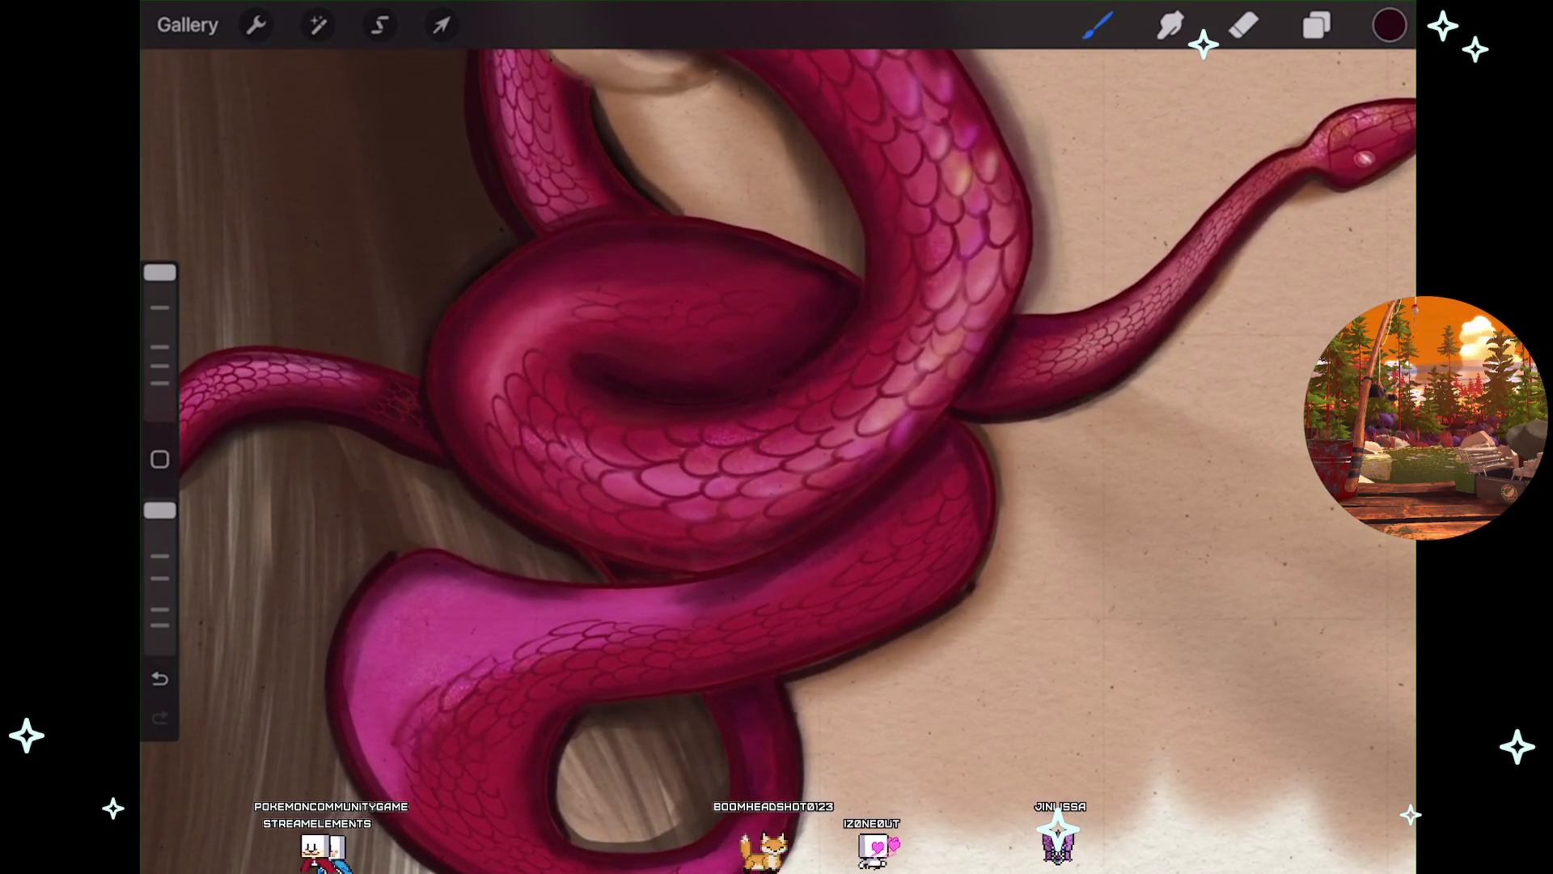
pyautogui.scroll(-3, 777, 437)
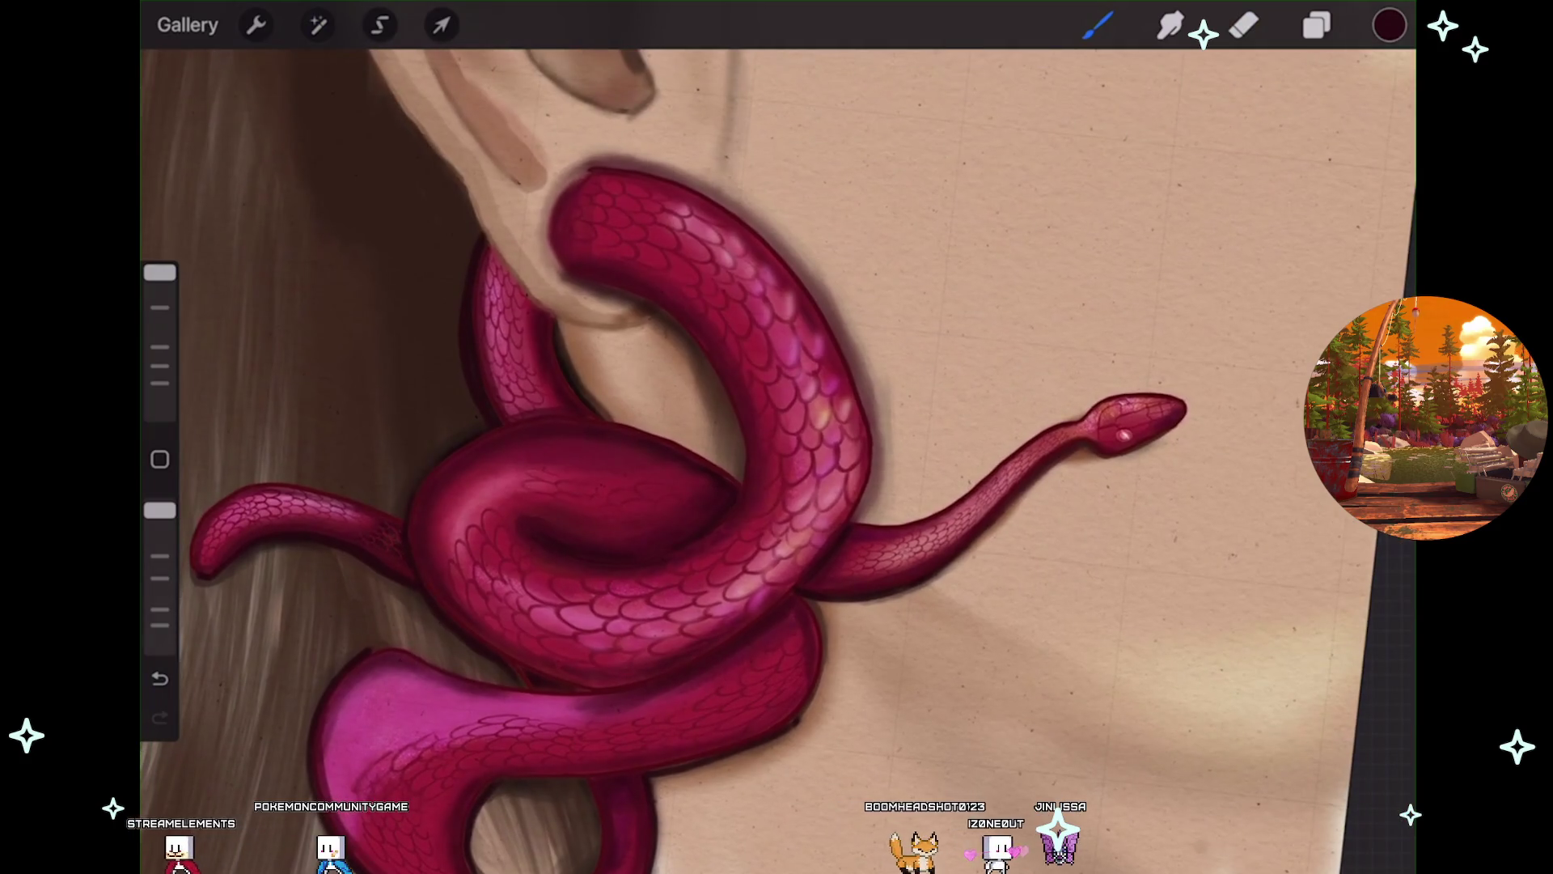
pyautogui.scroll(3, 647, 324)
pyautogui.scroll(1, 704, 243)
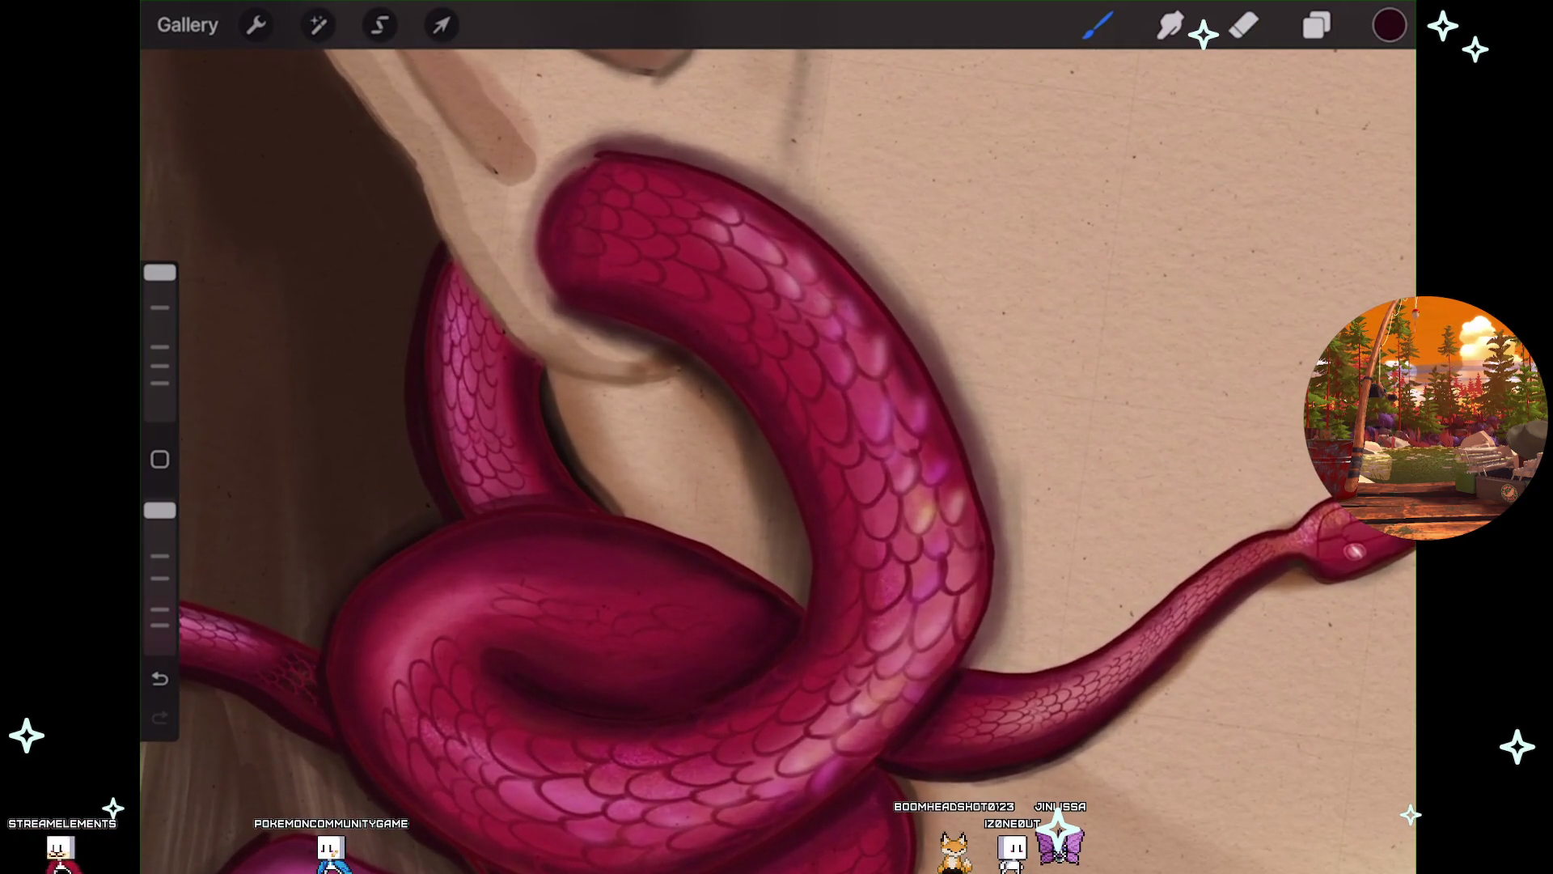
pyautogui.hotkey('ctrl', 'z')
pyautogui.moveTo(159, 510); pyautogui.dragTo(160, 540)
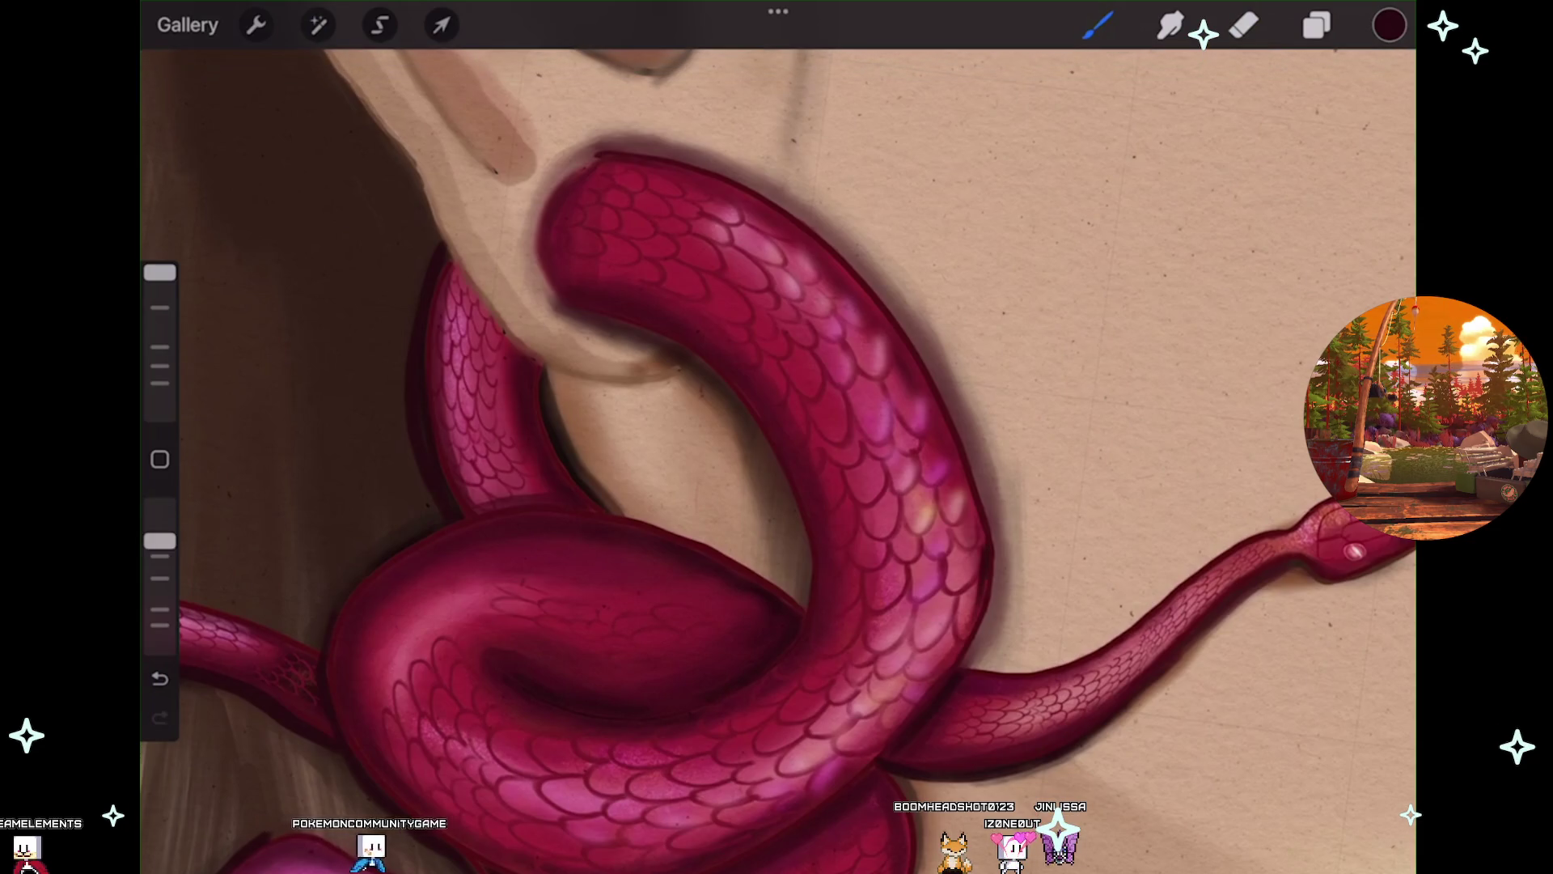
pyautogui.hotkey('ctrl', 'z')
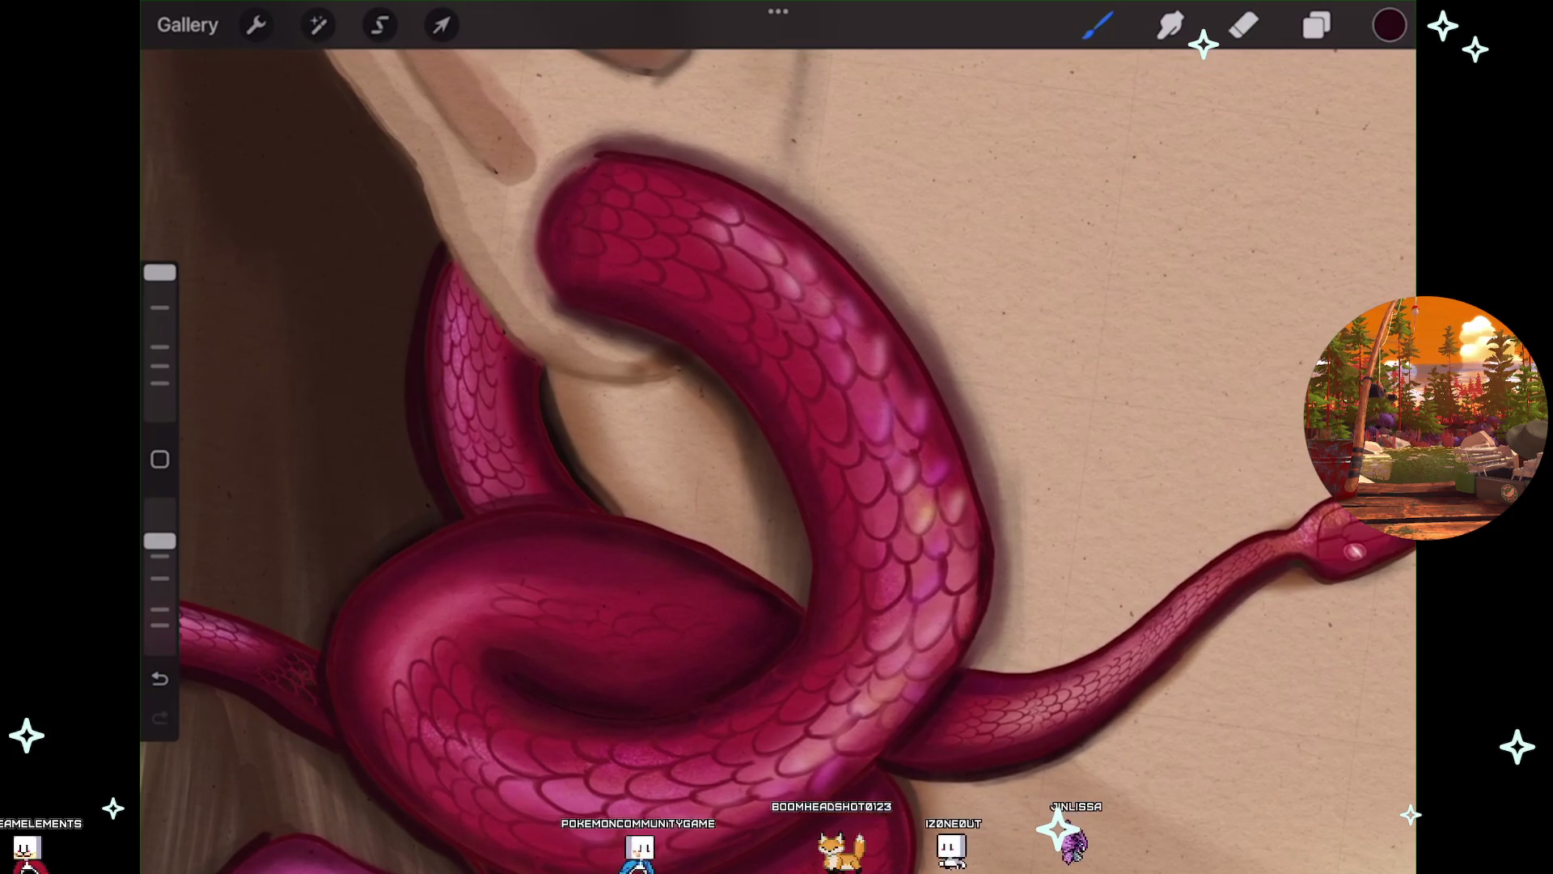
# Zoom out to view the whole snake earring and its head across the neck.
pyautogui.scroll(-2, 776, 461)
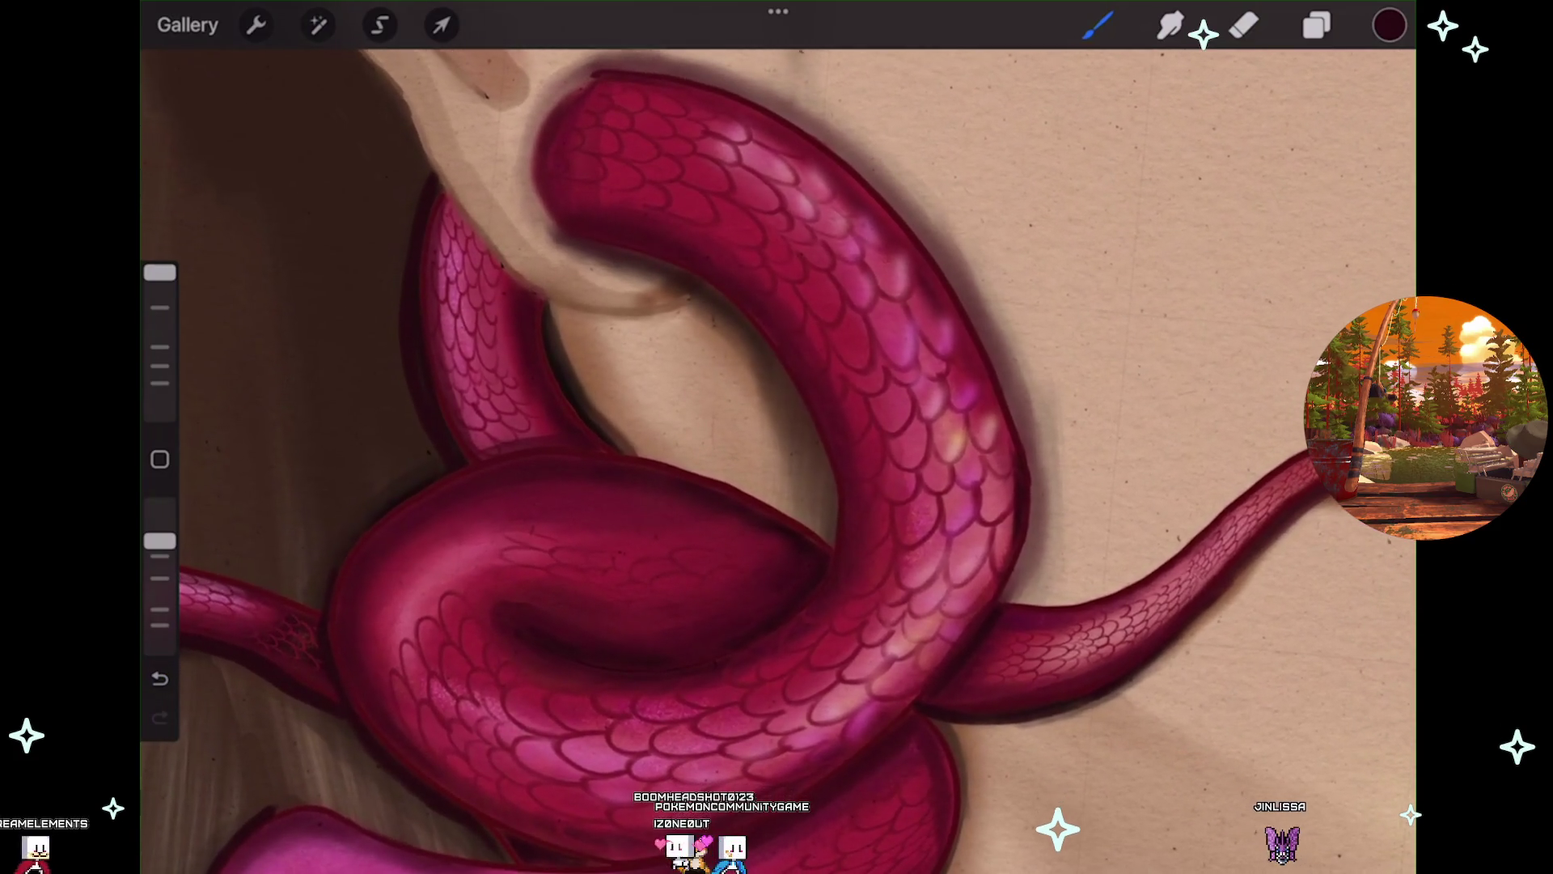
pyautogui.scroll(3, 777, 454)
pyautogui.scroll(1, 777, 453)
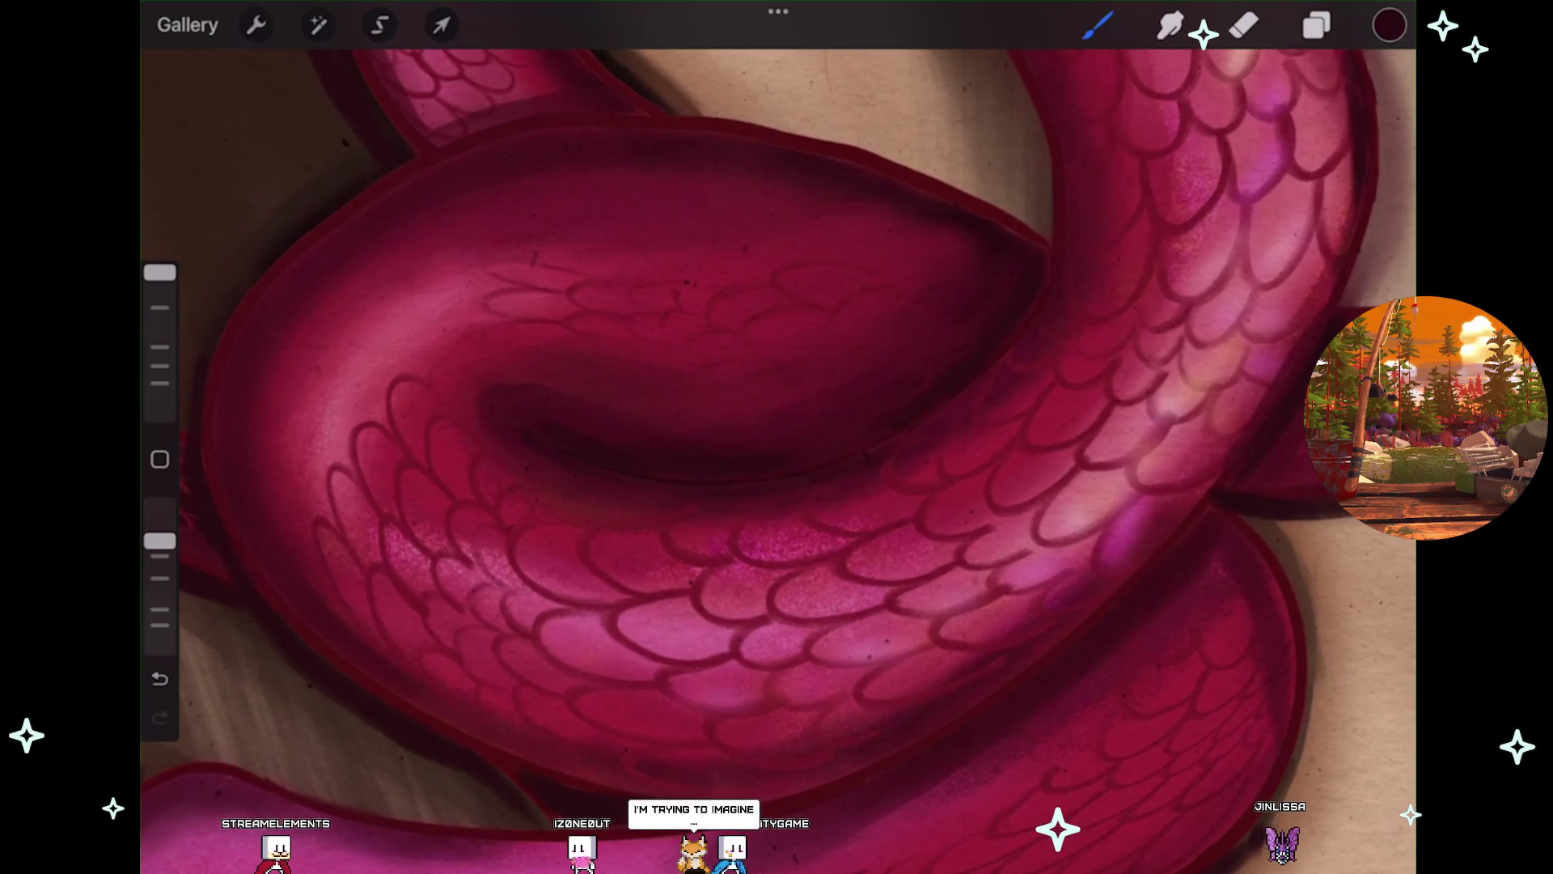
pyautogui.scroll(-2, 777, 453)
pyautogui.scroll(-1, 777, 453)
pyautogui.scroll(-1, 777, 453)
pyautogui.scroll(-1, 777, 453)
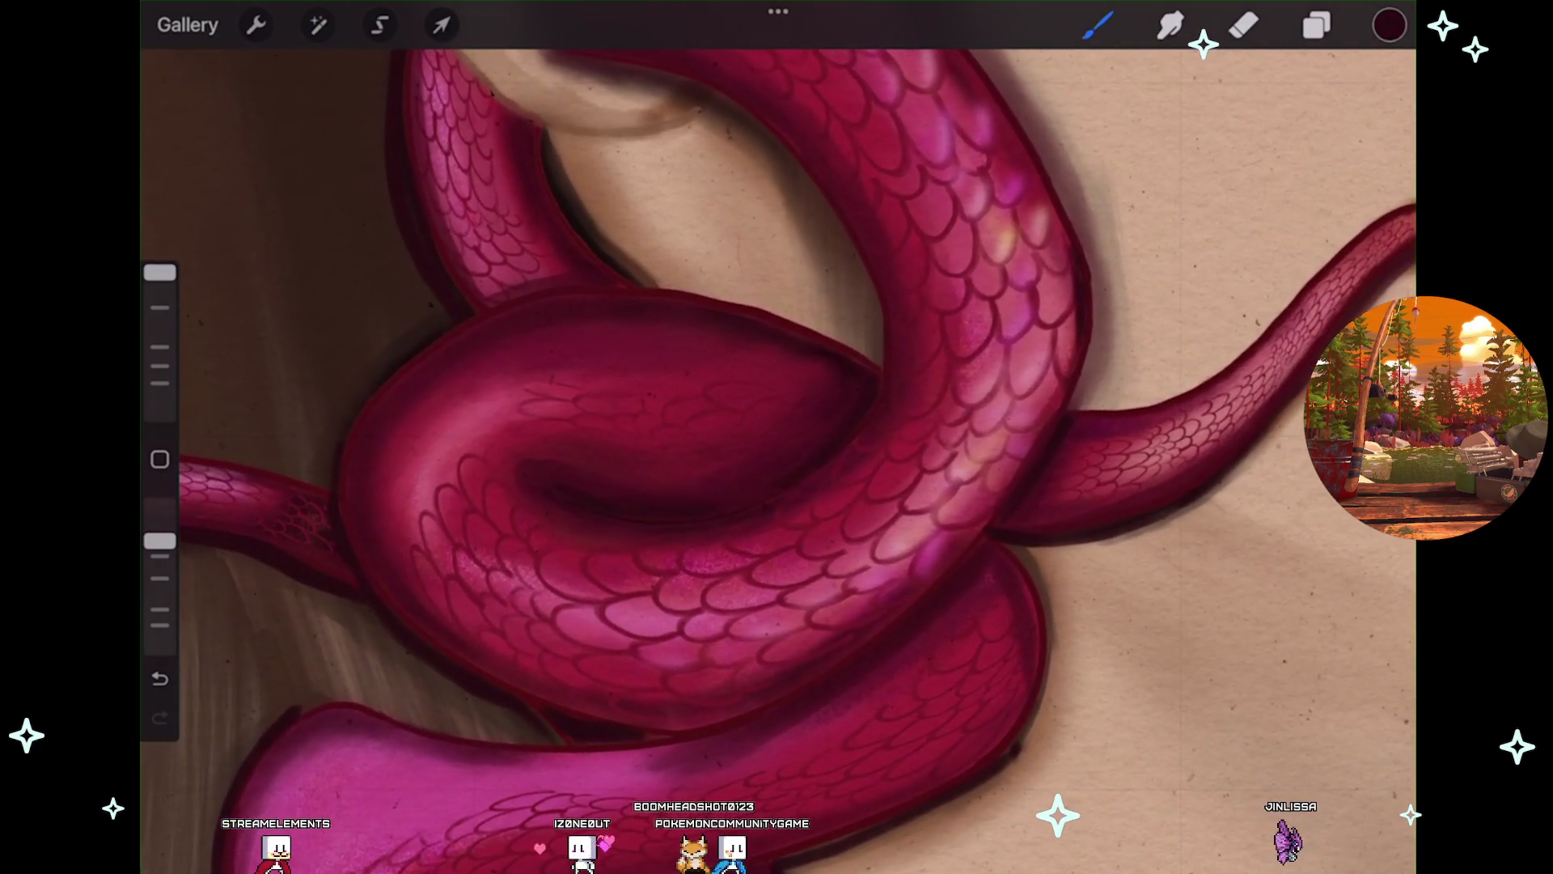
pyautogui.scroll(-2, 776, 453)
pyautogui.scroll(-2, 777, 453)
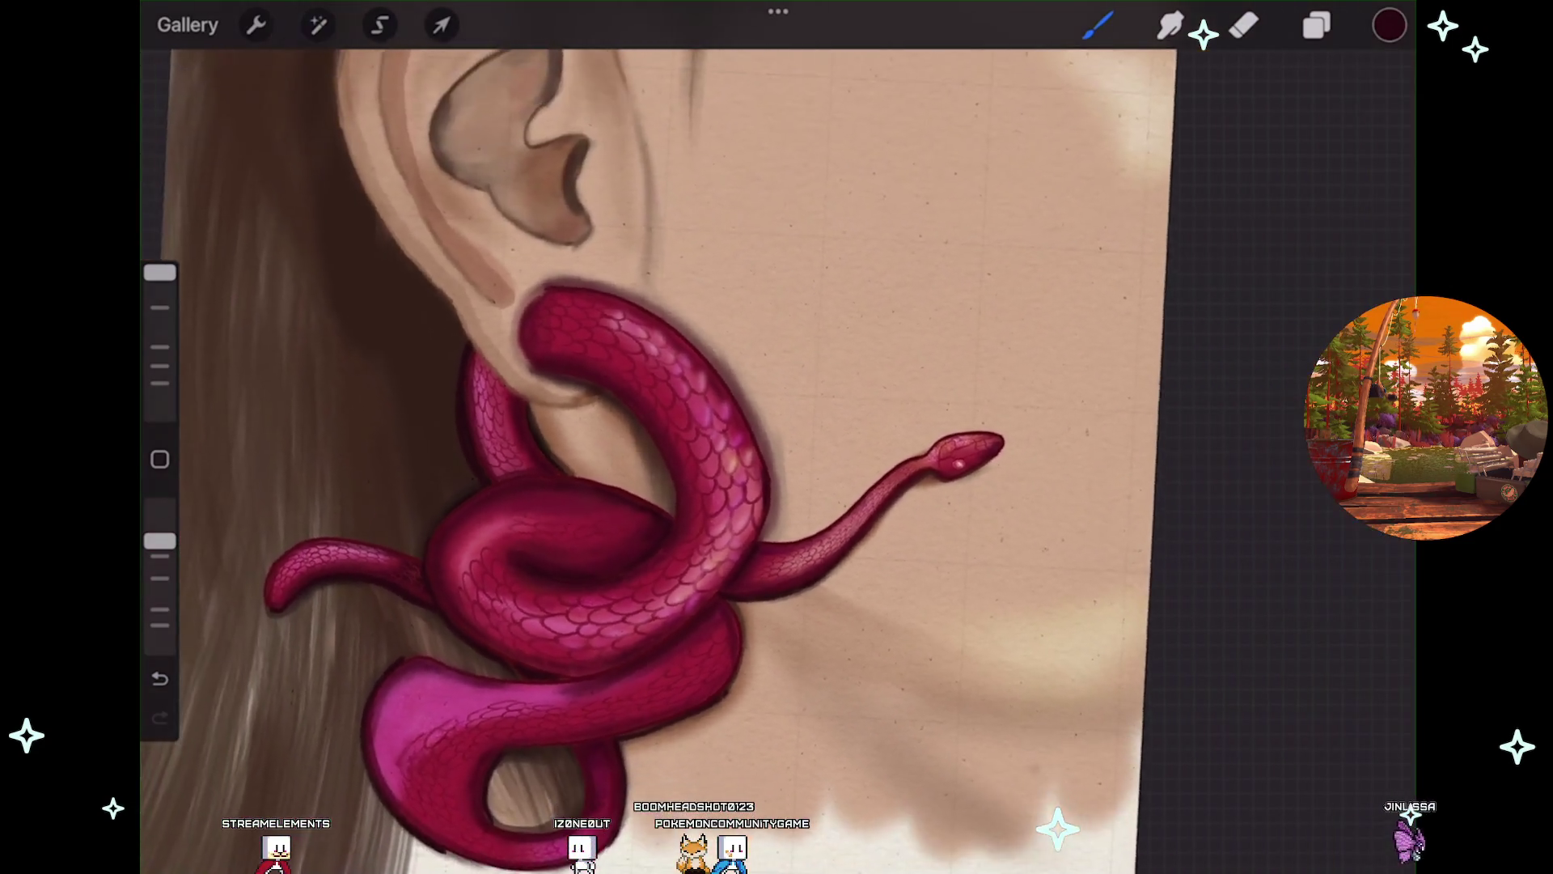
pyautogui.scroll(-1, 777, 453)
pyautogui.scroll(-3, 776, 453)
pyautogui.scroll(-1, 777, 453)
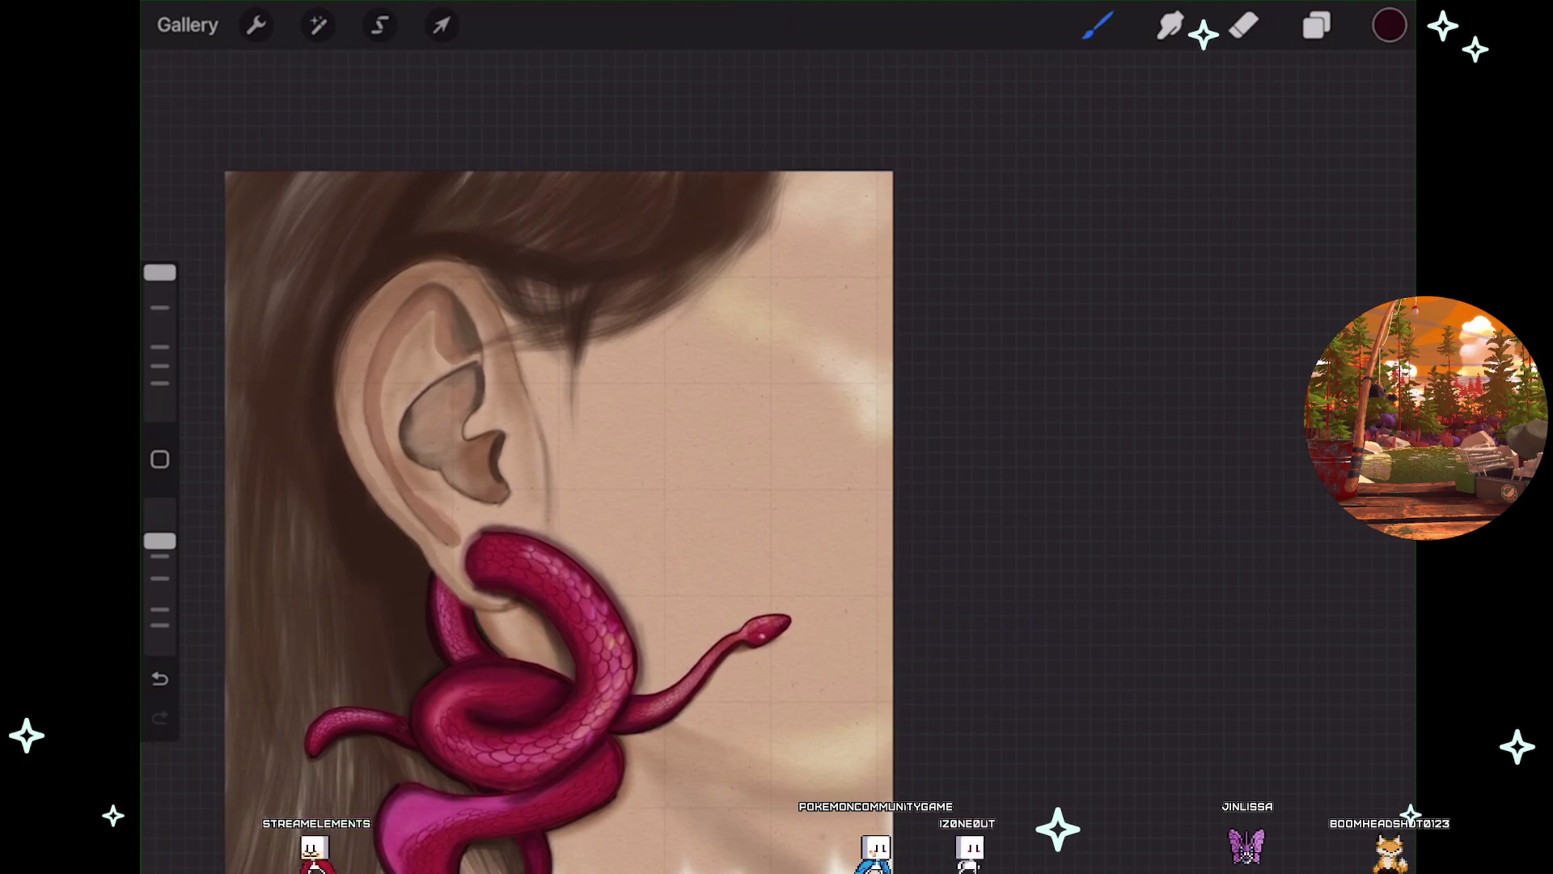
# Paint a dark vertical stroke across the snake's pink lower tail.
pyautogui.scroll(5, 566, 485)
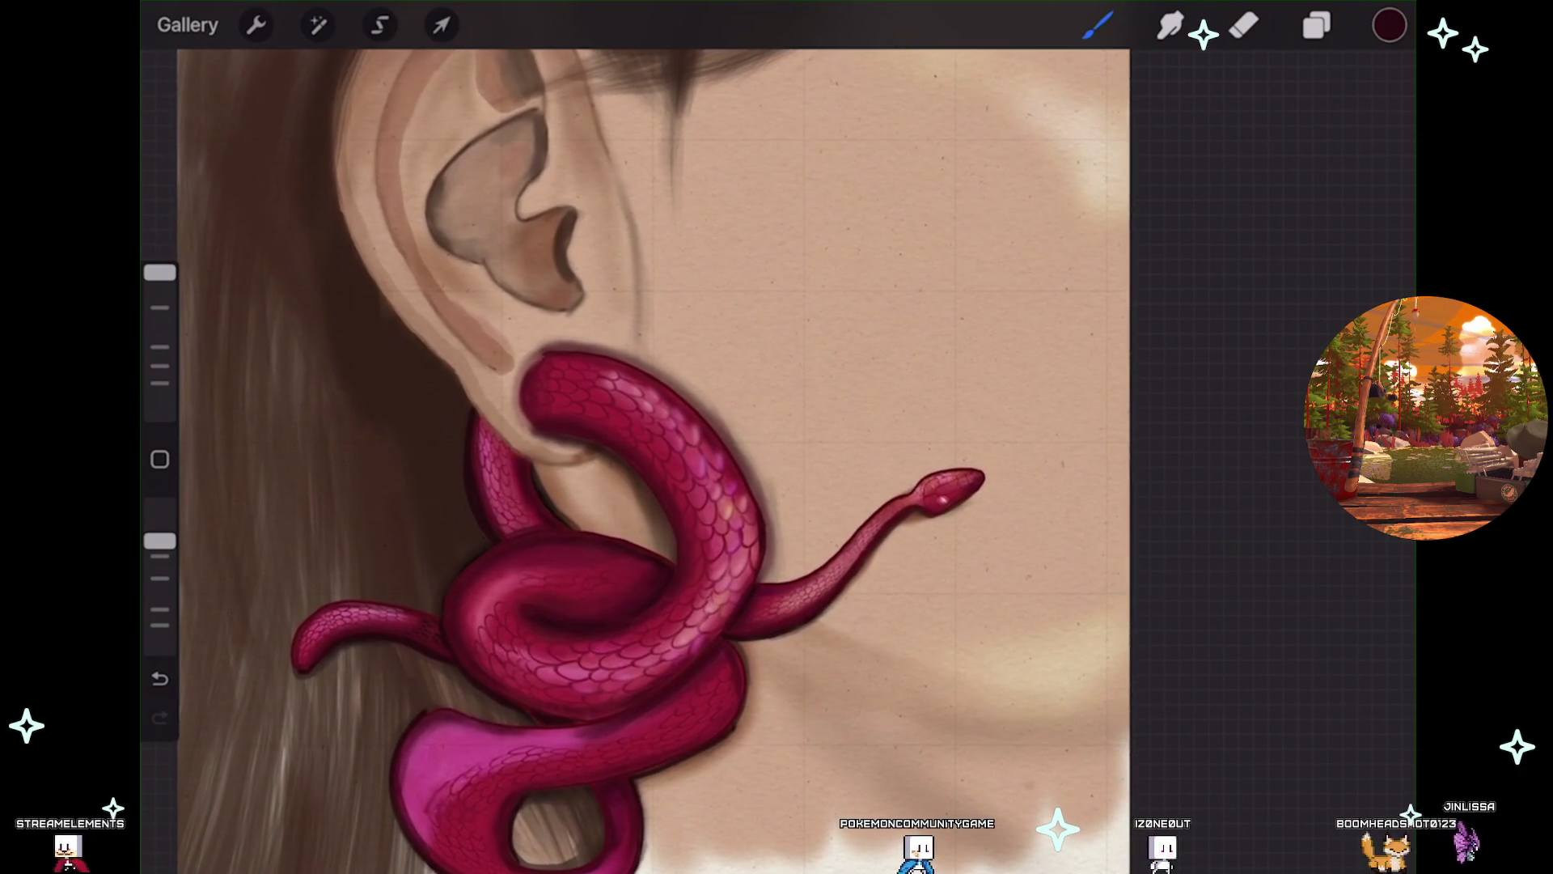
pyautogui.scroll(3, 648, 453)
pyautogui.scroll(2, 647, 453)
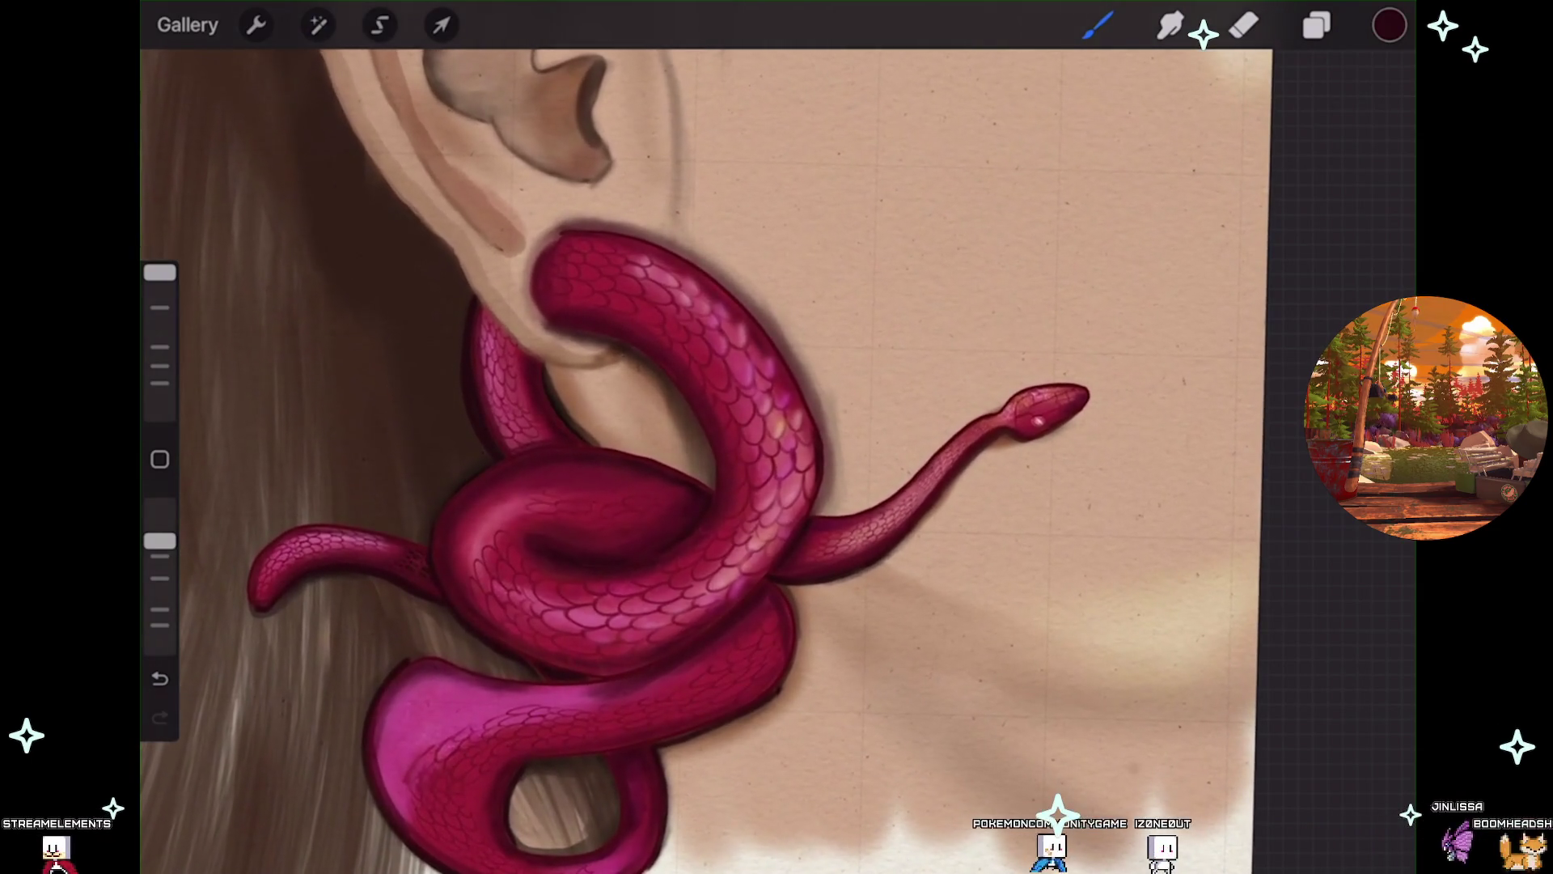
pyautogui.scroll(3, 647, 453)
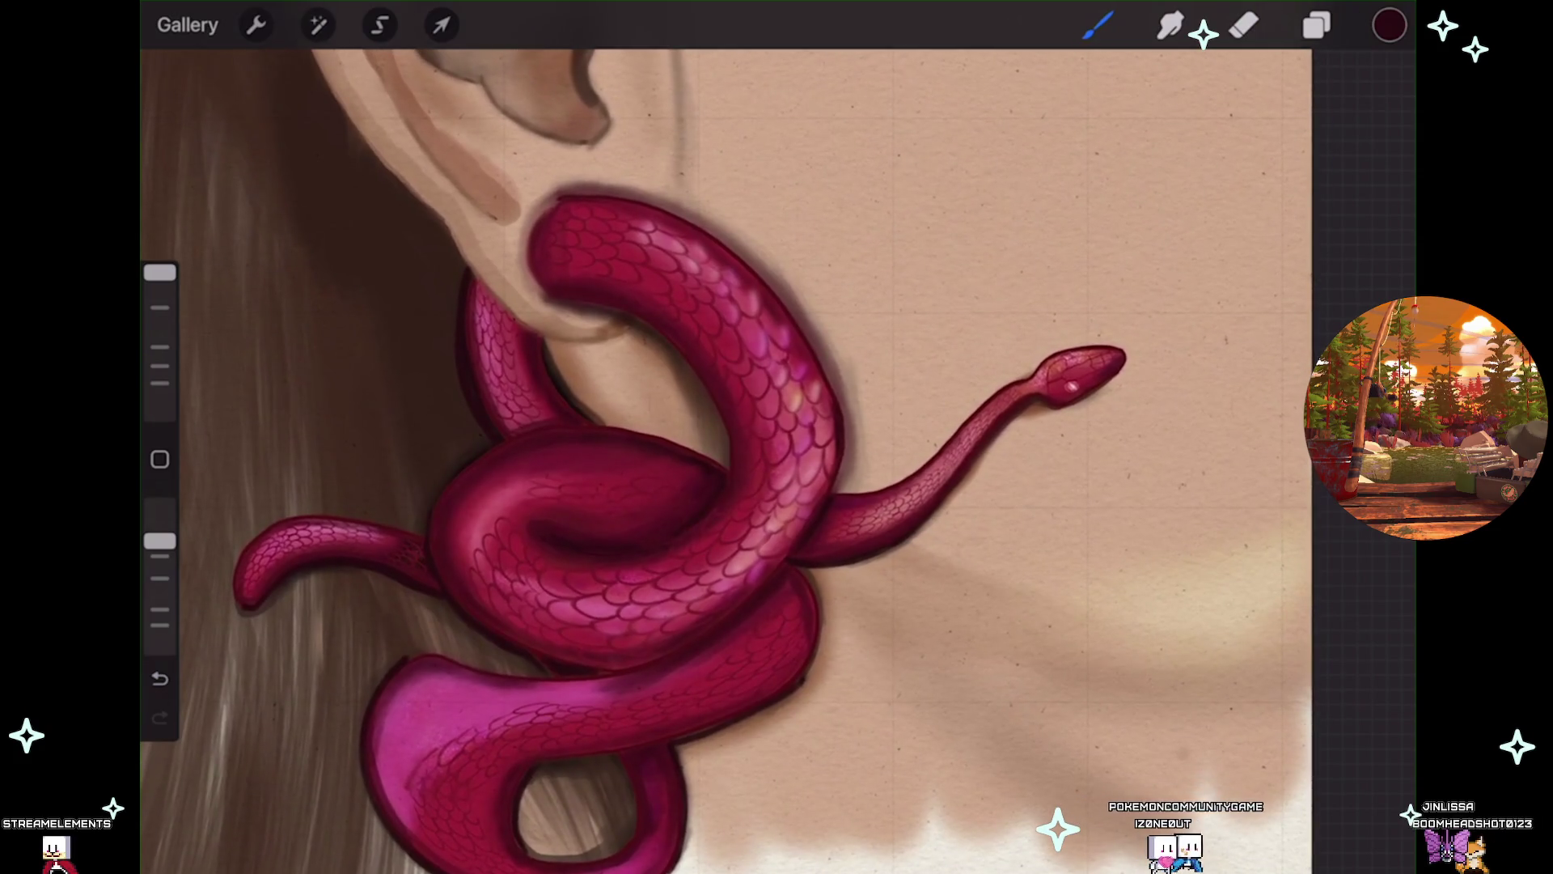
pyautogui.scroll(3, 648, 453)
pyautogui.scroll(2, 648, 453)
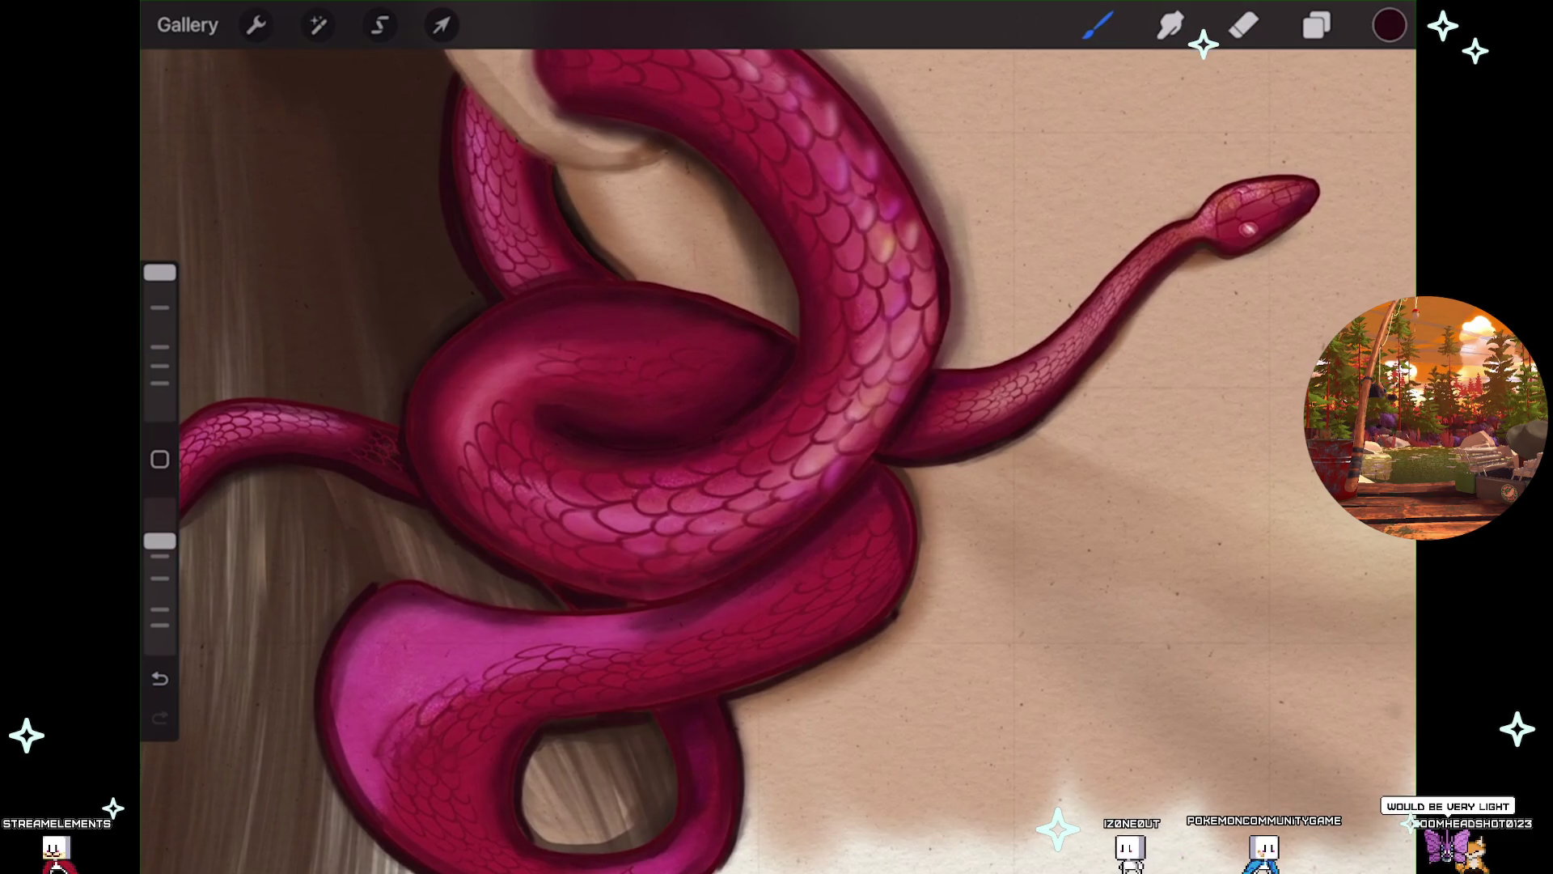
pyautogui.moveTo(436, 623); pyautogui.dragTo(455, 707)
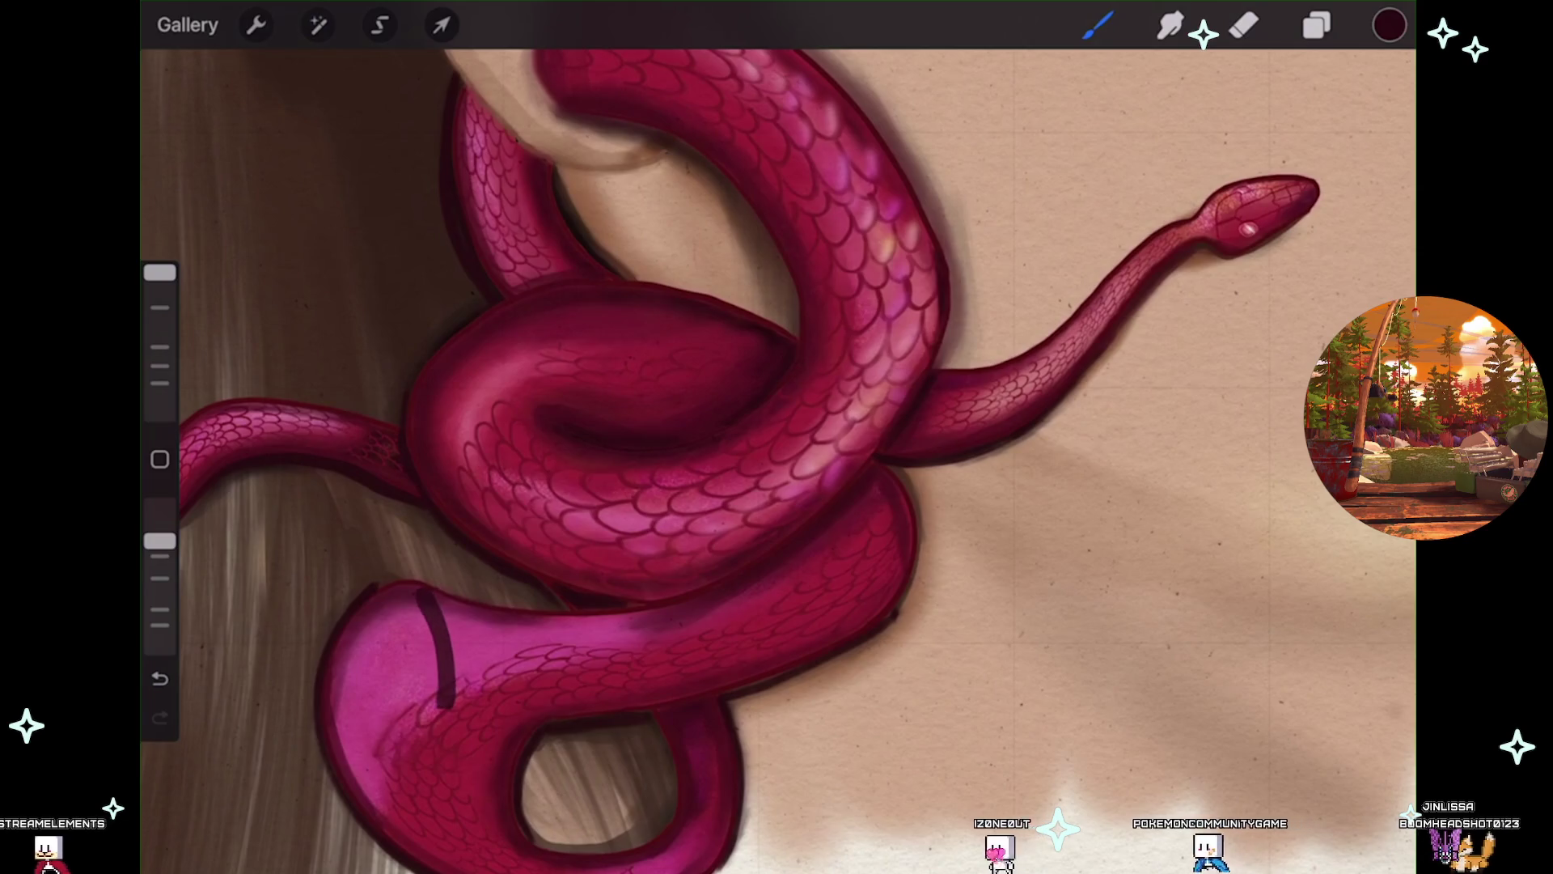
pyautogui.scroll(-1, 728, 454)
pyautogui.scroll(-1, 728, 453)
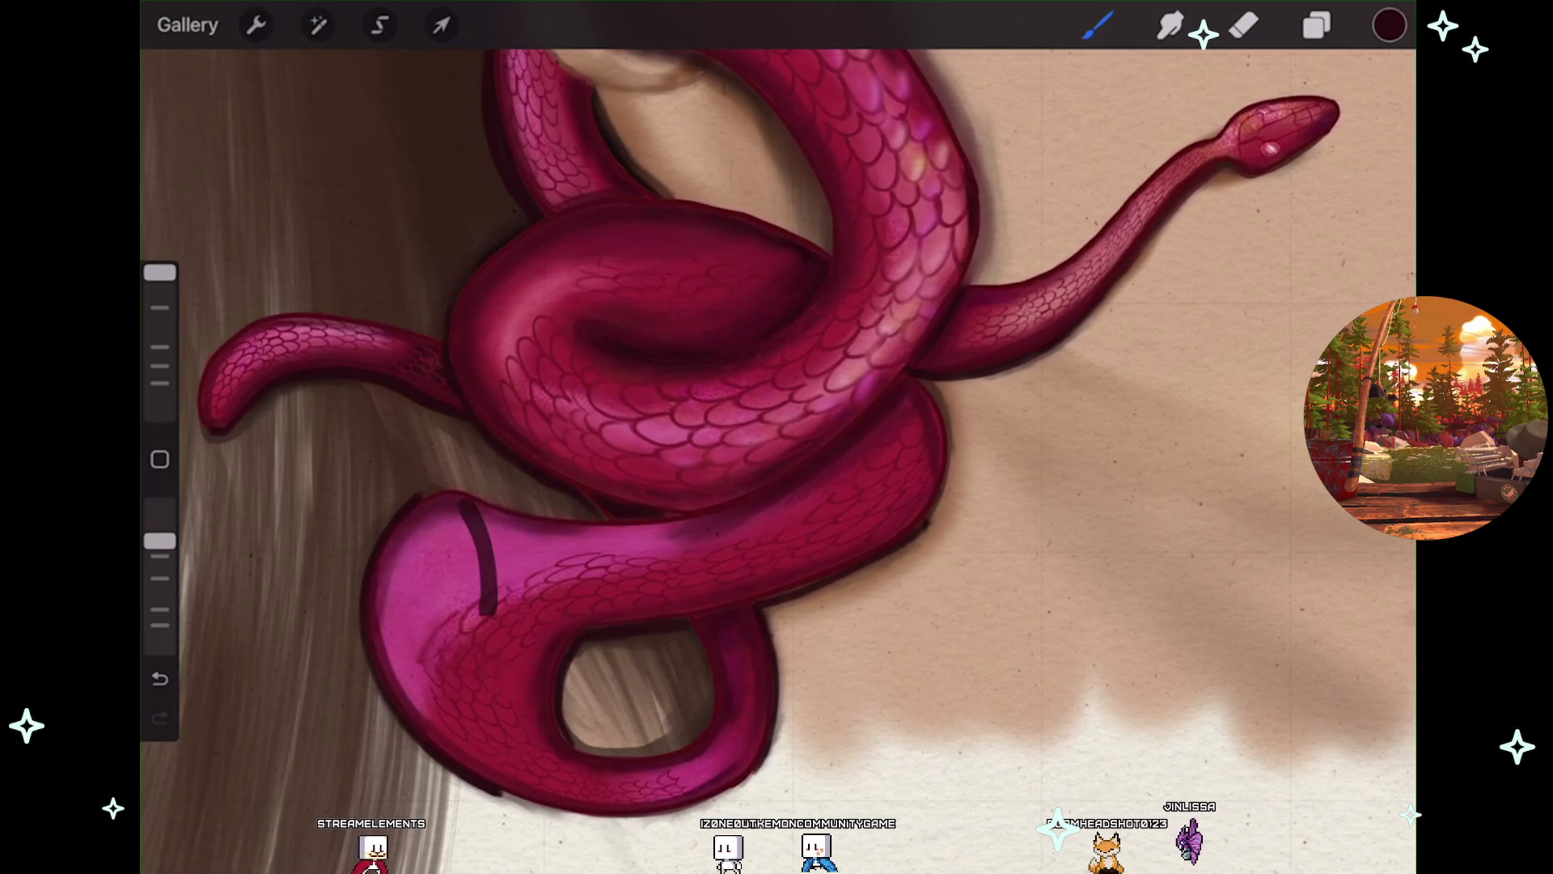
# Undo that stroke and add a short dark stroke near the bottom loop.
pyautogui.hotkey('ctrl', 'z')
pyautogui.moveTo(688, 782); pyautogui.dragTo(738, 764)
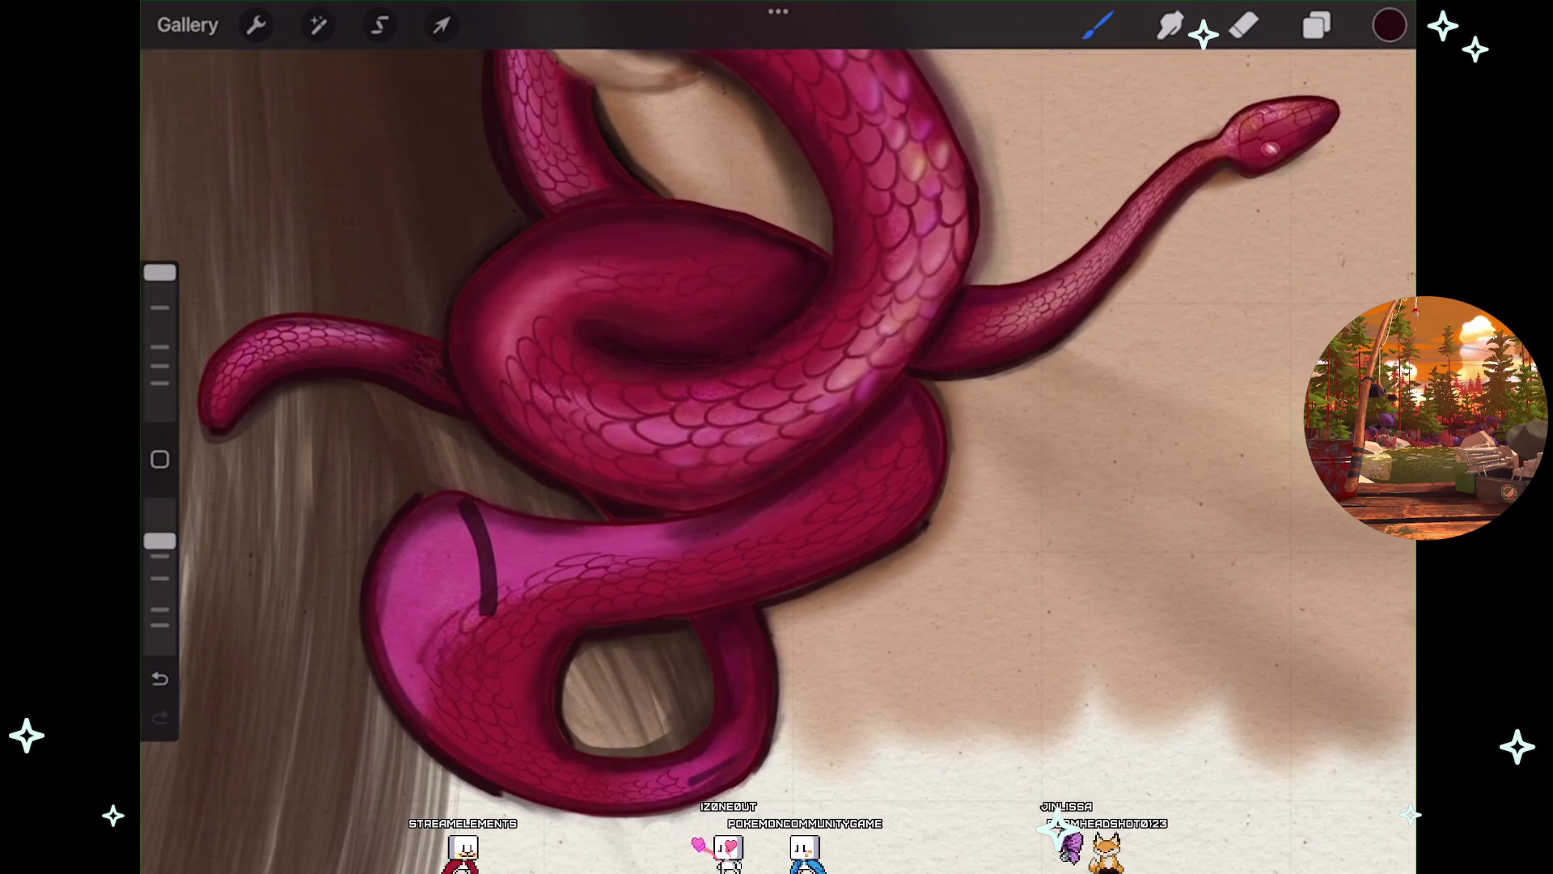
pyautogui.scroll(2, 777, 437)
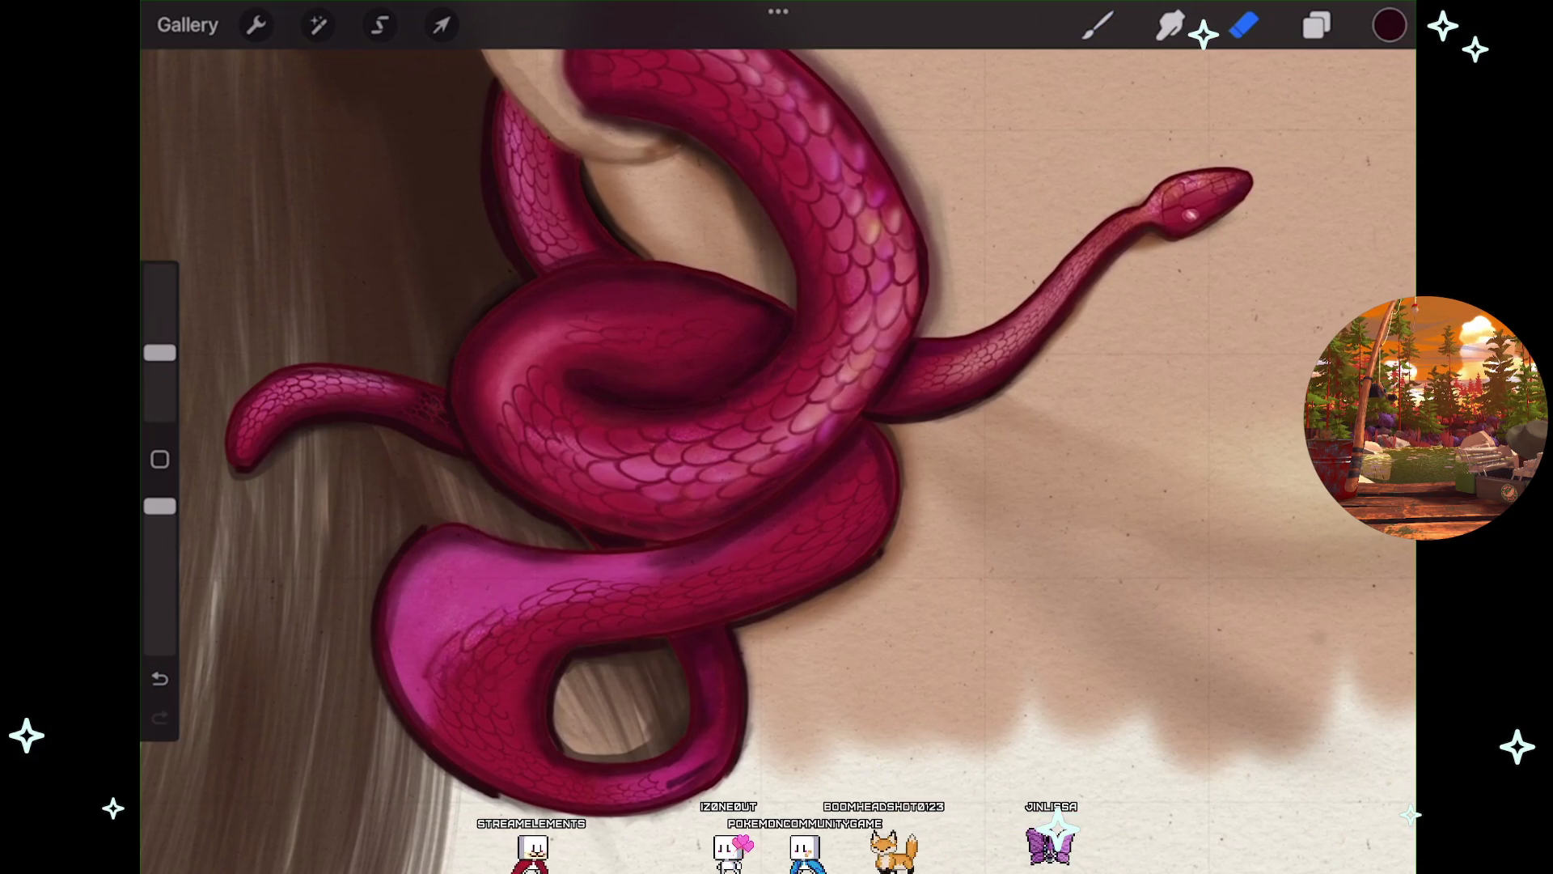
# Switch from the Eraser back to the Brush after cleaning the pink tail.
pyautogui.press('b')
pyautogui.scroll(3, 777, 437)
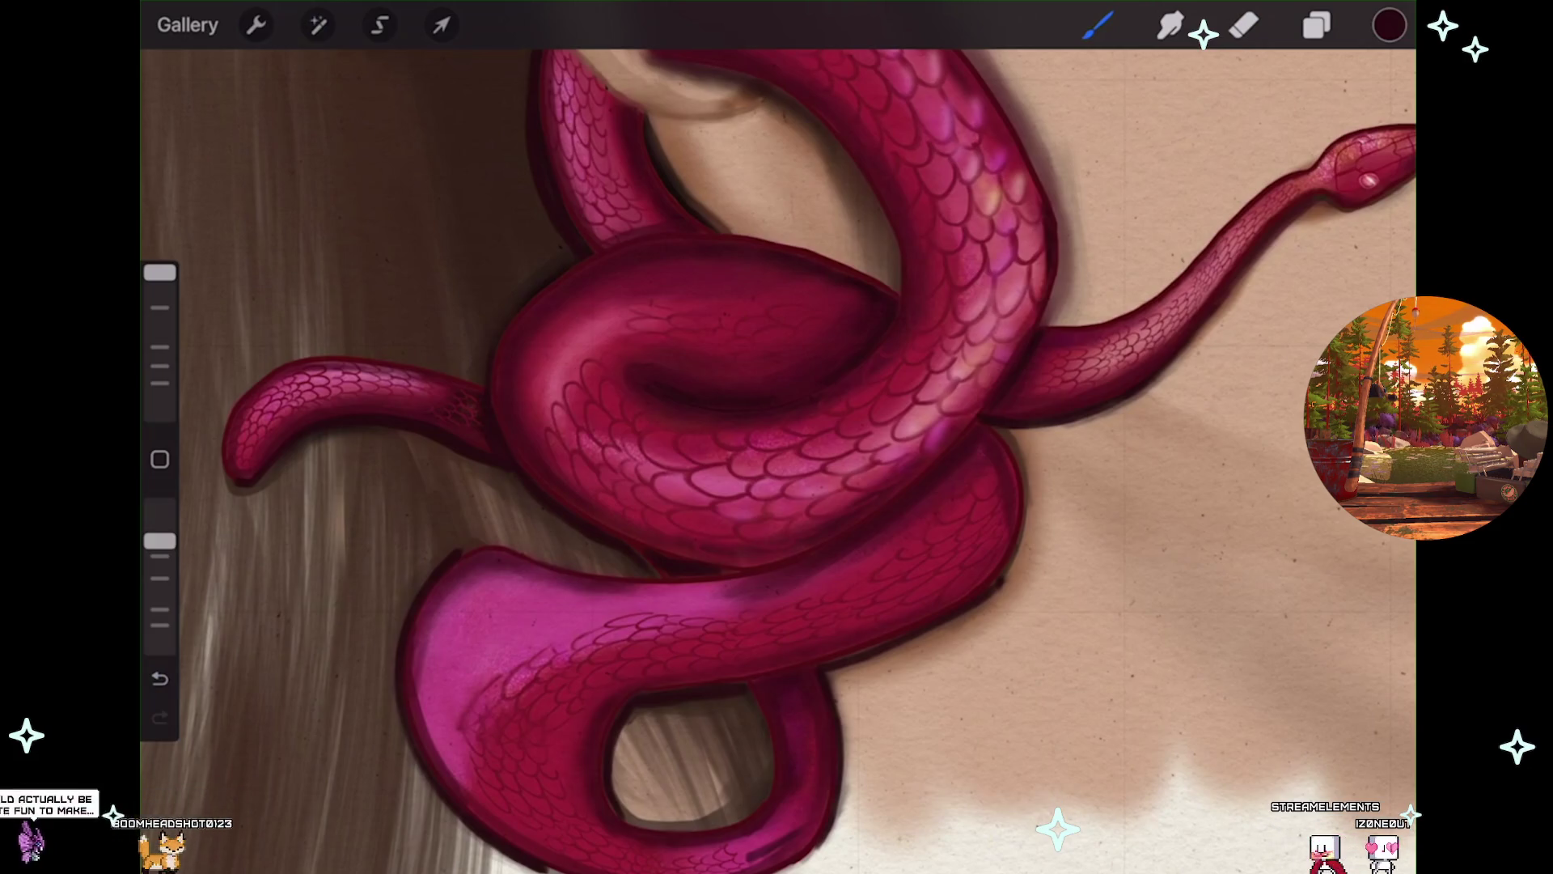
pyautogui.scroll(-3, 728, 453)
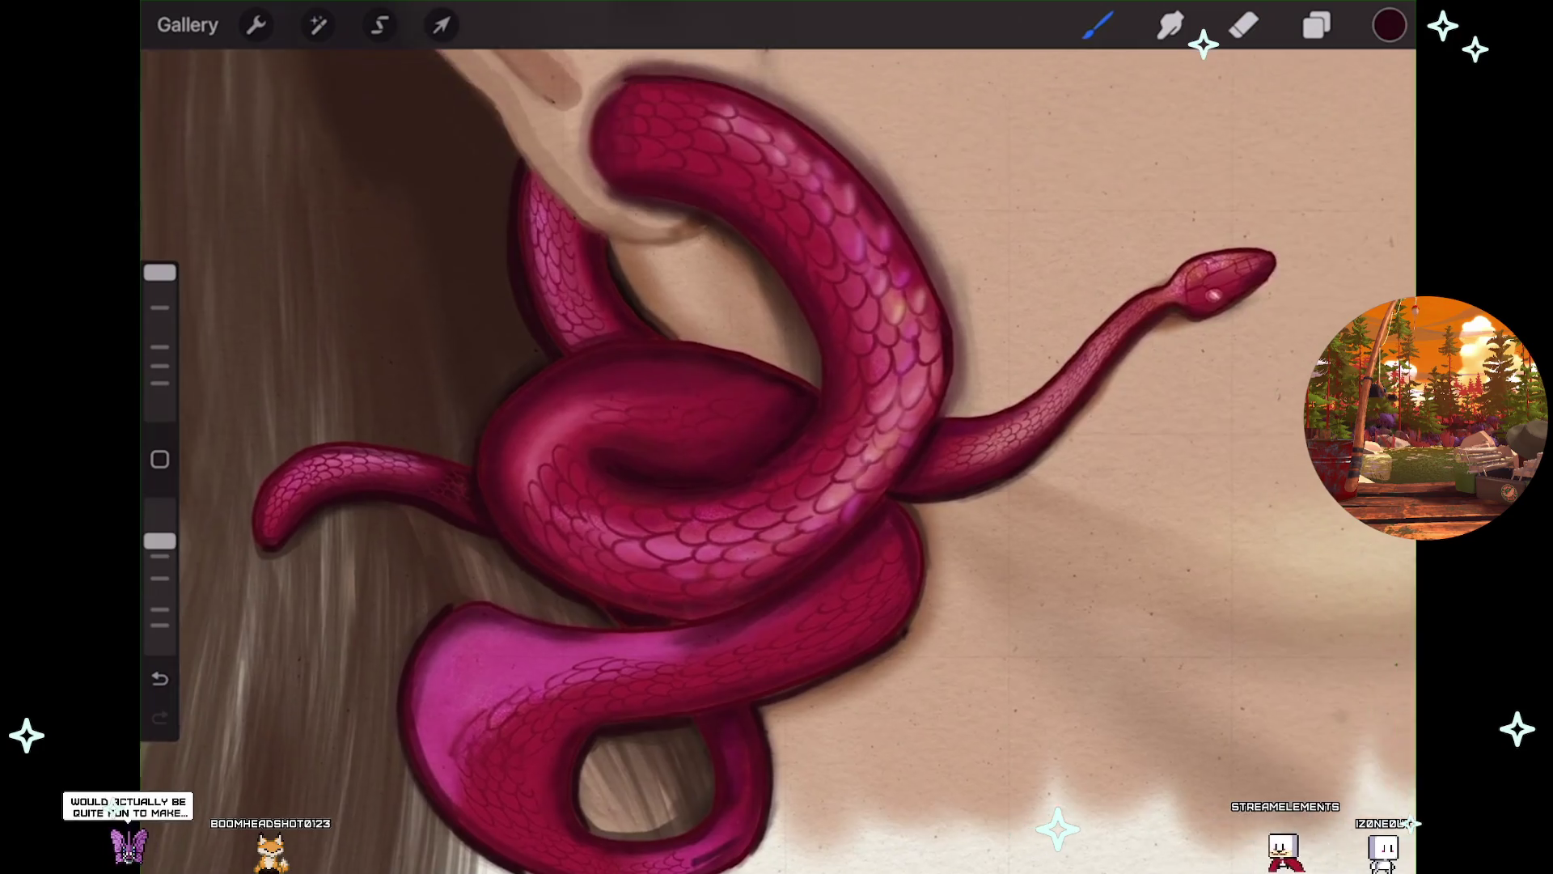
pyautogui.scroll(-3, 728, 453)
pyautogui.scroll(-1, 728, 453)
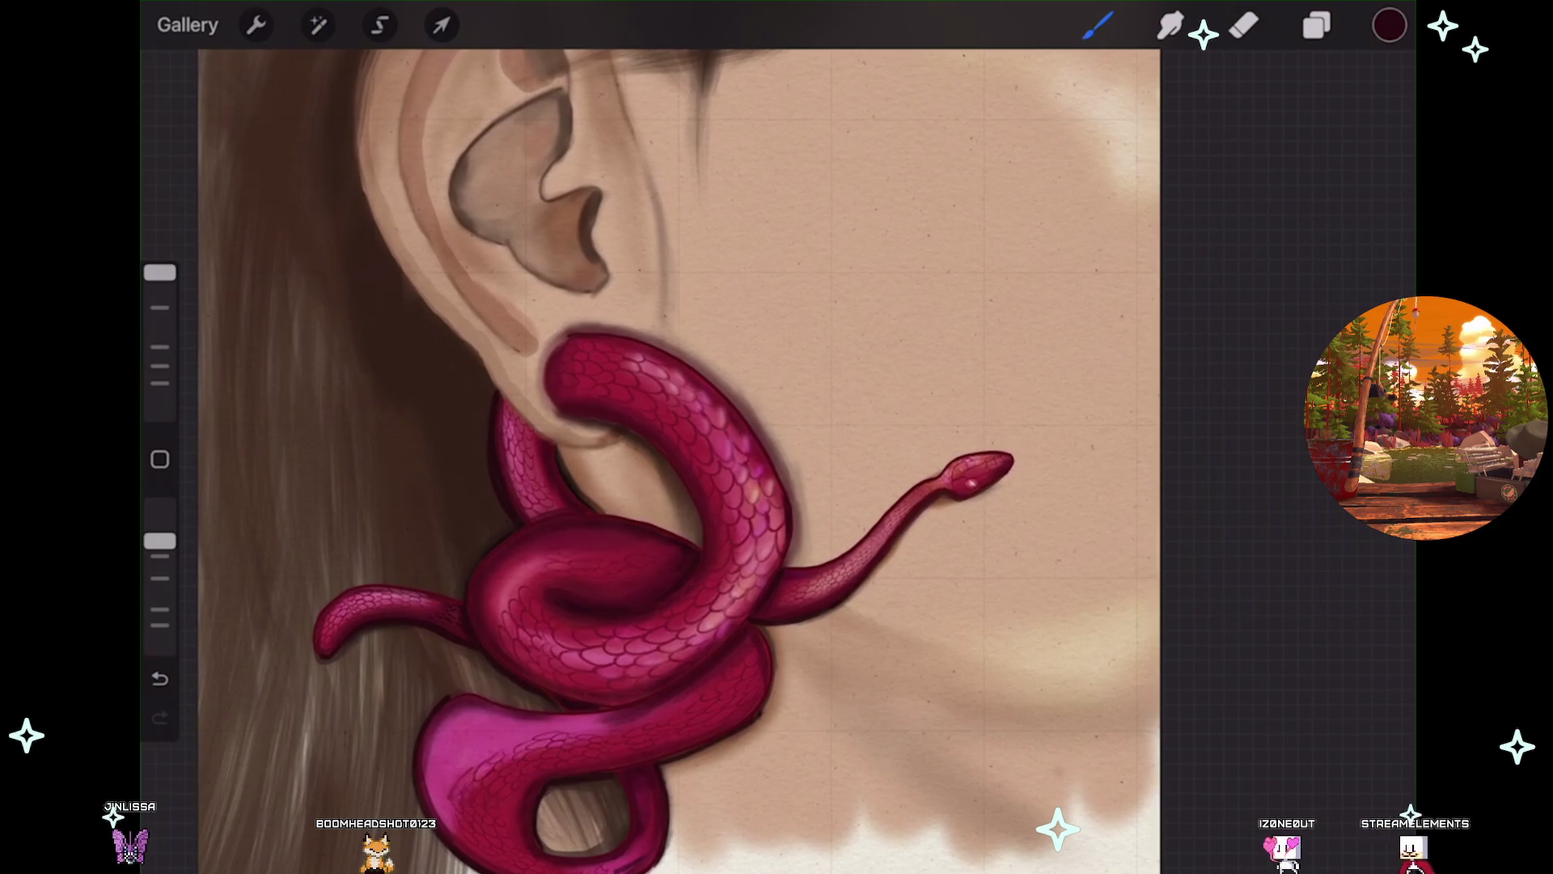
pyautogui.scroll(3, 542, 530)
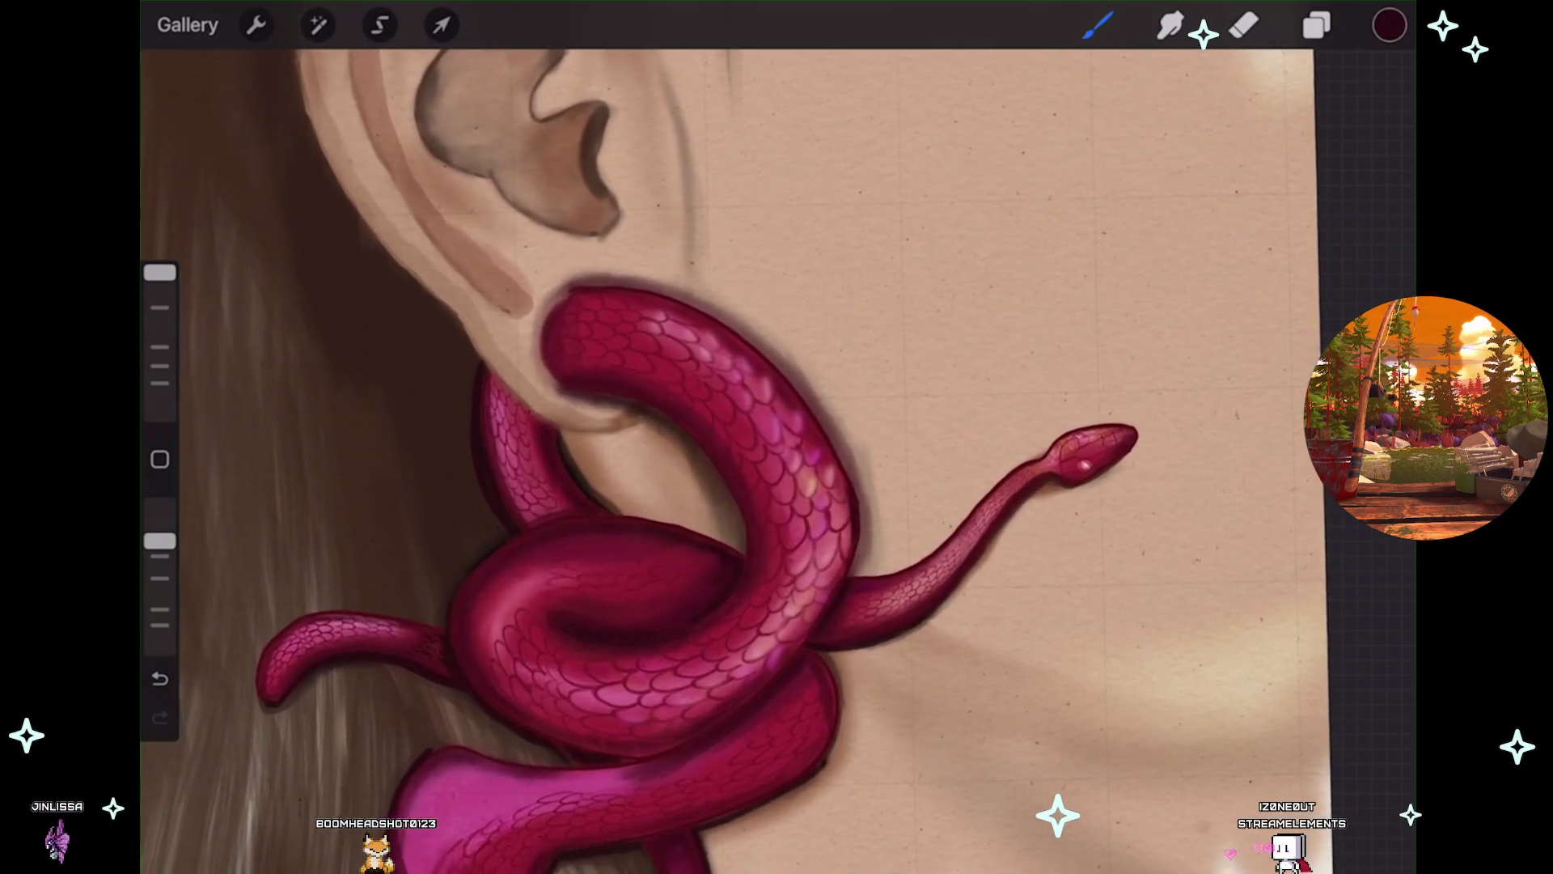
pyautogui.click(1317, 25)
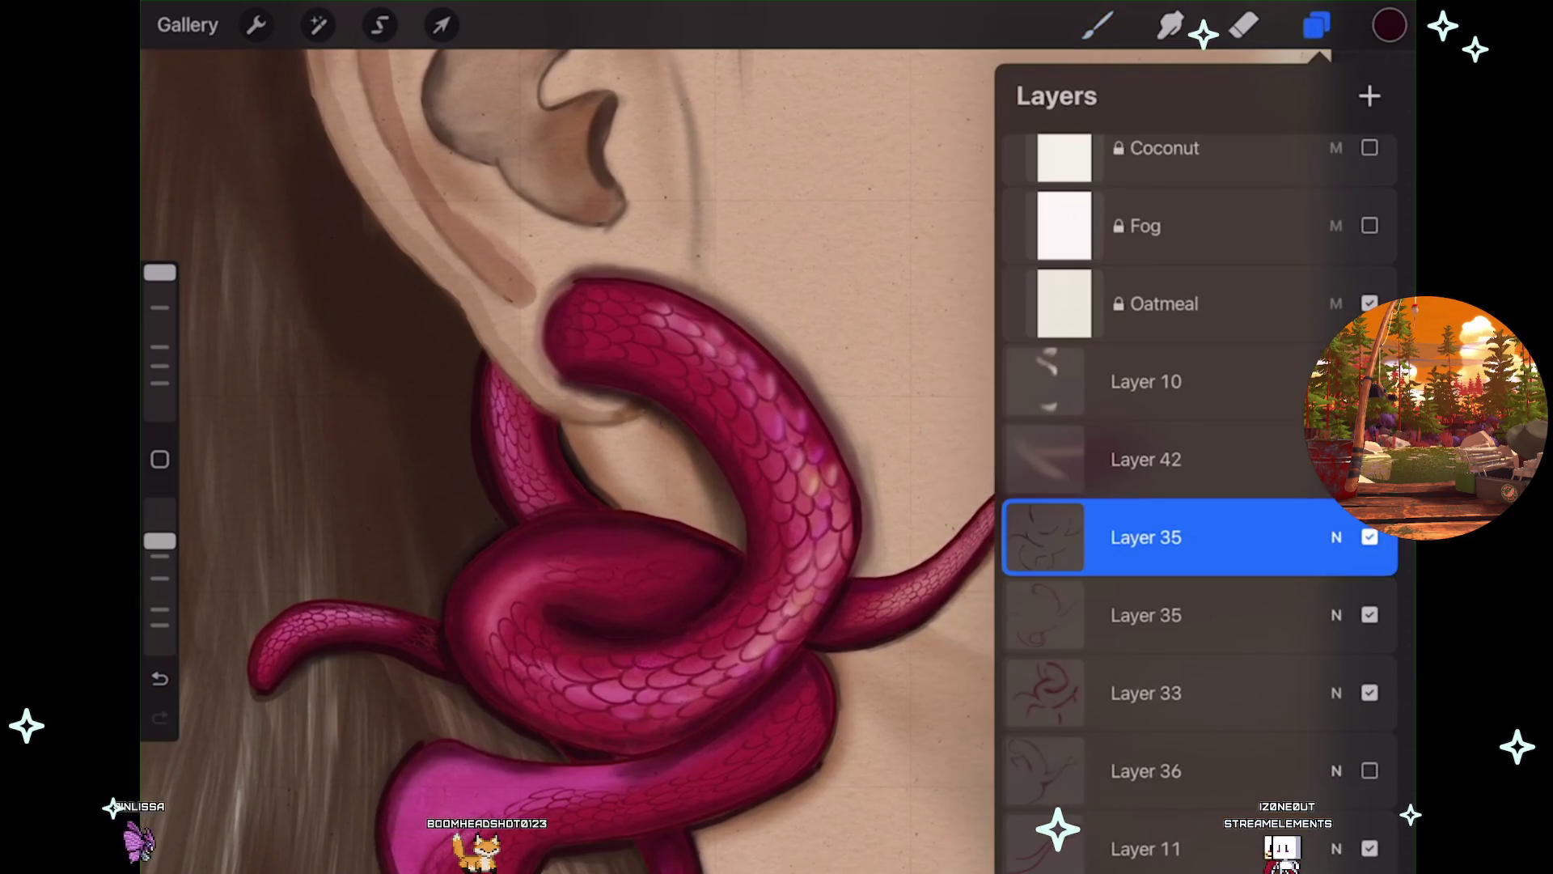
pyautogui.click(1098, 25)
pyautogui.scroll(4, 769, 389)
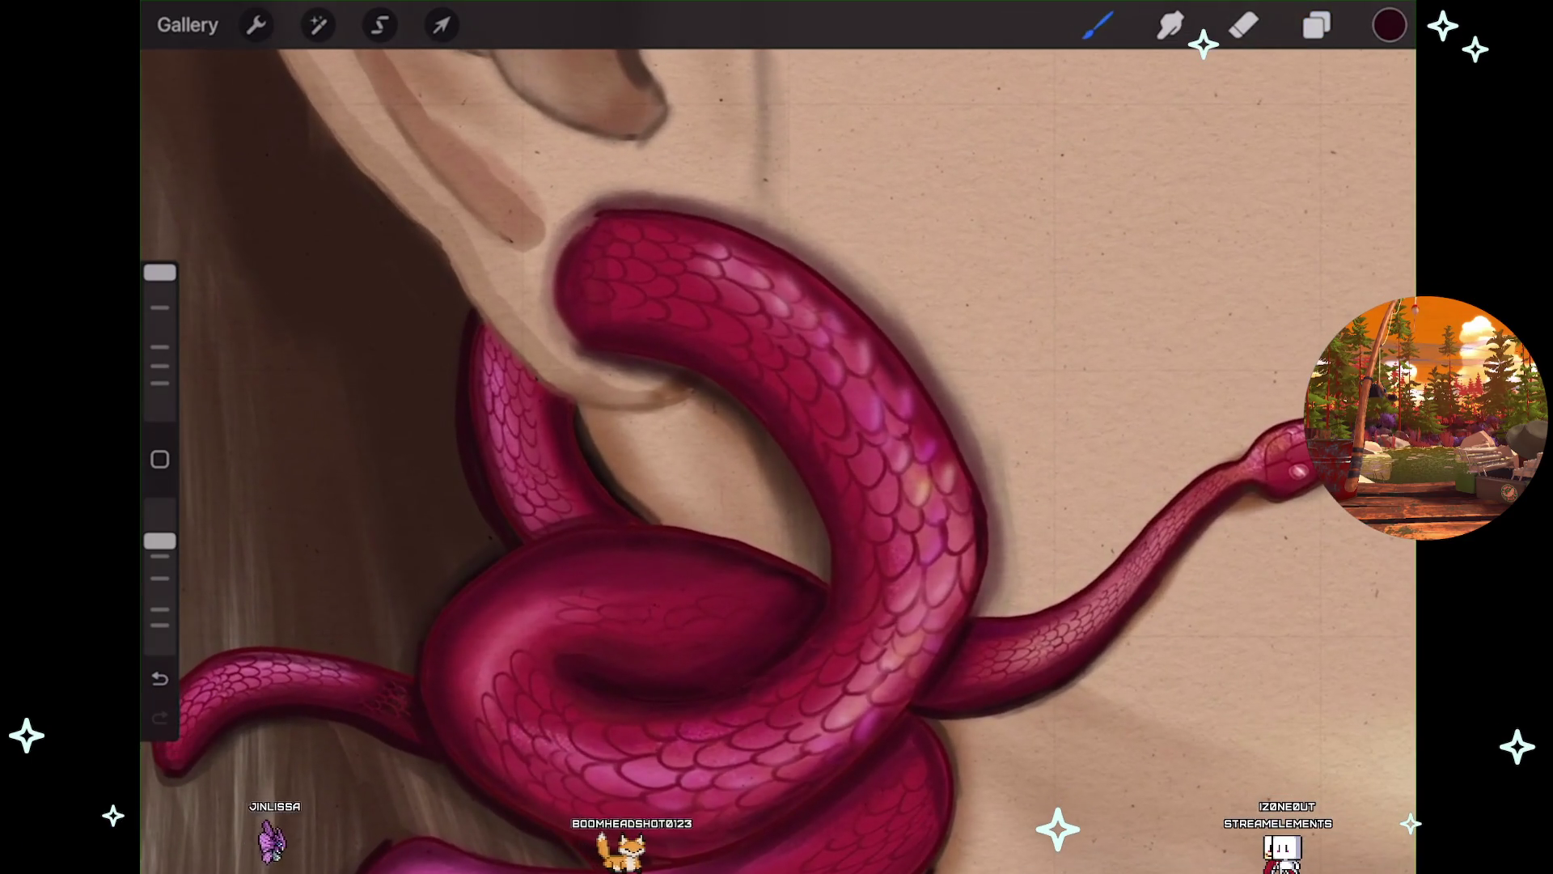
pyautogui.scroll(1, 809, 405)
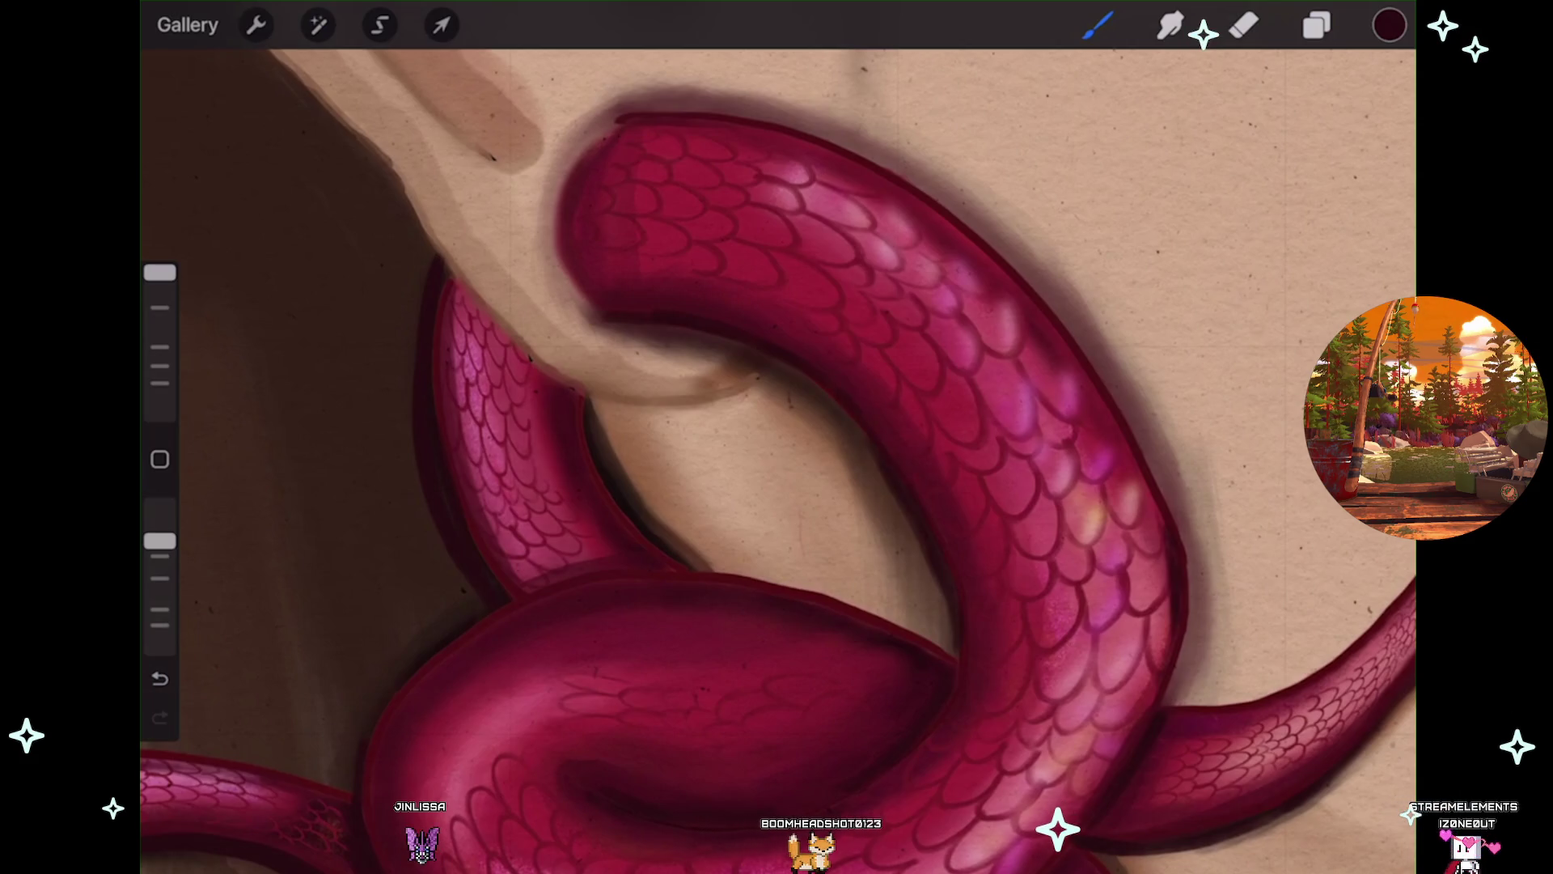
pyautogui.hotkey('ctrl', 'z')
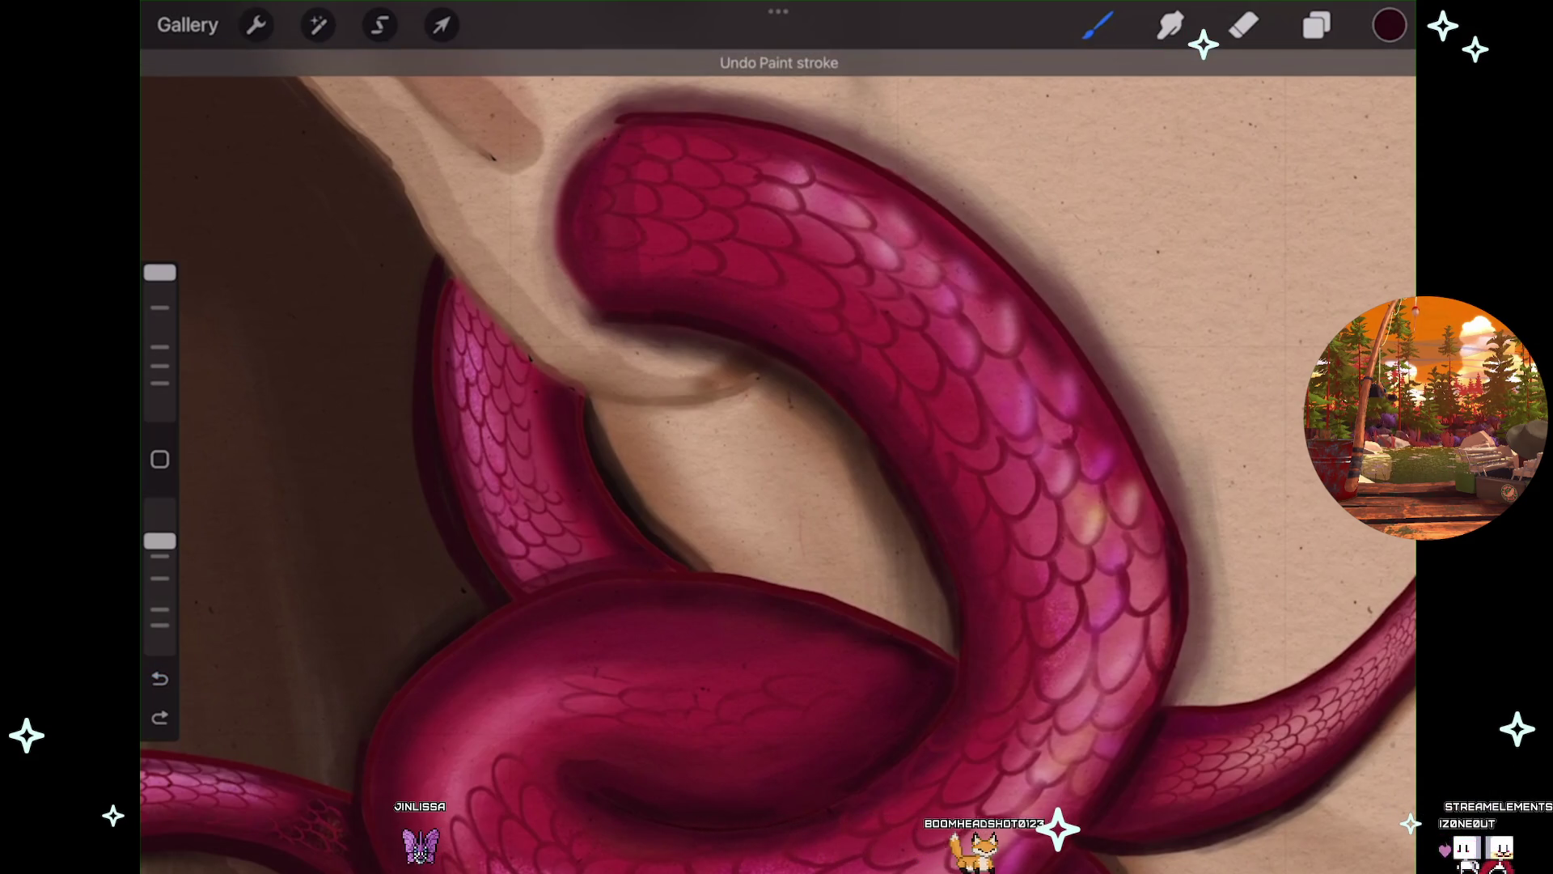
# Undo the last two paint strokes on the earring and zoom back out.
pyautogui.hotkey('ctrl', 'z')
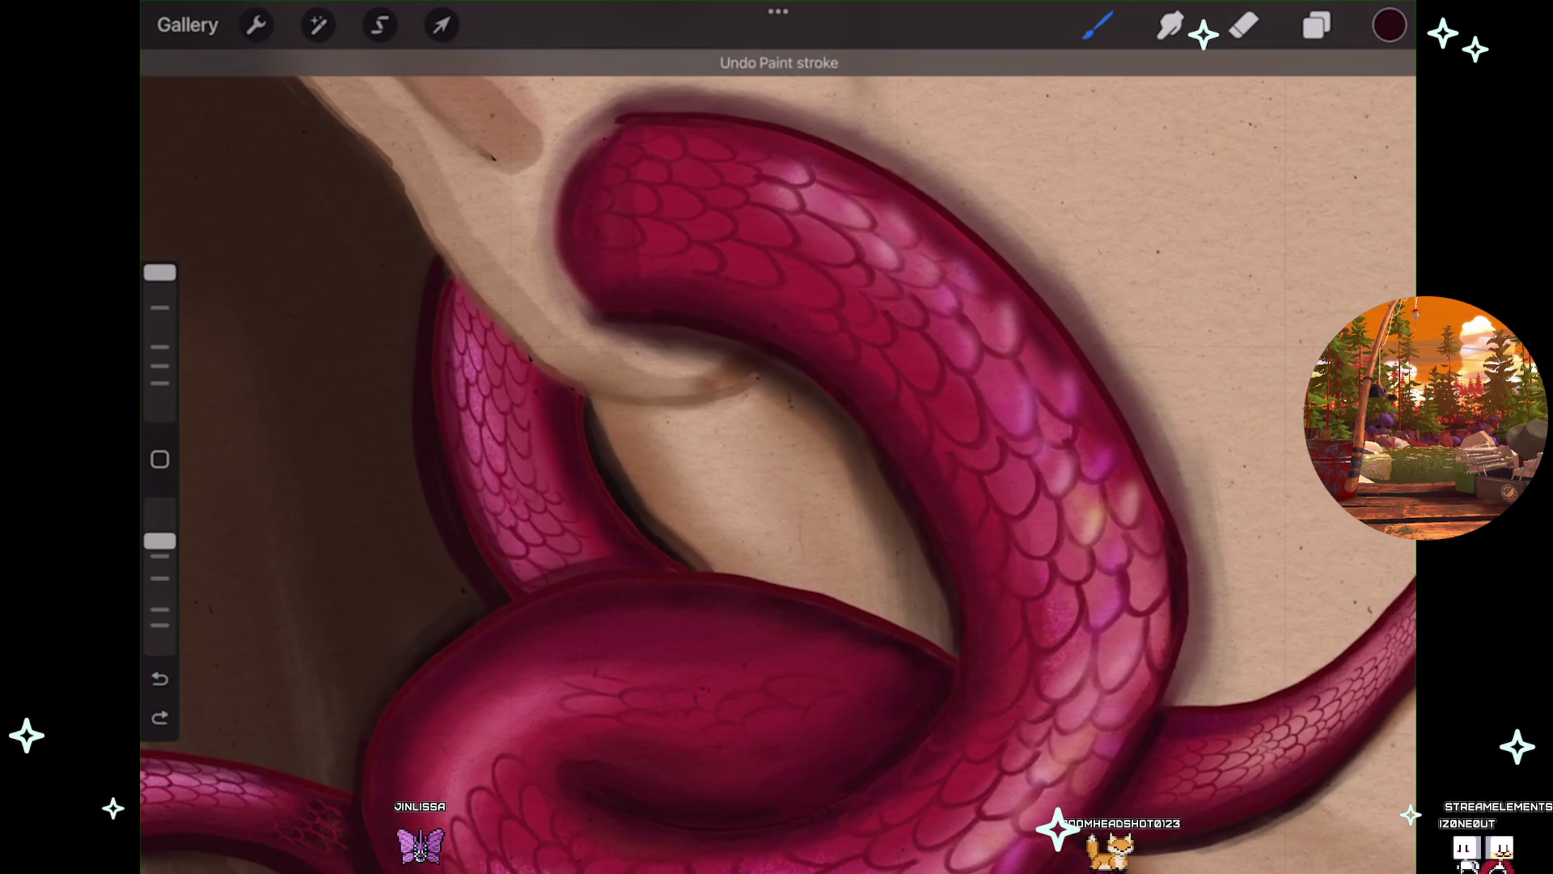
pyautogui.hotkey('ctrl', 'z')
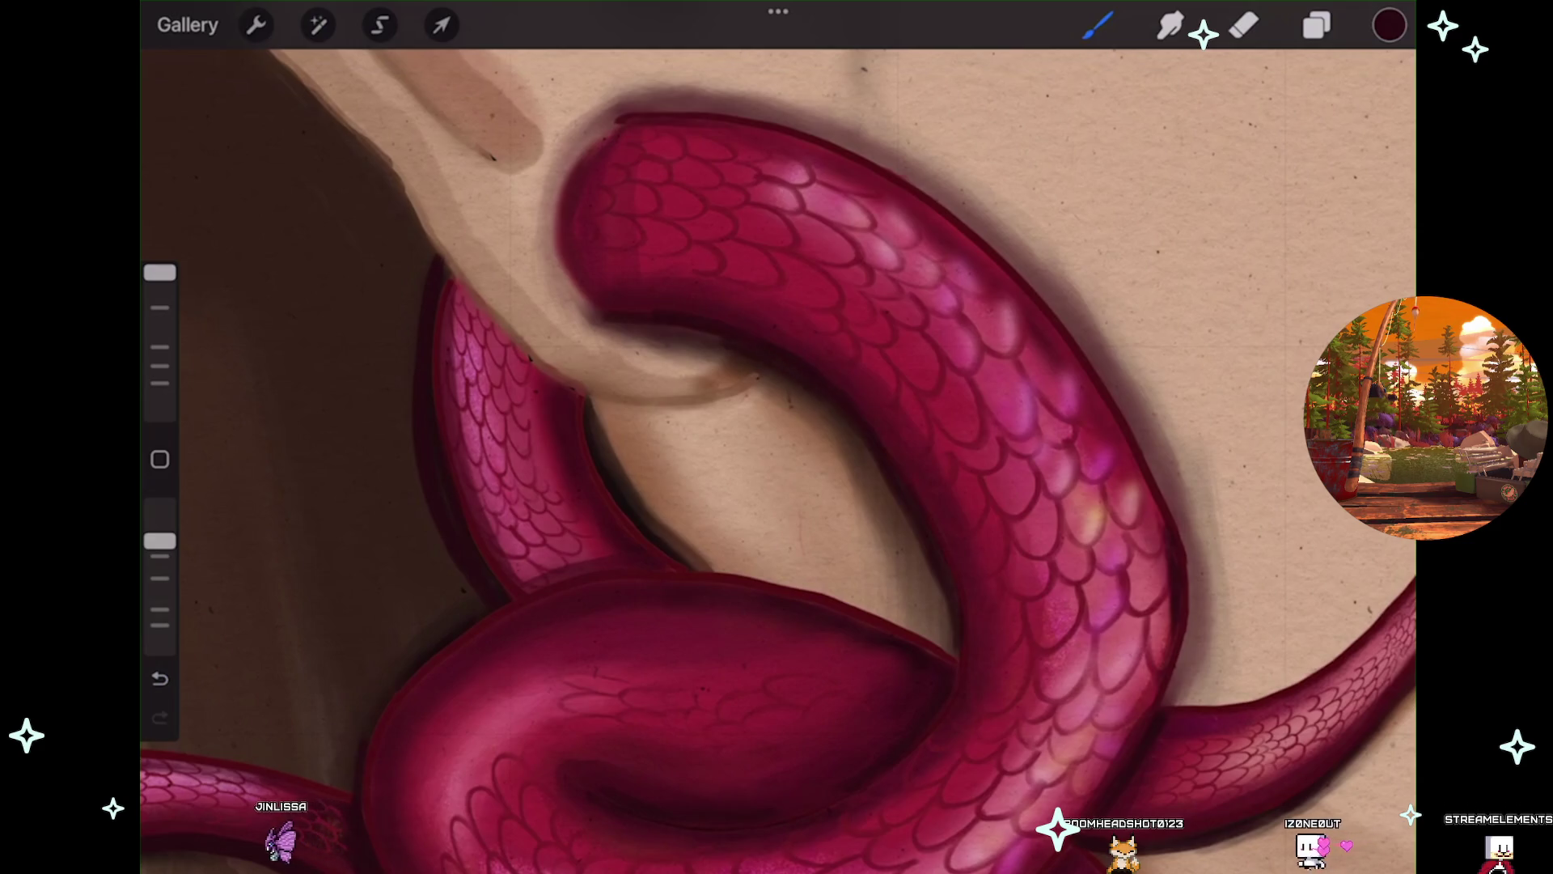
pyautogui.scroll(-3, 776, 453)
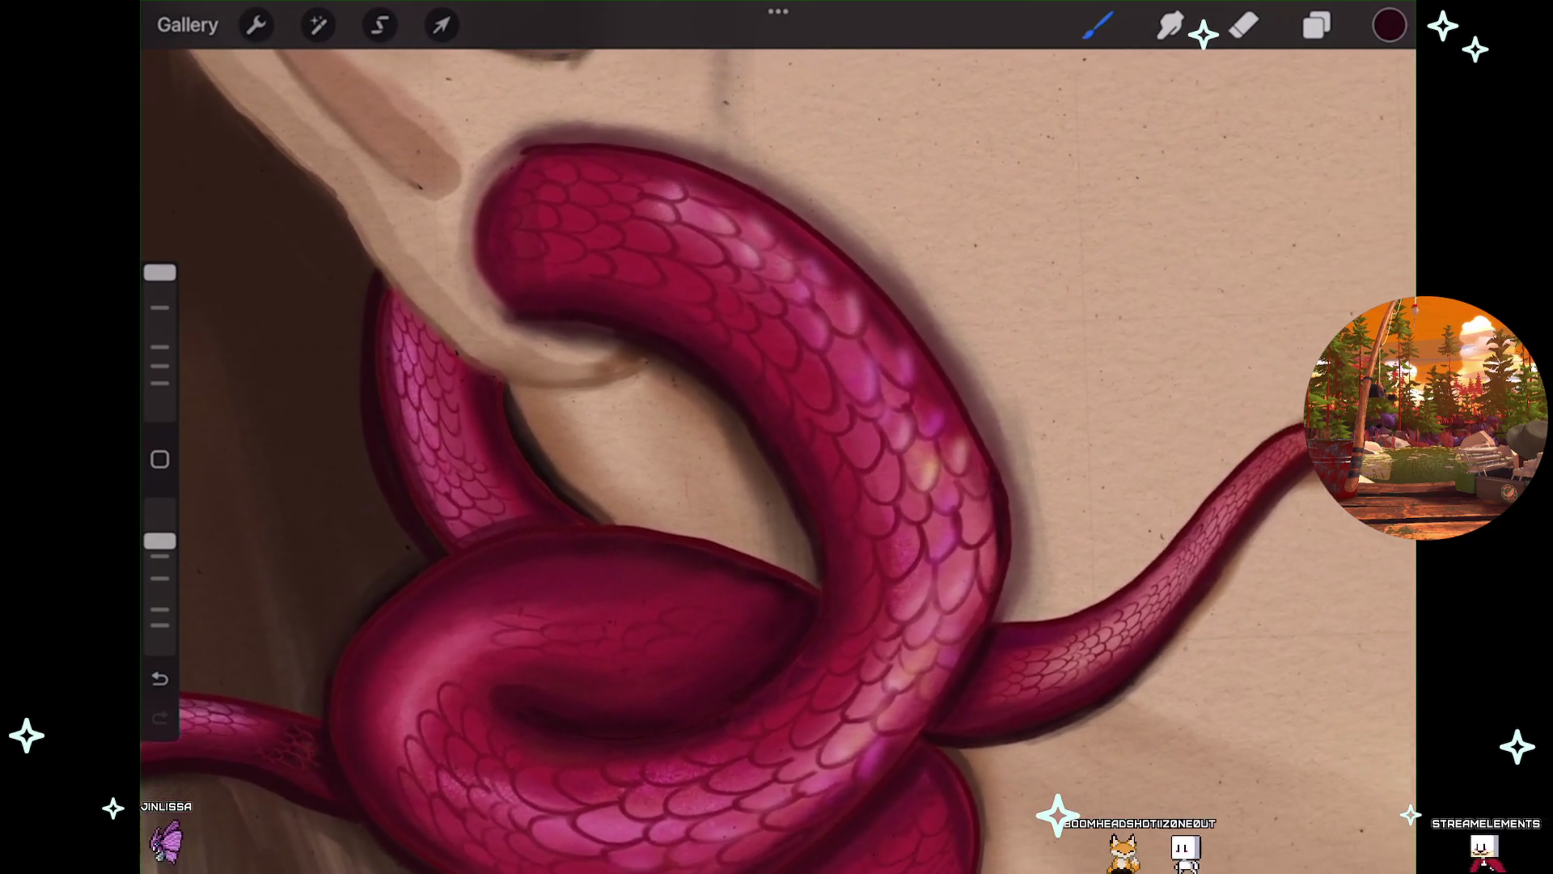
pyautogui.scroll(-3, 776, 453)
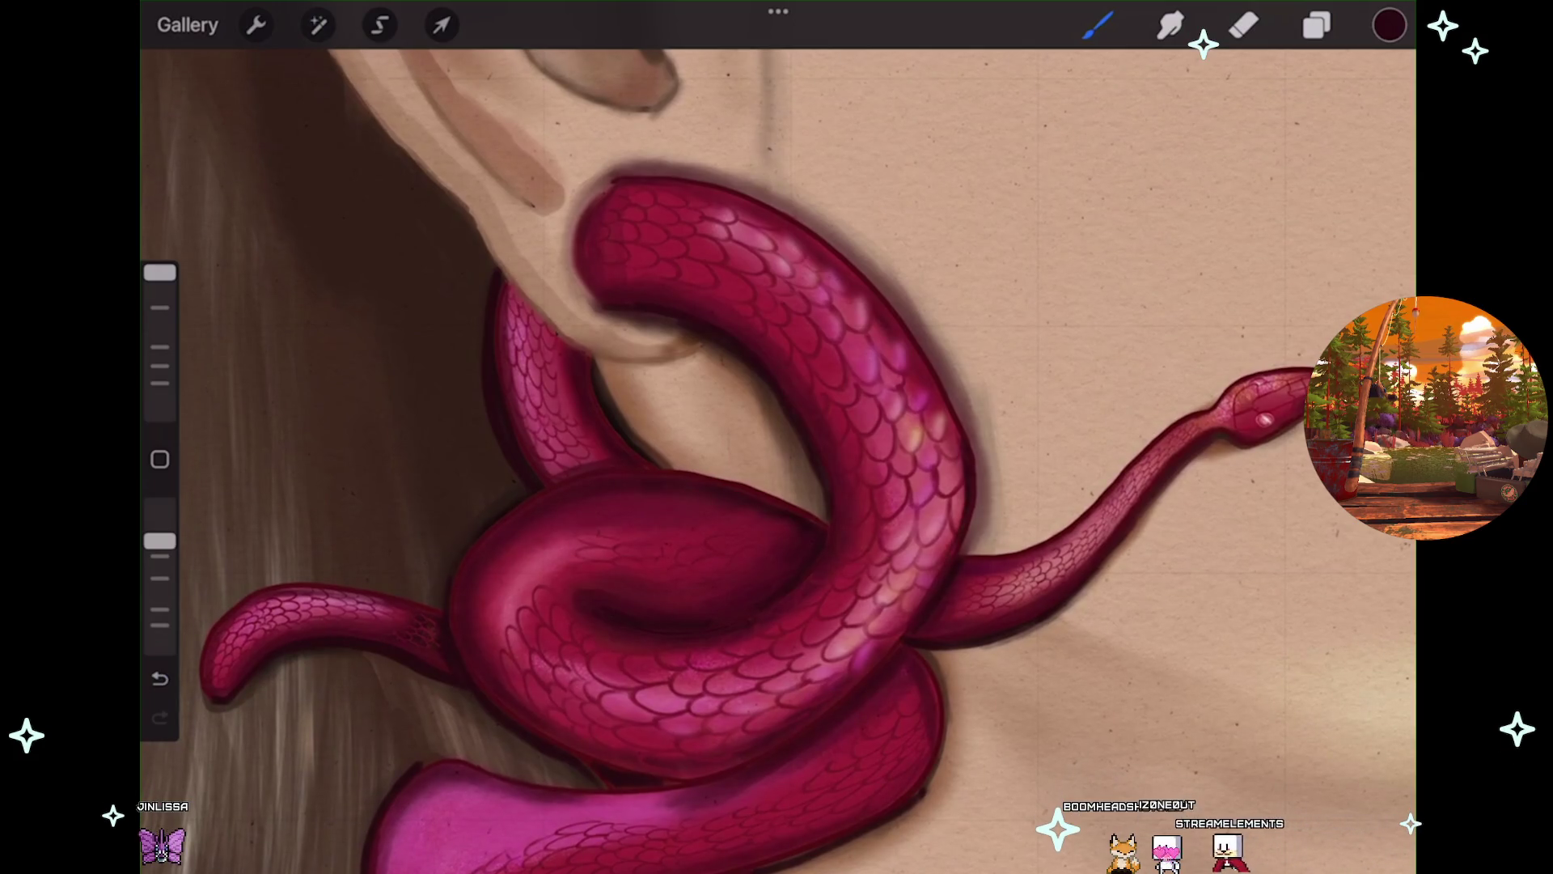
# Undo four more paint strokes on the snake's central coil.
pyautogui.hotkey('ctrl', 'z')
pyautogui.scroll(-2, 777, 453)
pyautogui.scroll(5, 777, 453)
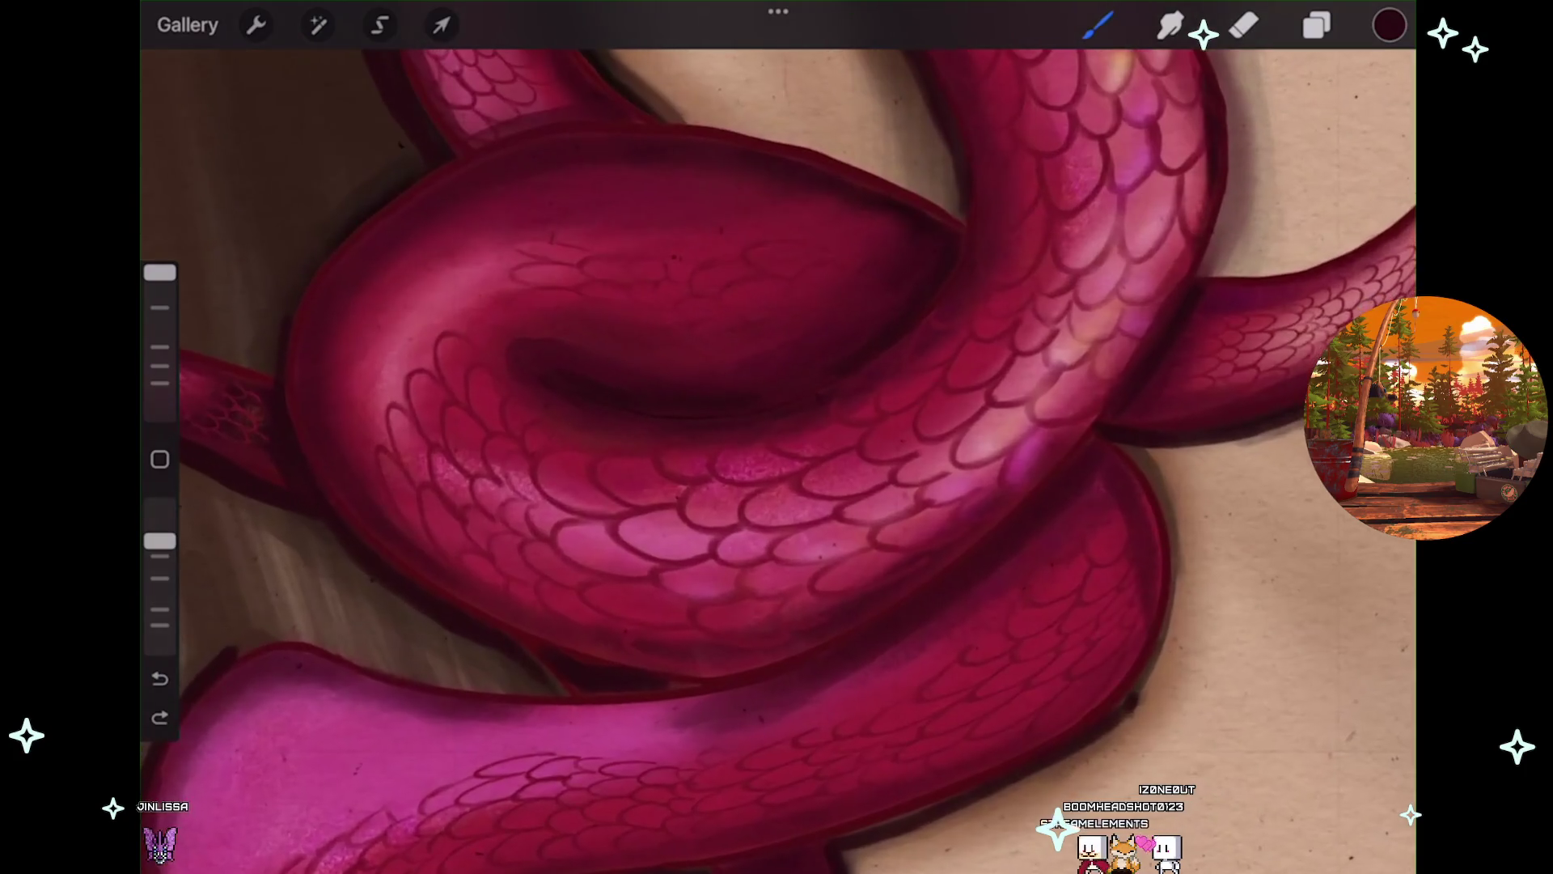
pyautogui.hotkey('ctrl', 'z')
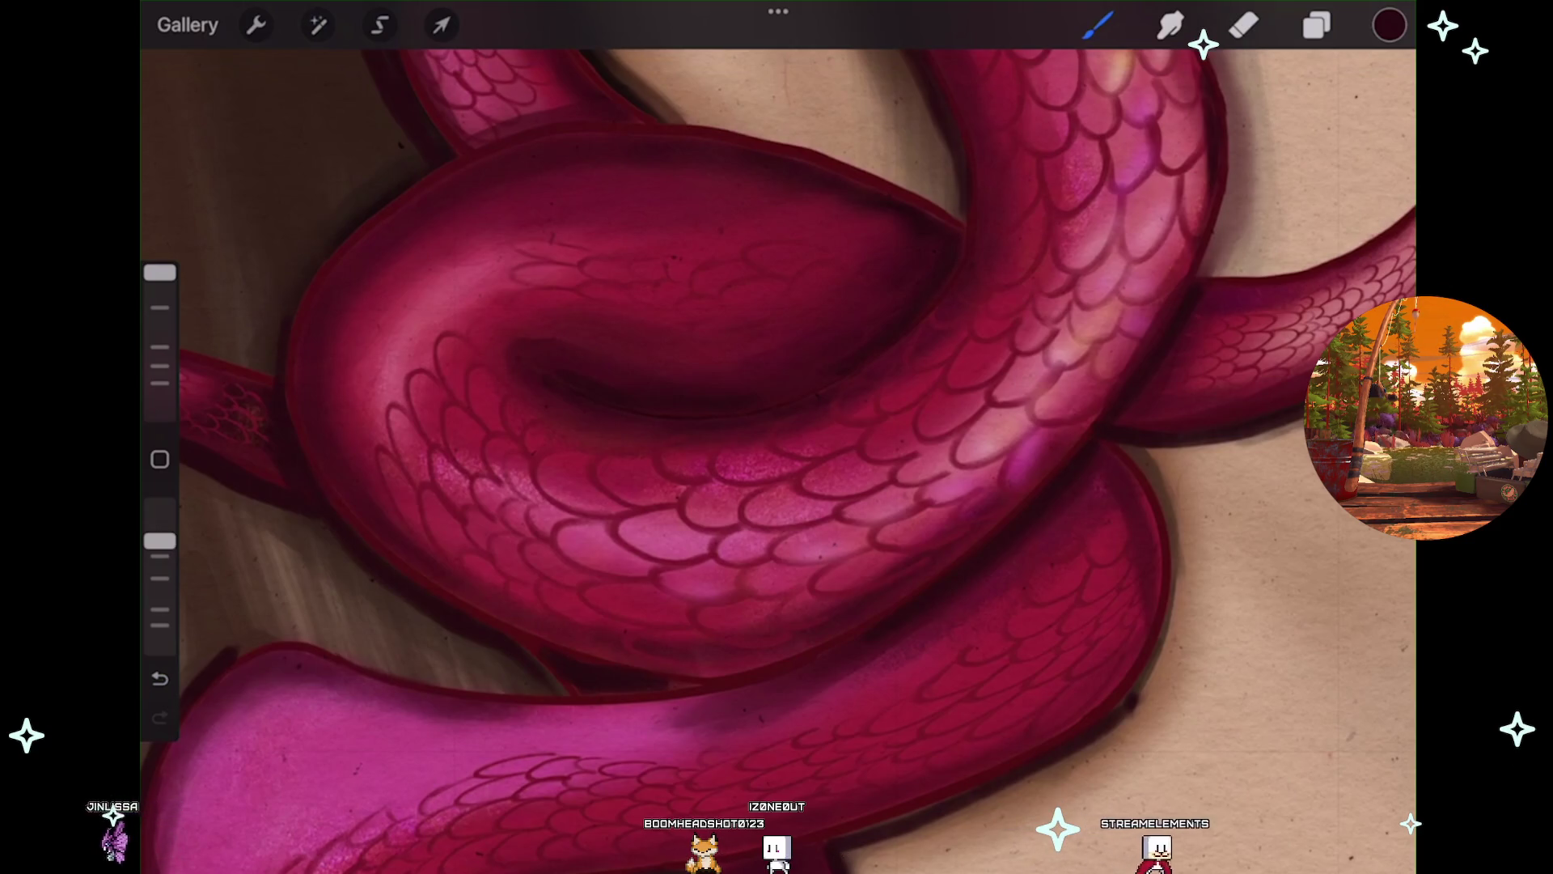
pyautogui.hotkey('ctrl', 'z')
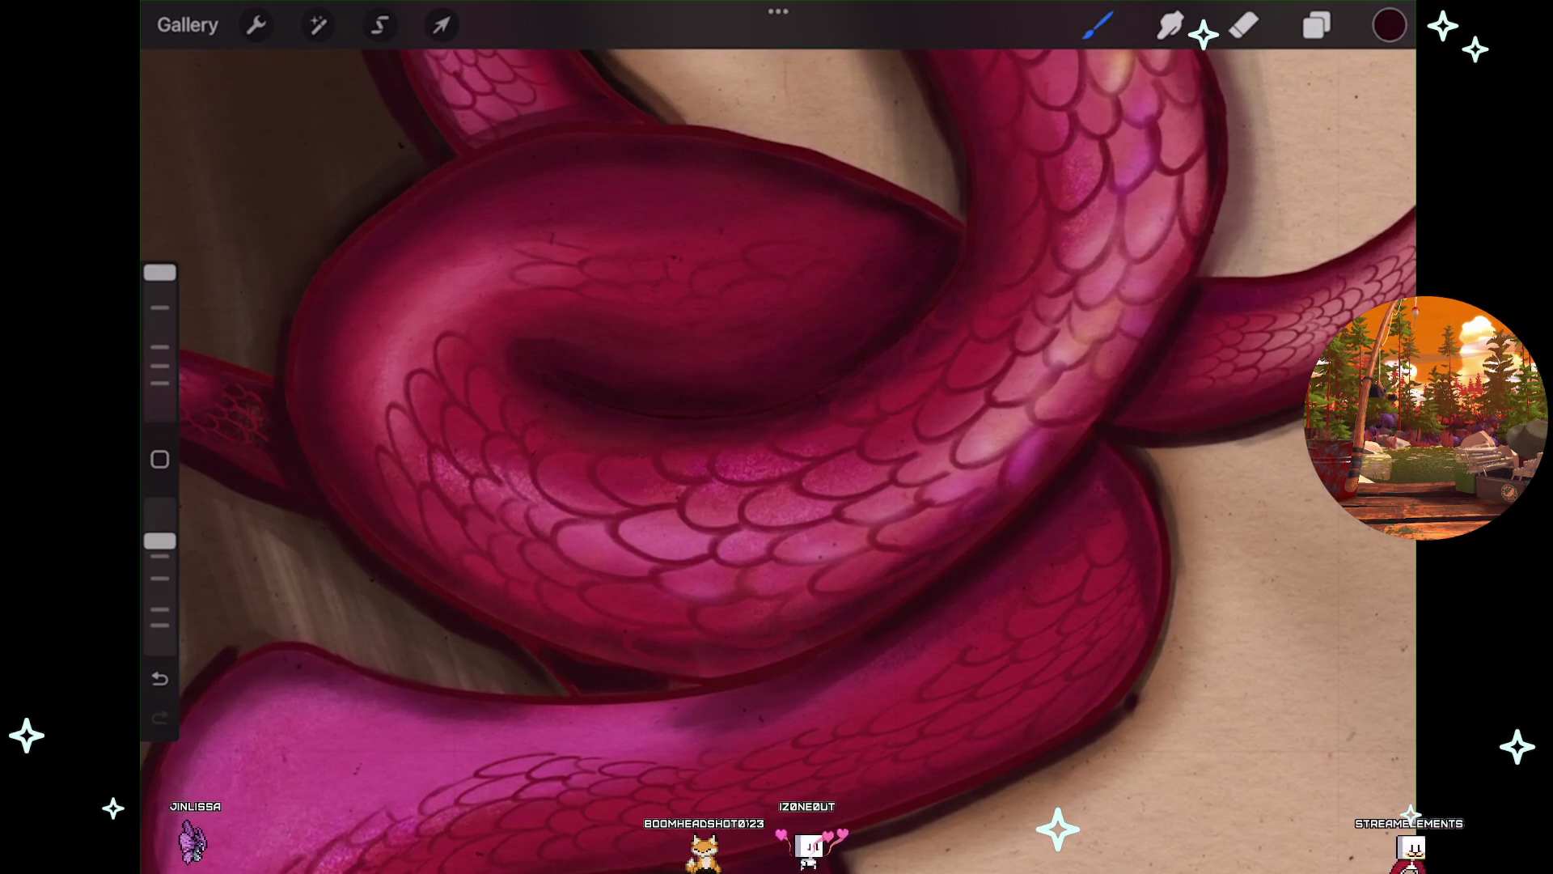
pyautogui.scroll(-2, 777, 453)
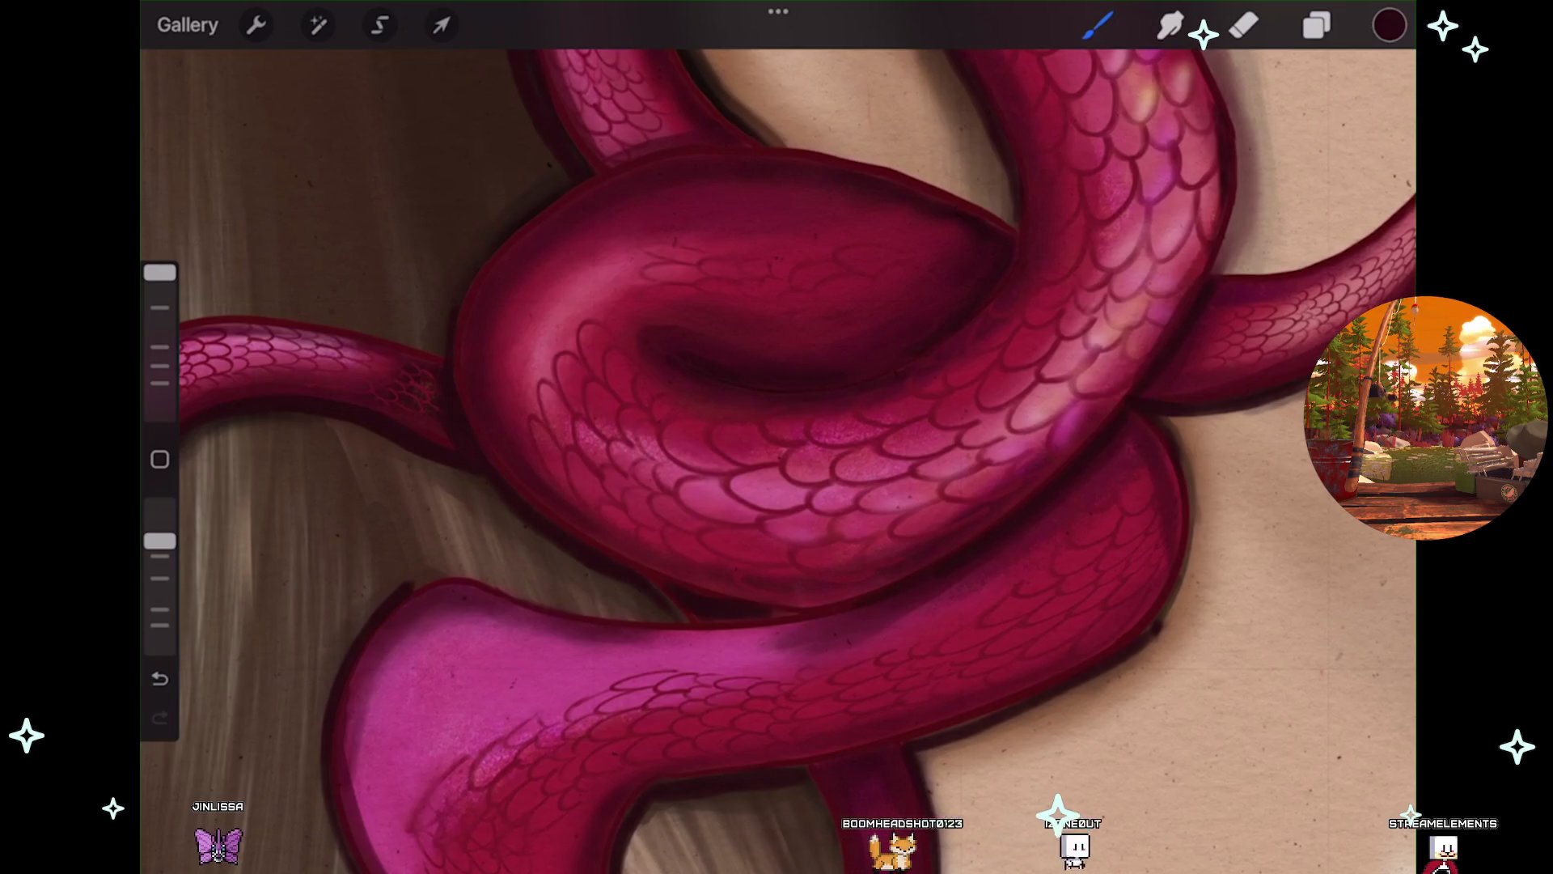
pyautogui.hotkey('ctrl', 'z')
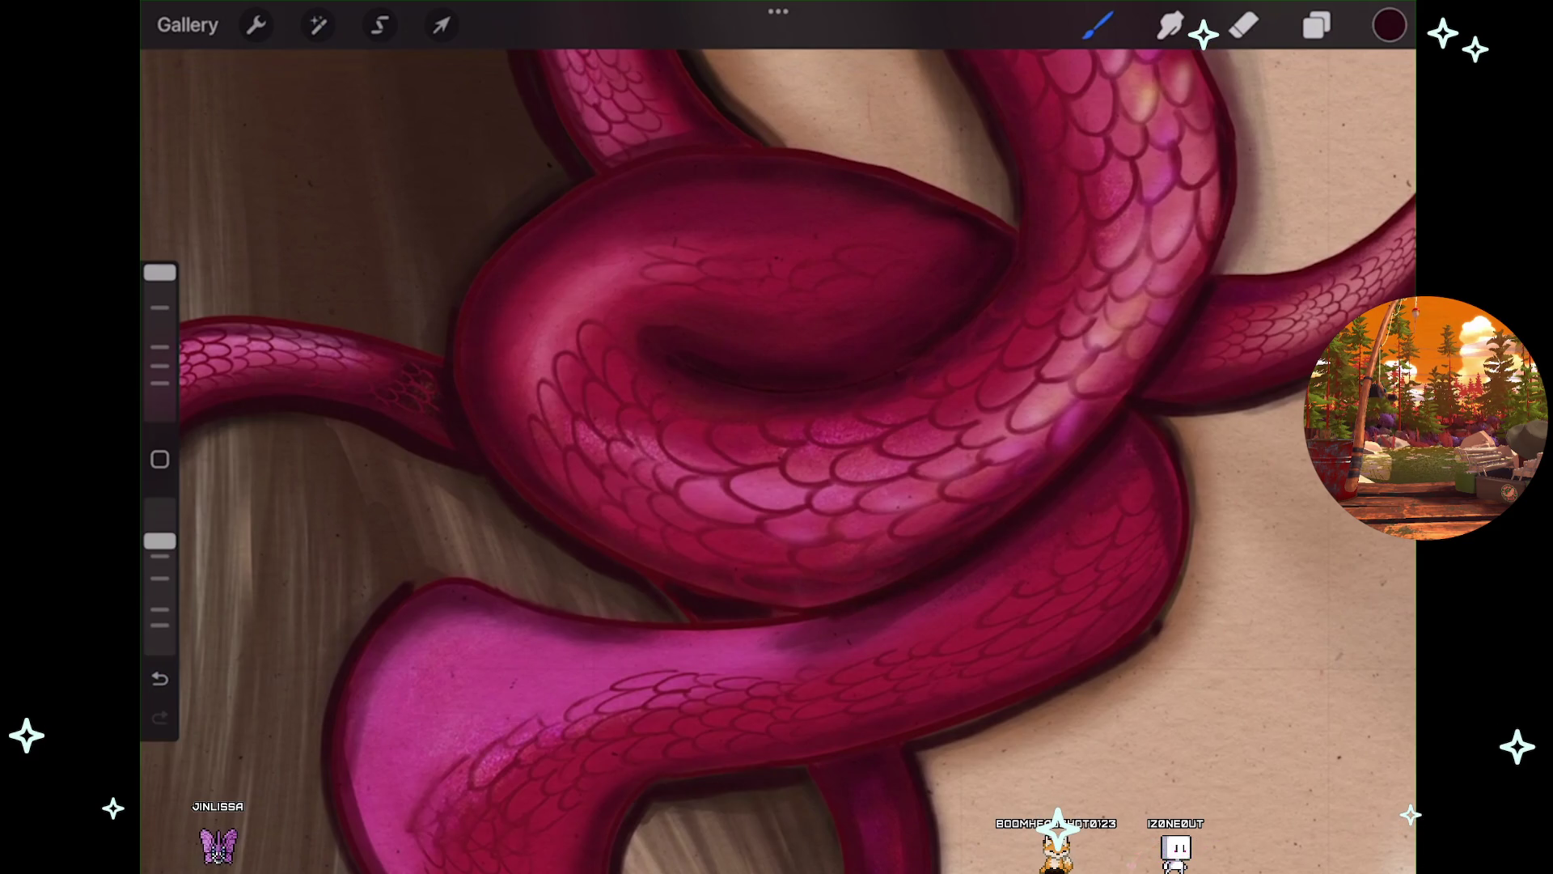
pyautogui.scroll(5, 647, 526)
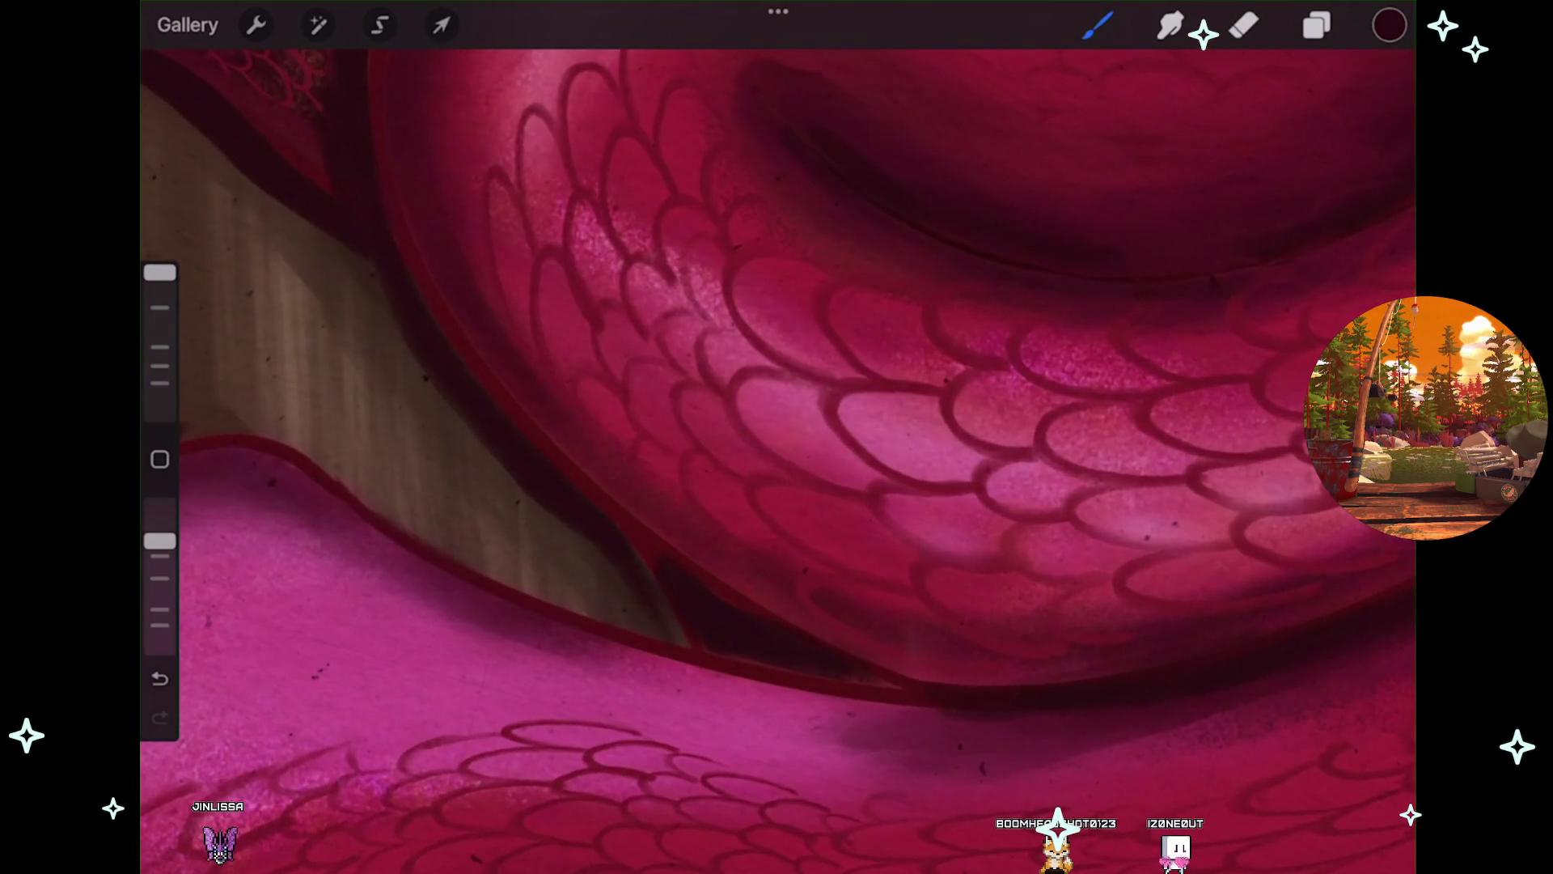
pyautogui.scroll(-5, 776, 453)
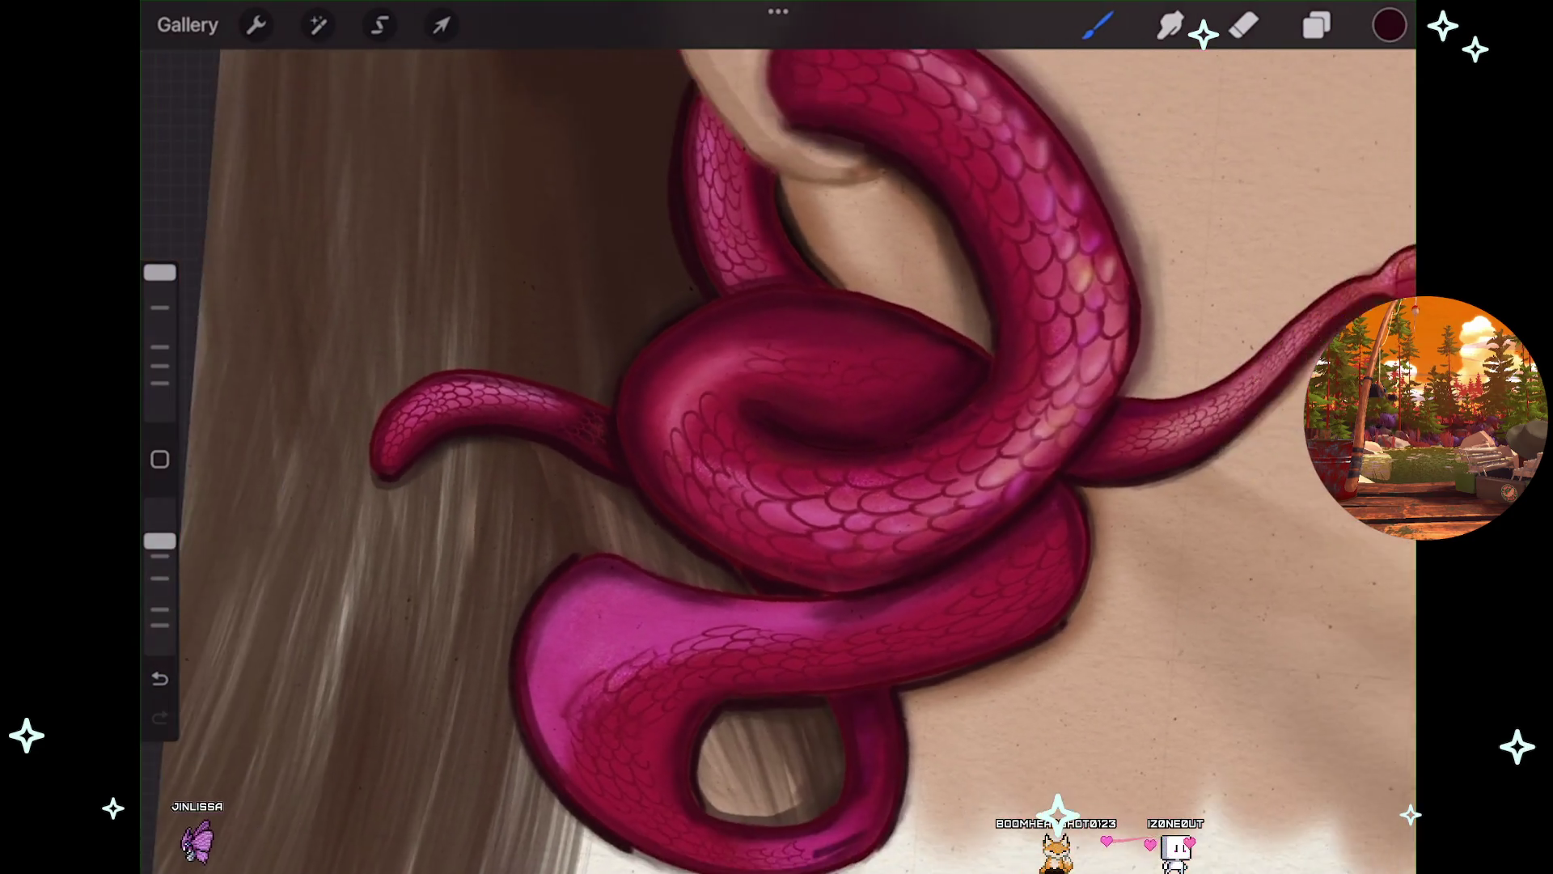
# Undo the last stroke near the snake's left tail, then zoom back out.
pyautogui.scroll(-3, 777, 453)
pyautogui.scroll(-2, 777, 453)
pyautogui.scroll(-3, 777, 453)
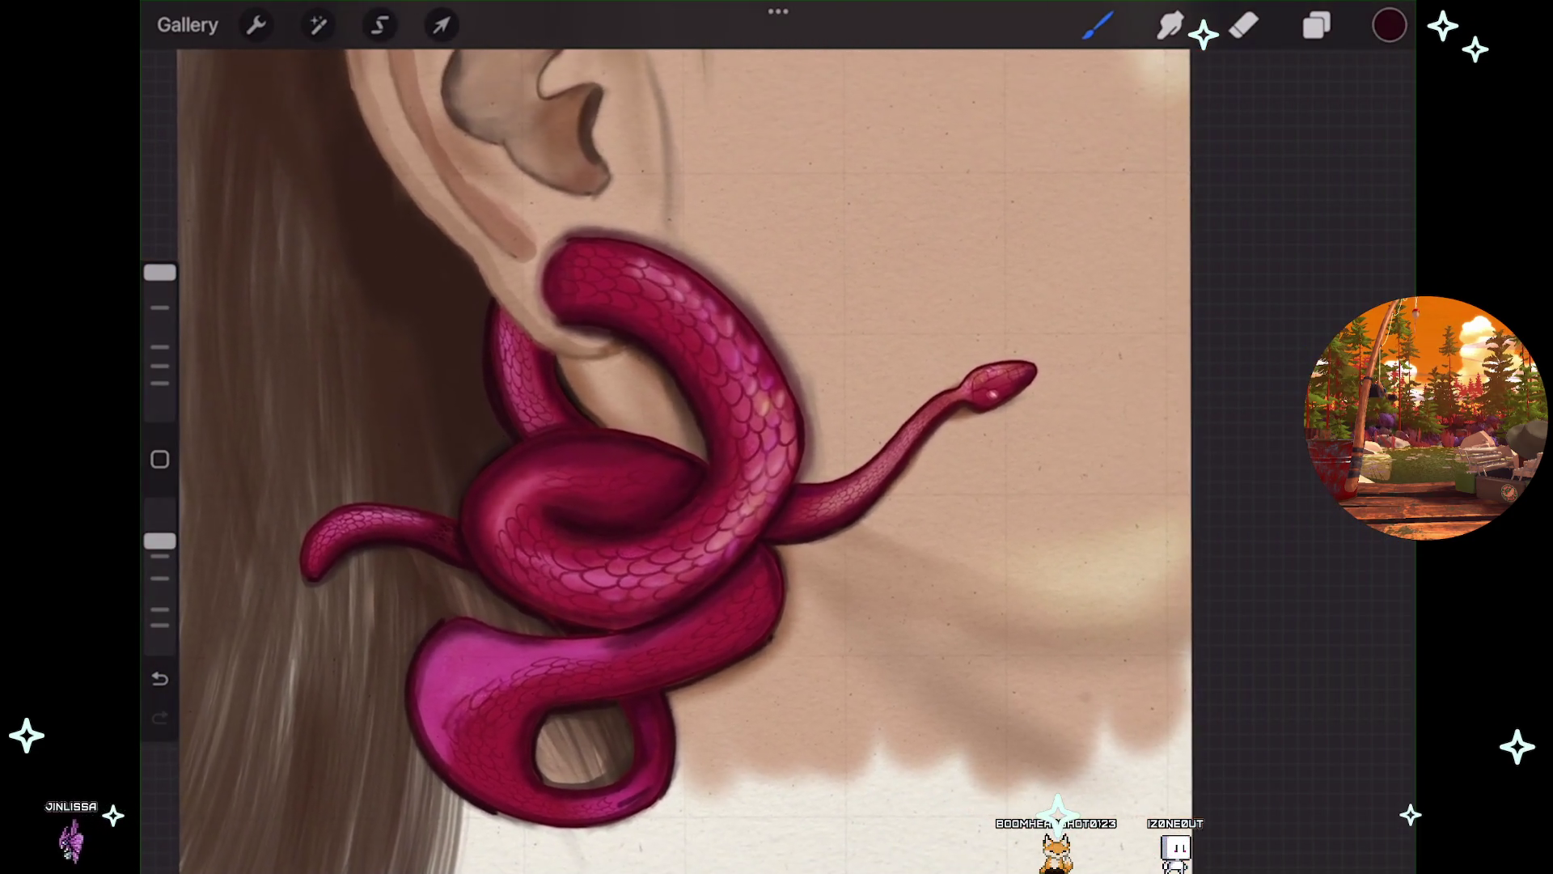
pyautogui.scroll(4, 776, 453)
pyautogui.scroll(5, 324, 526)
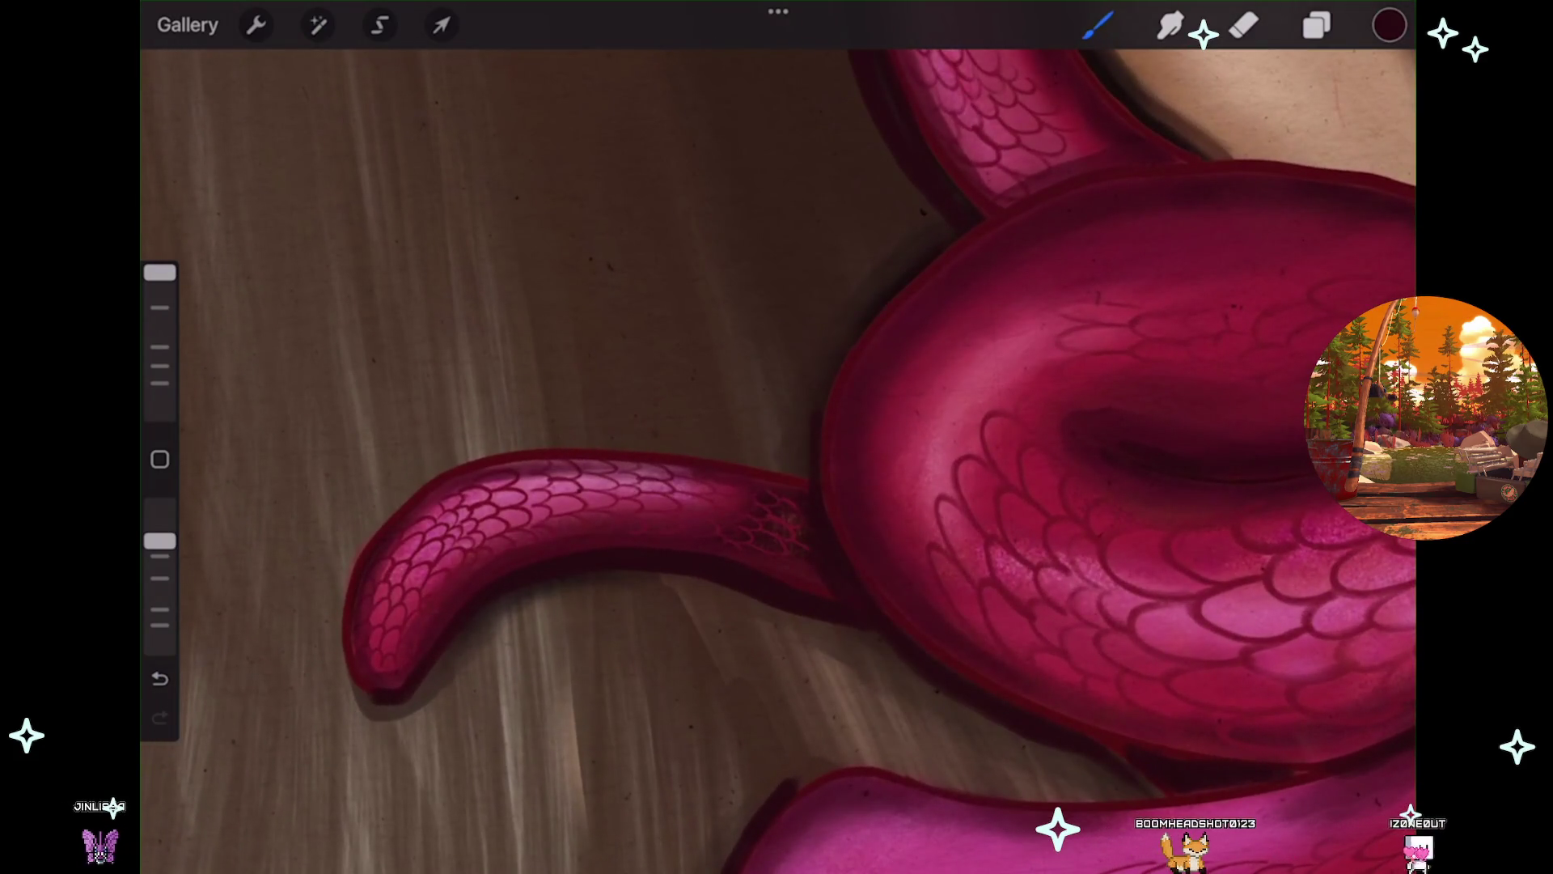
pyautogui.scroll(-1, 777, 453)
pyautogui.hotkey('ctrl', 'z')
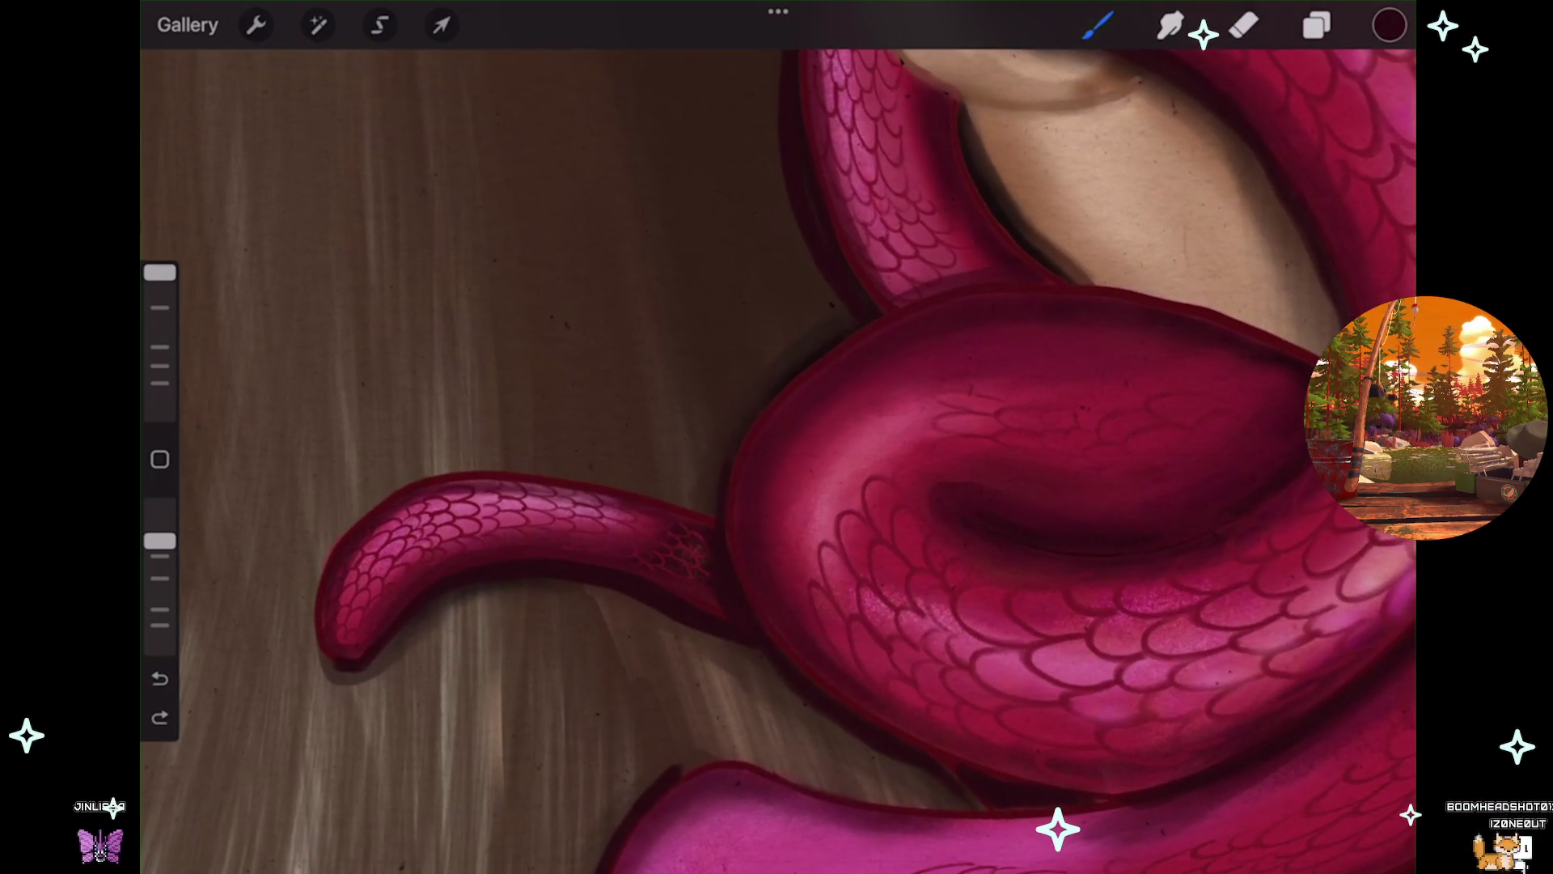
pyautogui.scroll(-5, 777, 454)
pyautogui.scroll(-3, 777, 453)
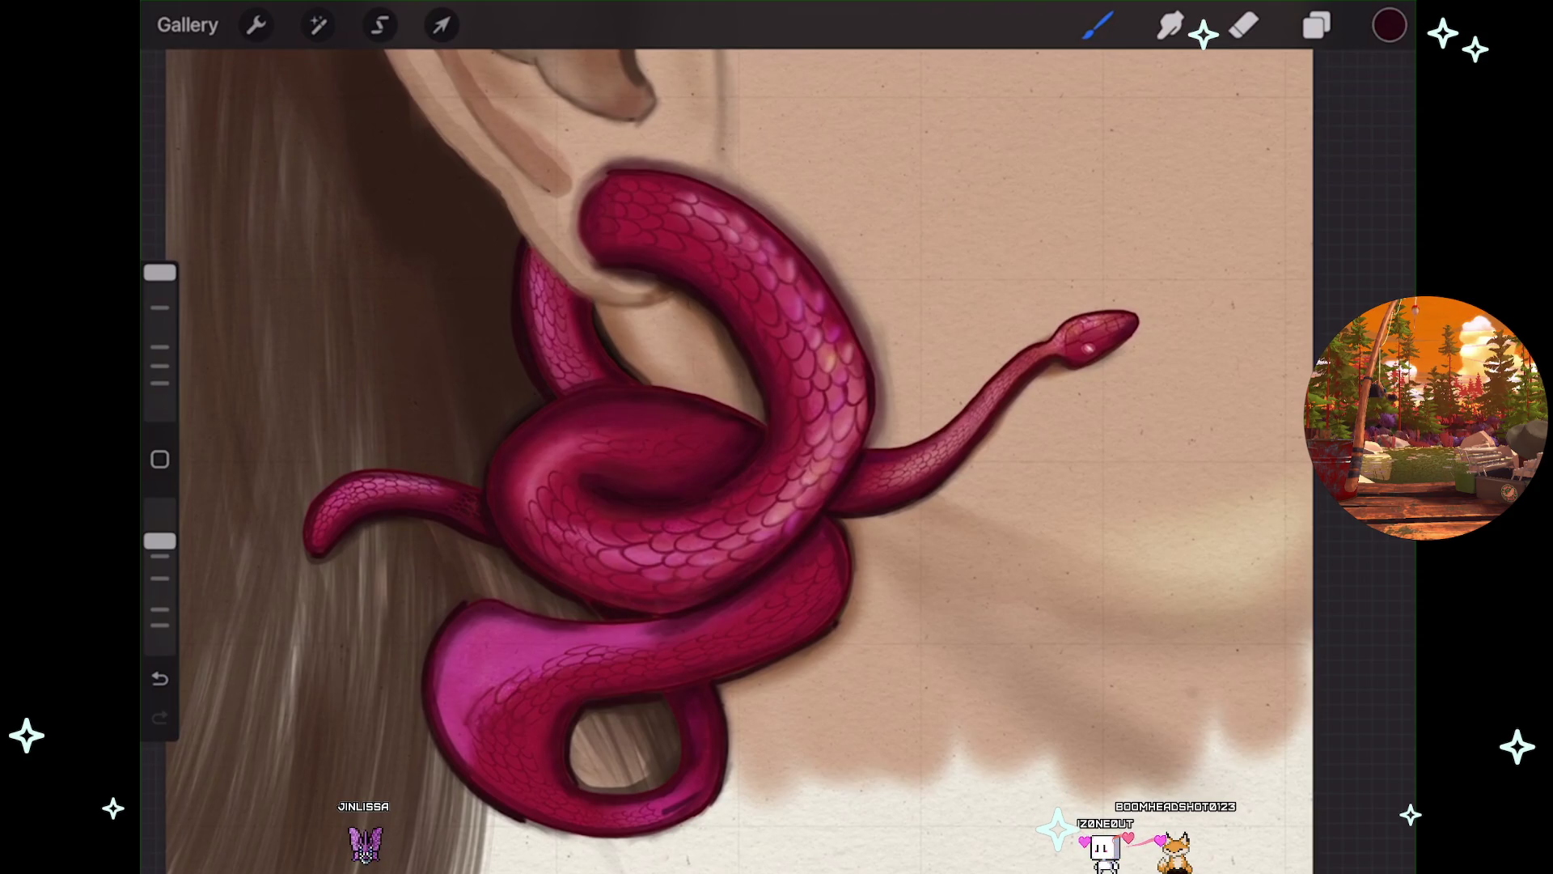
pyautogui.scroll(-2, 728, 461)
pyautogui.scroll(-2, 728, 462)
pyautogui.scroll(-2, 729, 461)
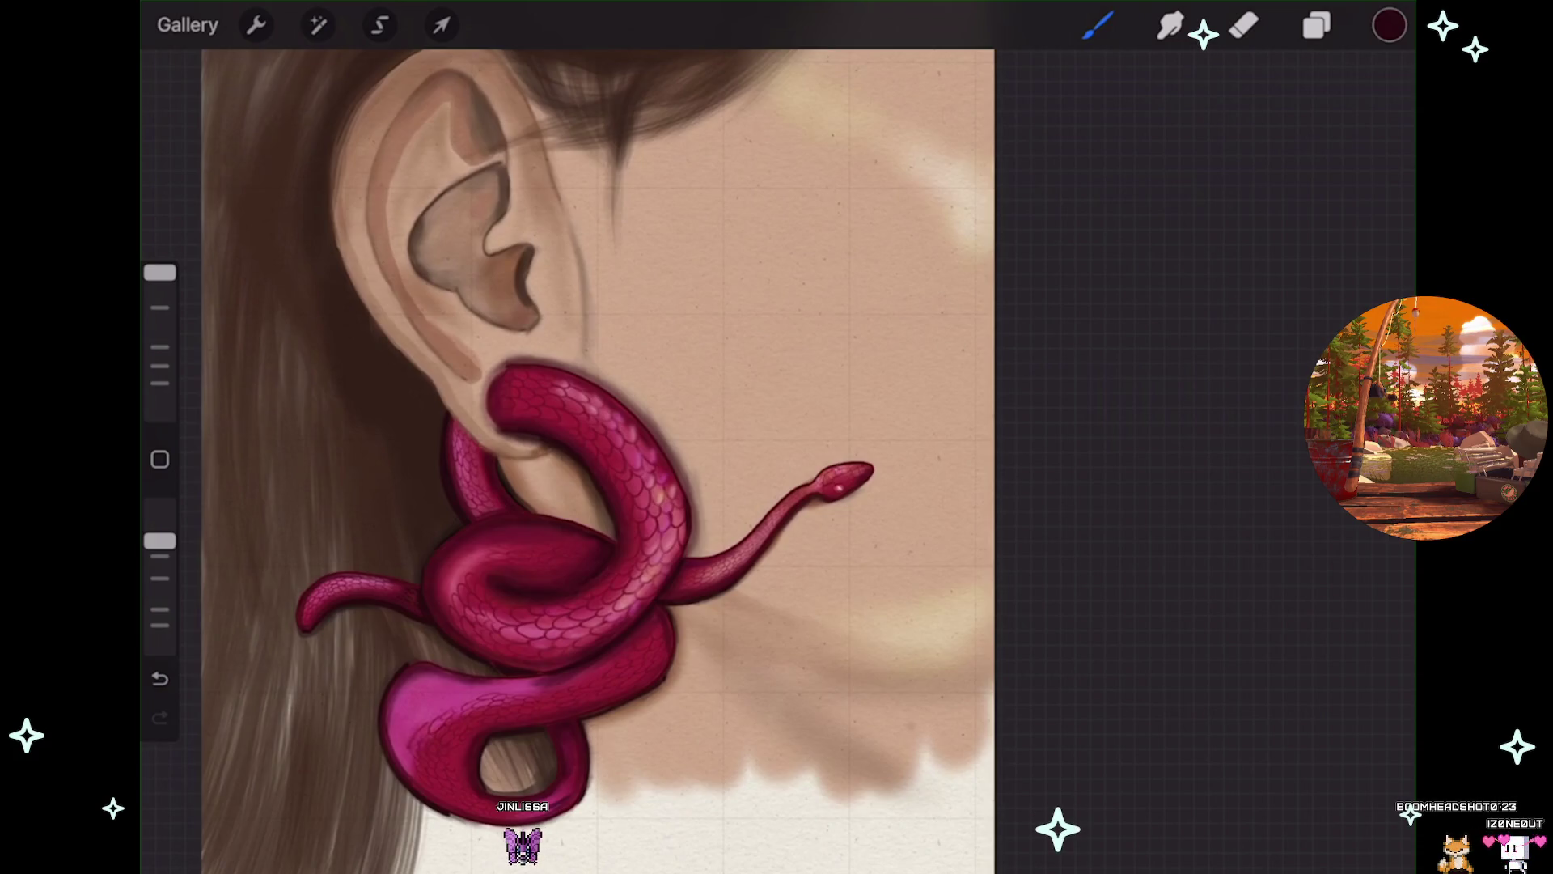
pyautogui.click(1318, 25)
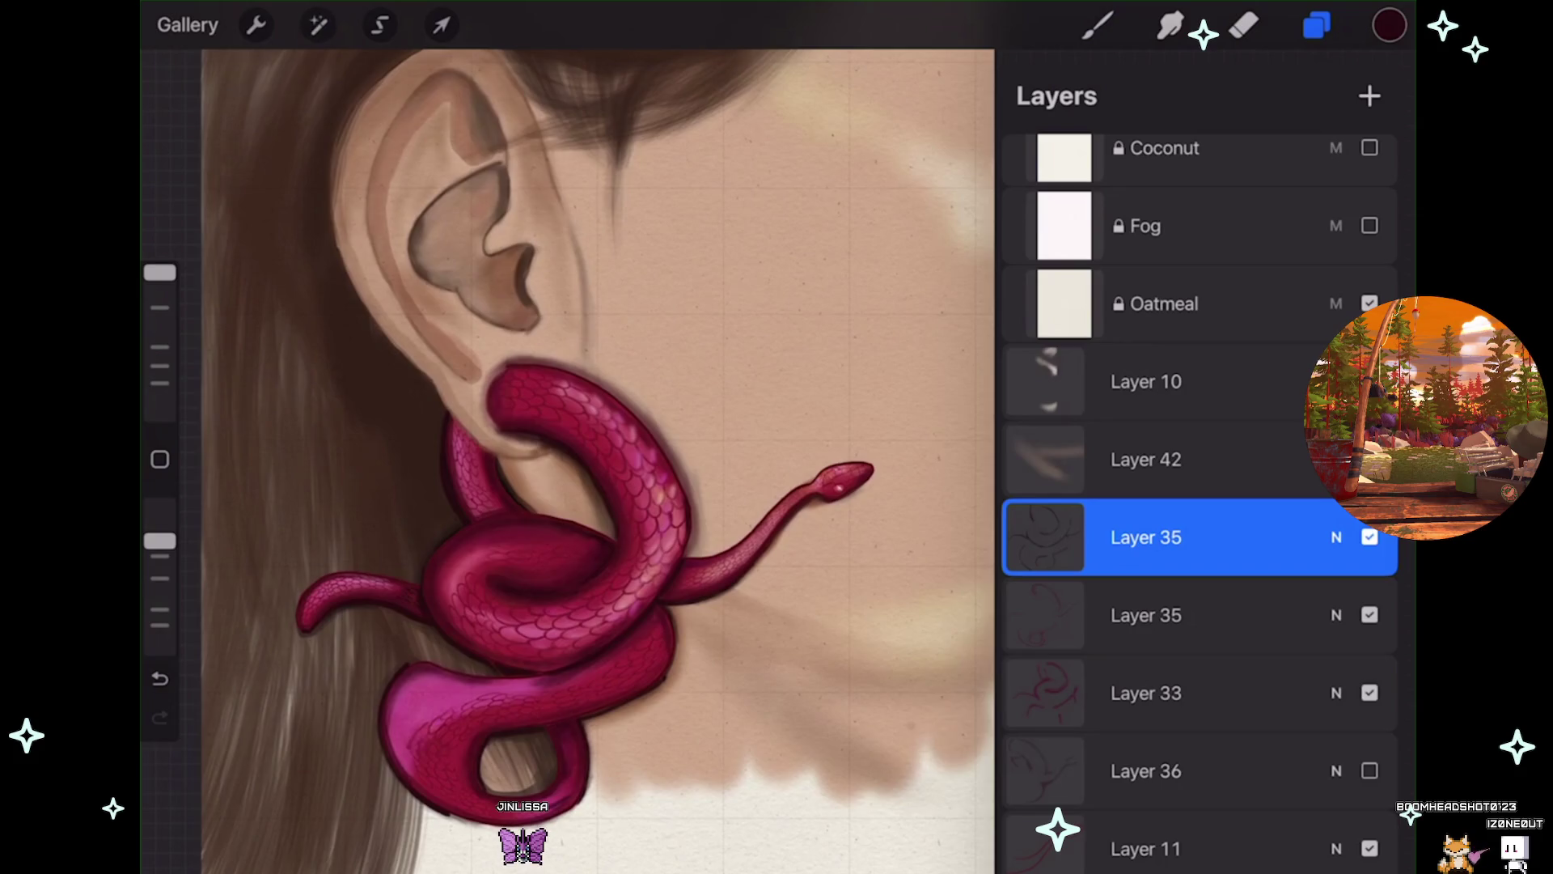
# Apply a 9% Gaussian Blur to the snake layer.
pyautogui.click(318, 25)
pyautogui.click(271, 349)
pyautogui.moveTo(640, 477); pyautogui.dragTo(708, 477)
pyautogui.scroll(2, 631, 478)
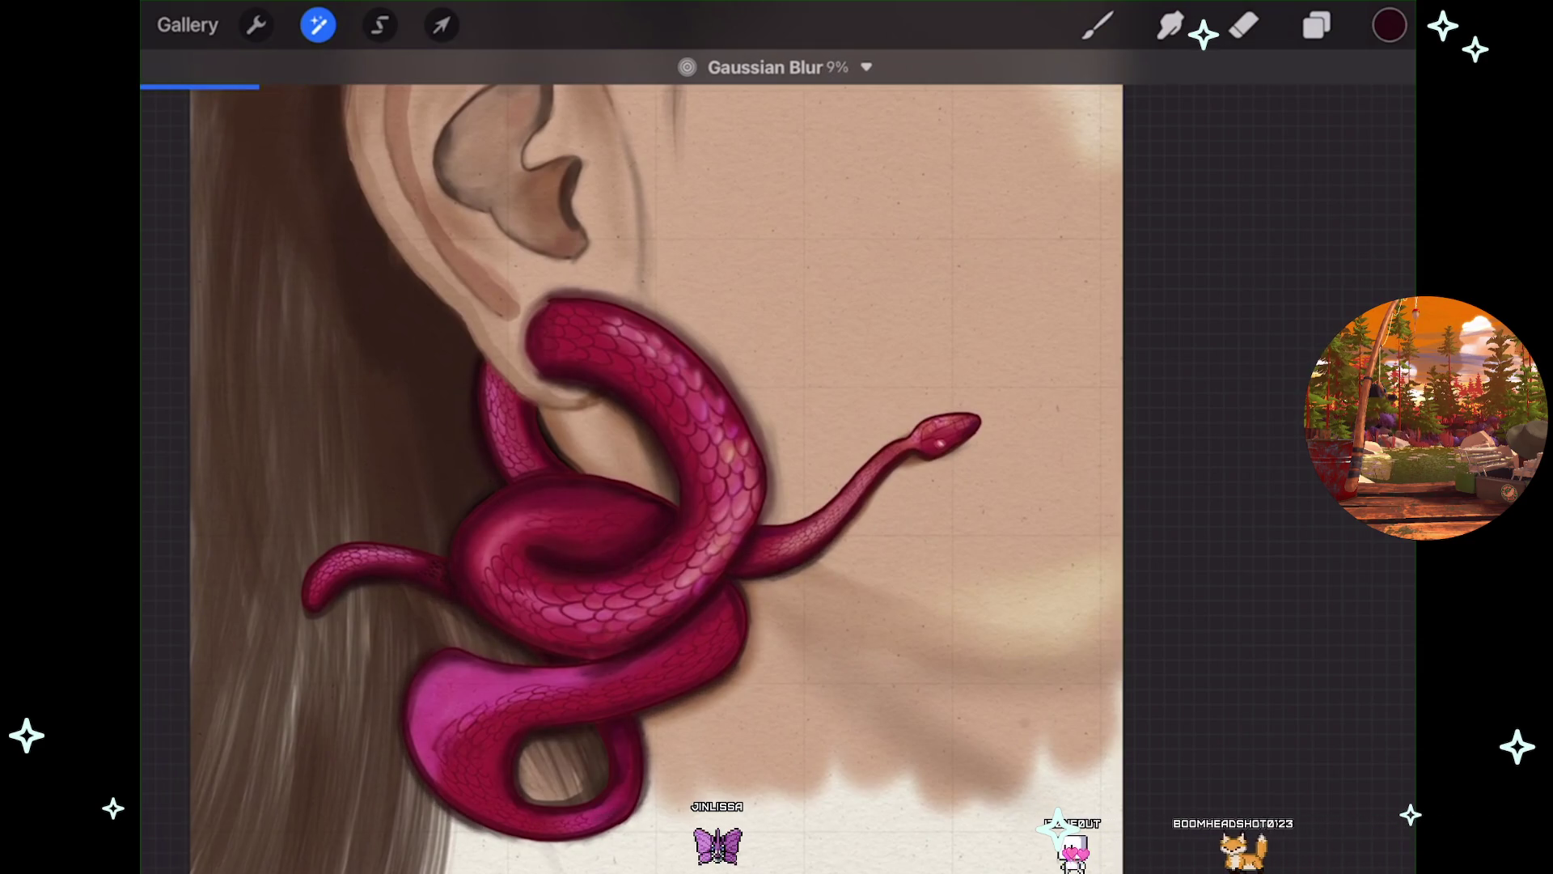
pyautogui.click(1098, 25)
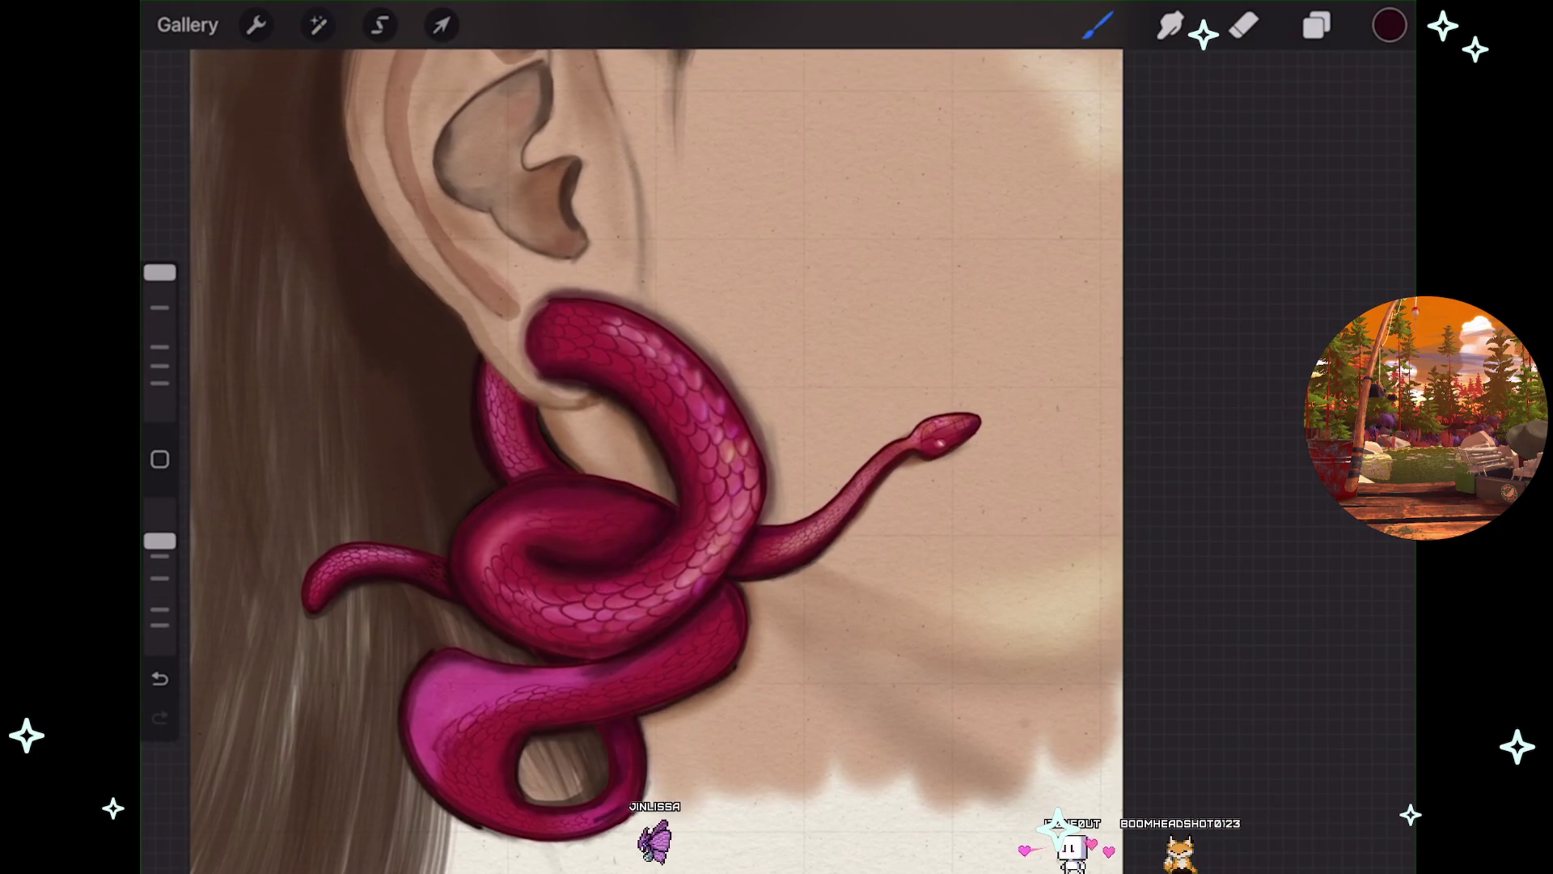
# Undo the Gaussian blur along with two more recent changes.
pyautogui.hotkey('ctrl', 'z')
pyautogui.scroll(2, 648, 453)
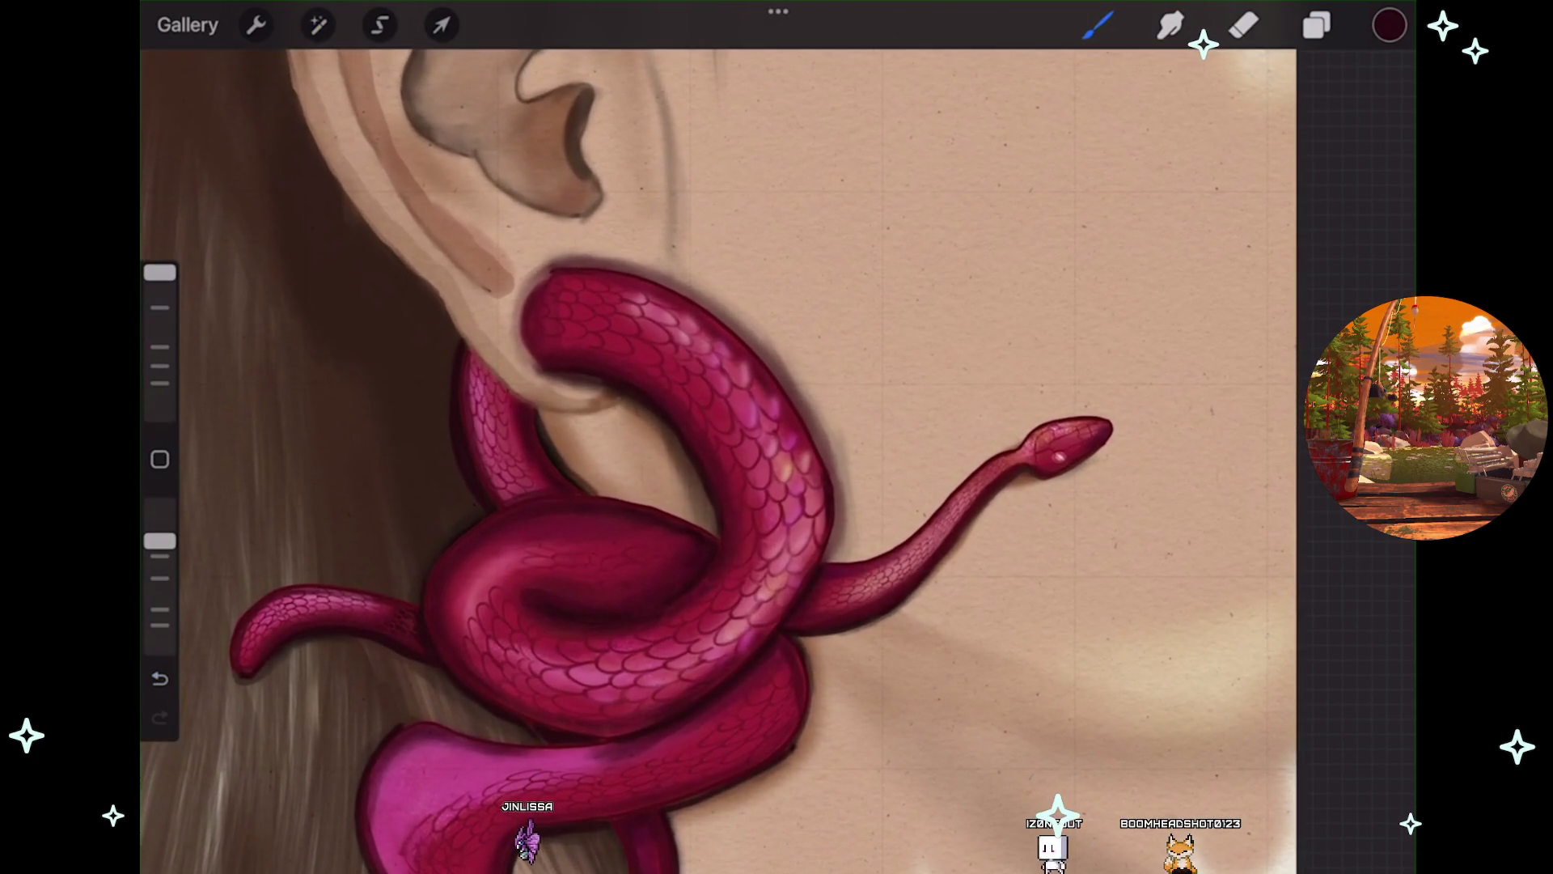
pyautogui.hotkey('ctrl', 'z')
pyautogui.scroll(2, 809, 485)
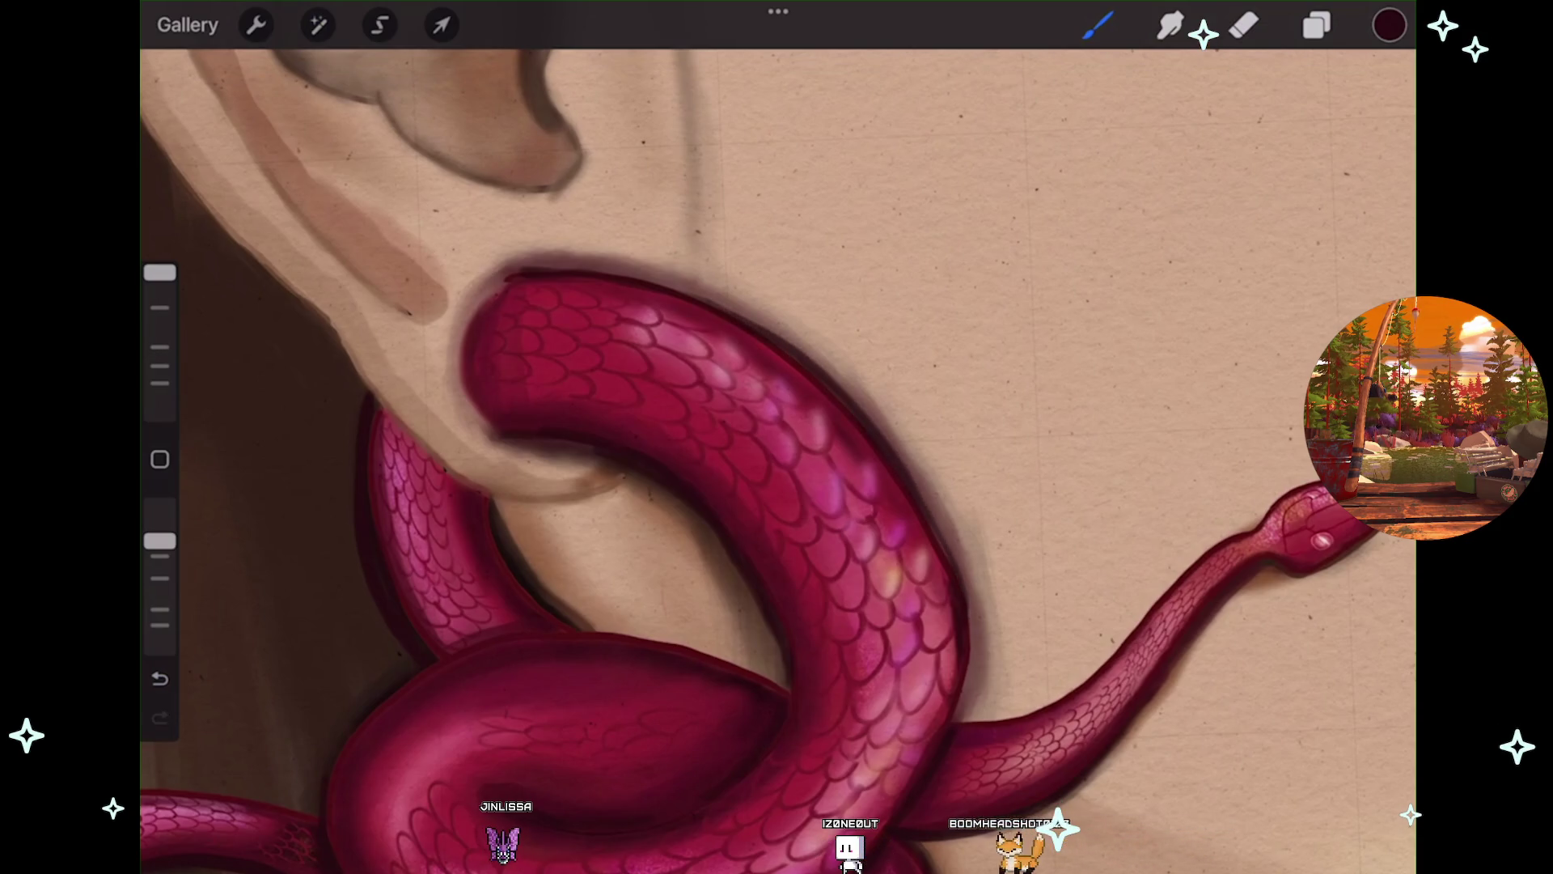
pyautogui.scroll(-3, 777, 486)
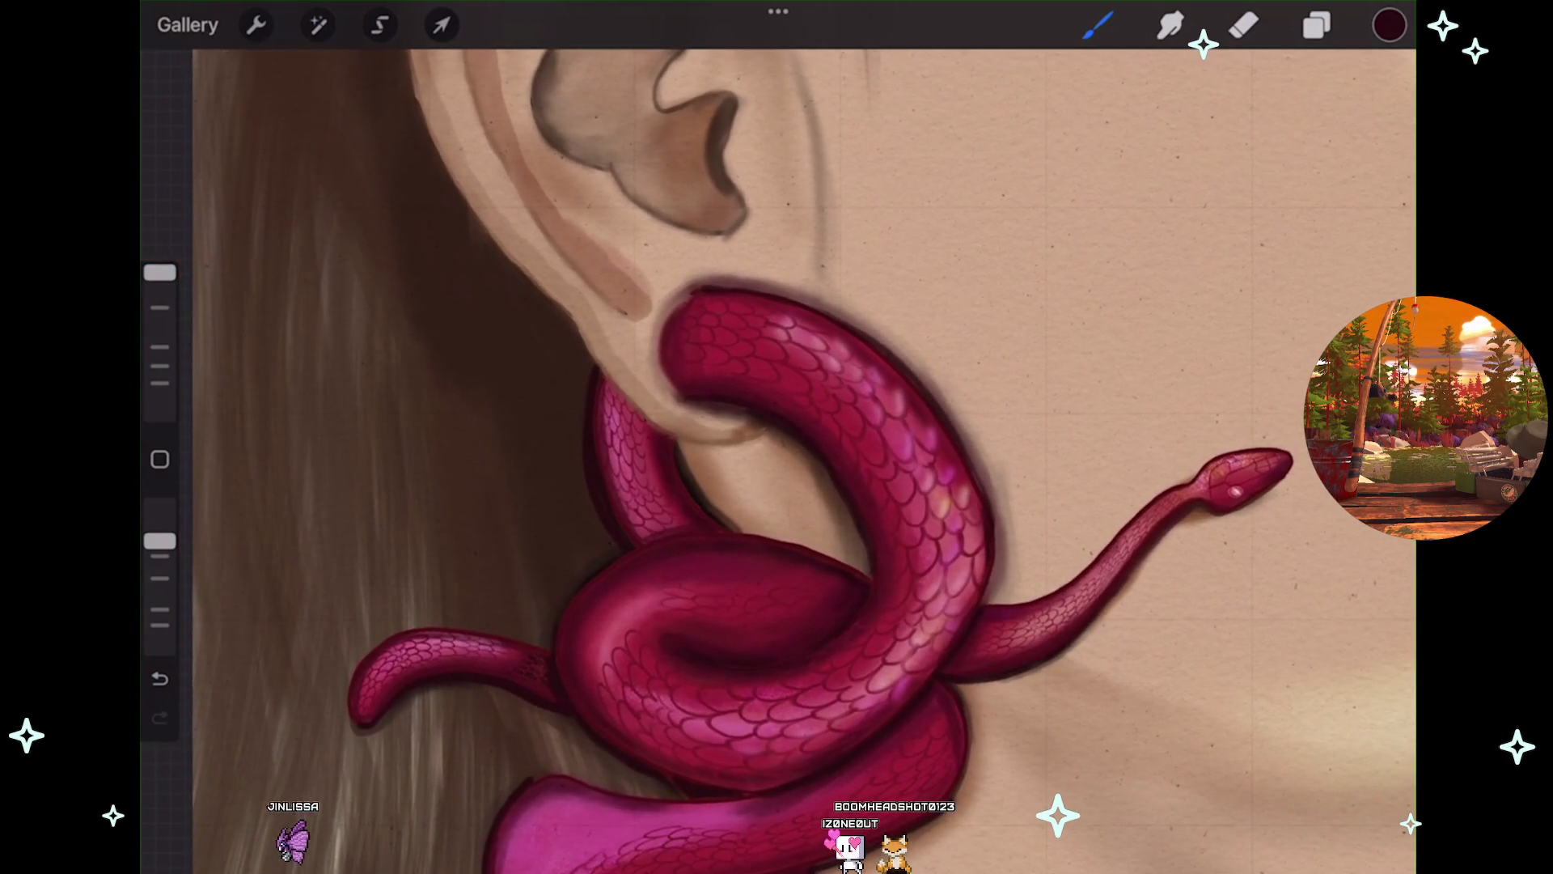
pyautogui.hotkey('ctrl', 'z')
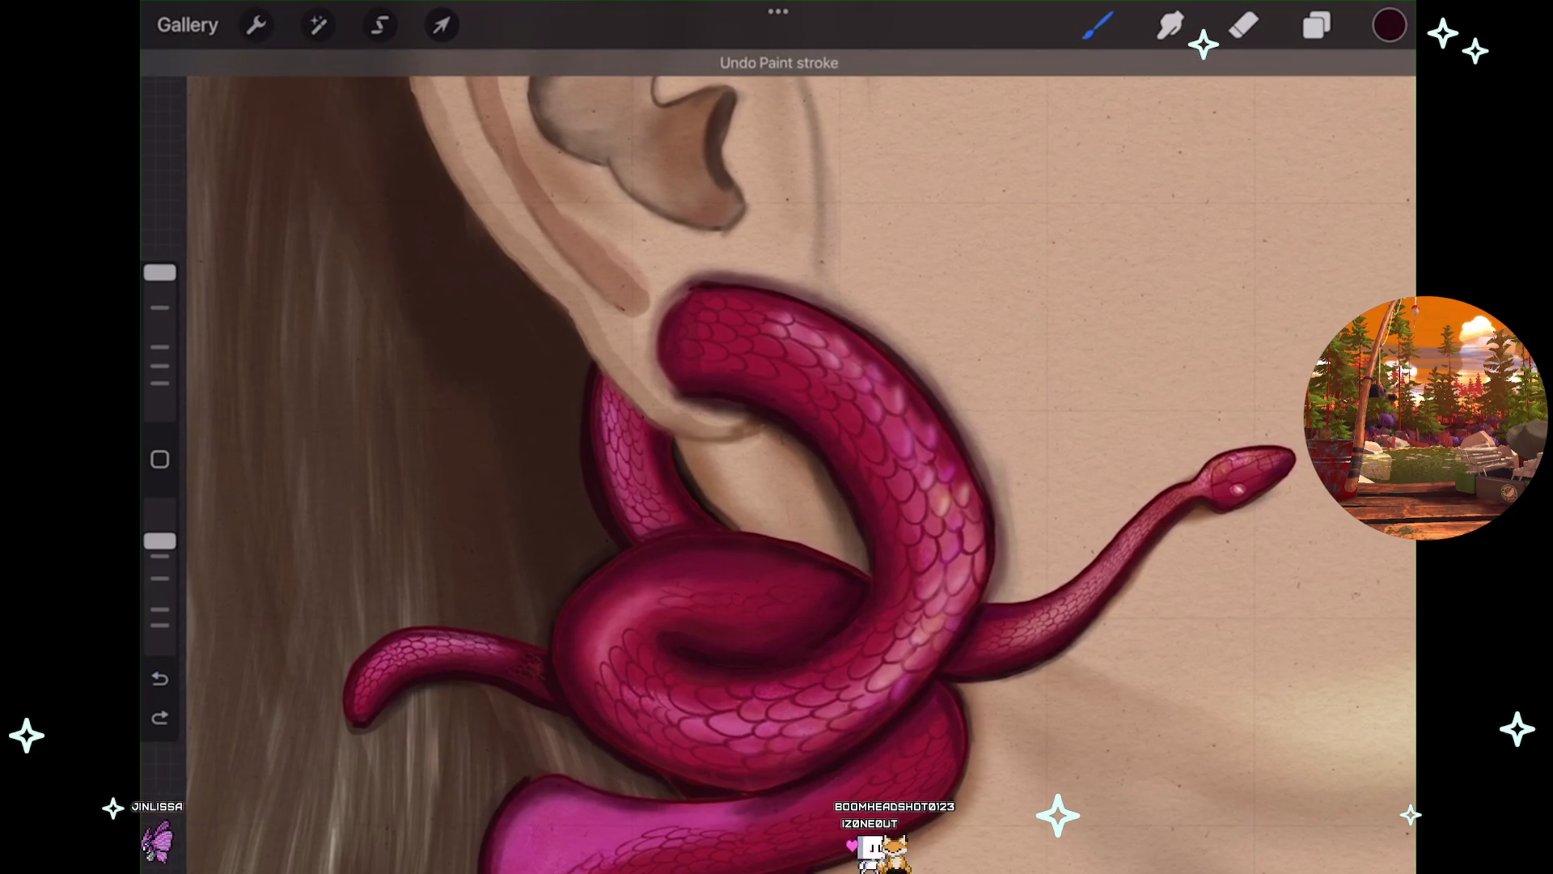
pyautogui.scroll(2, 777, 486)
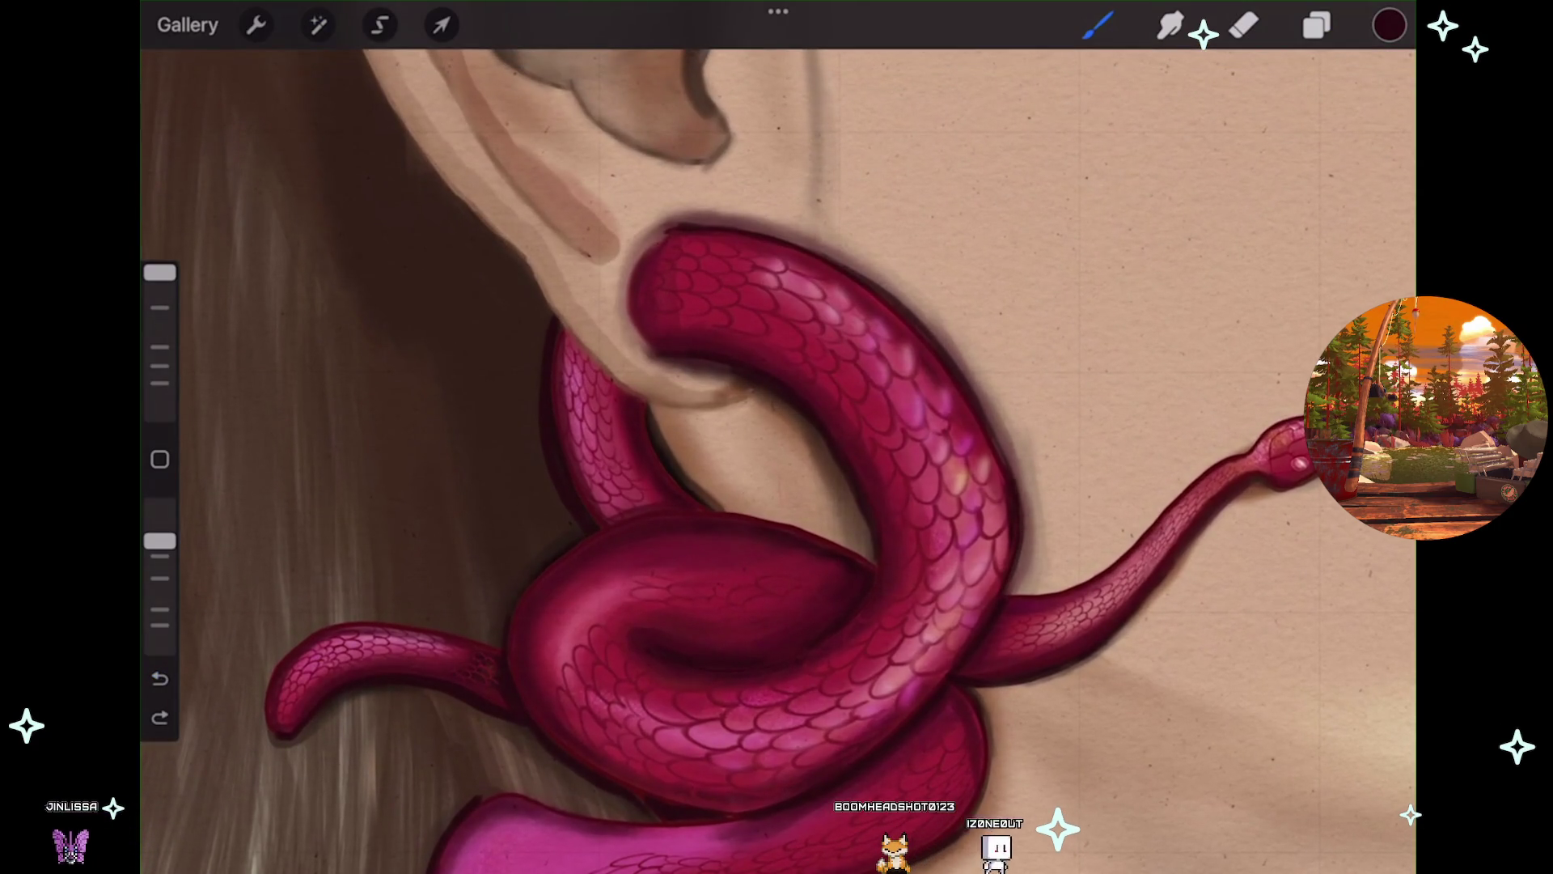
pyautogui.scroll(-5, 777, 486)
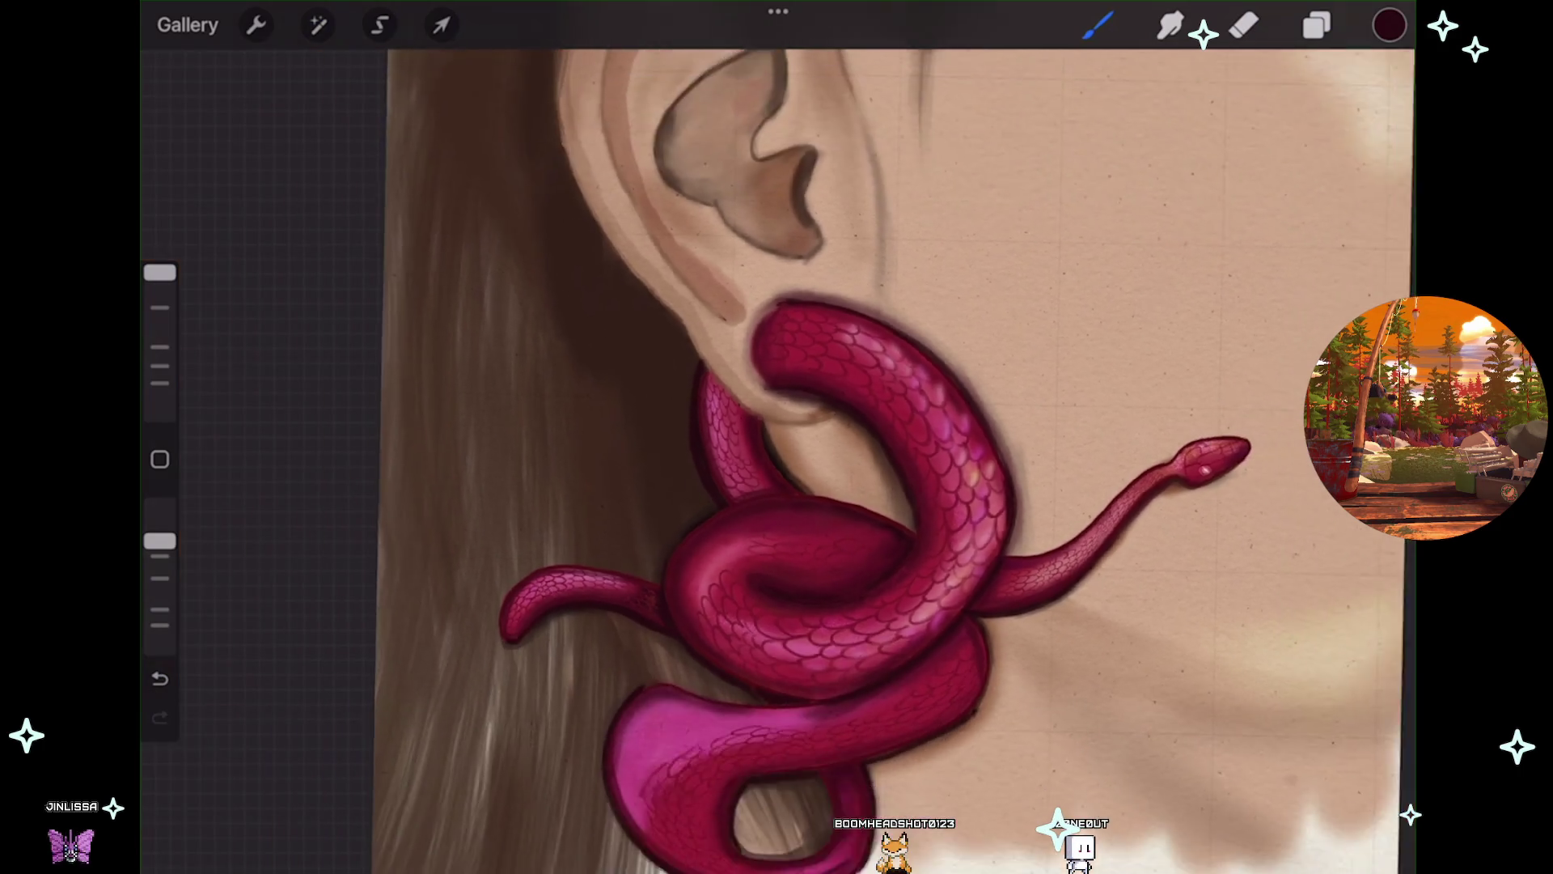
pyautogui.scroll(3, 776, 485)
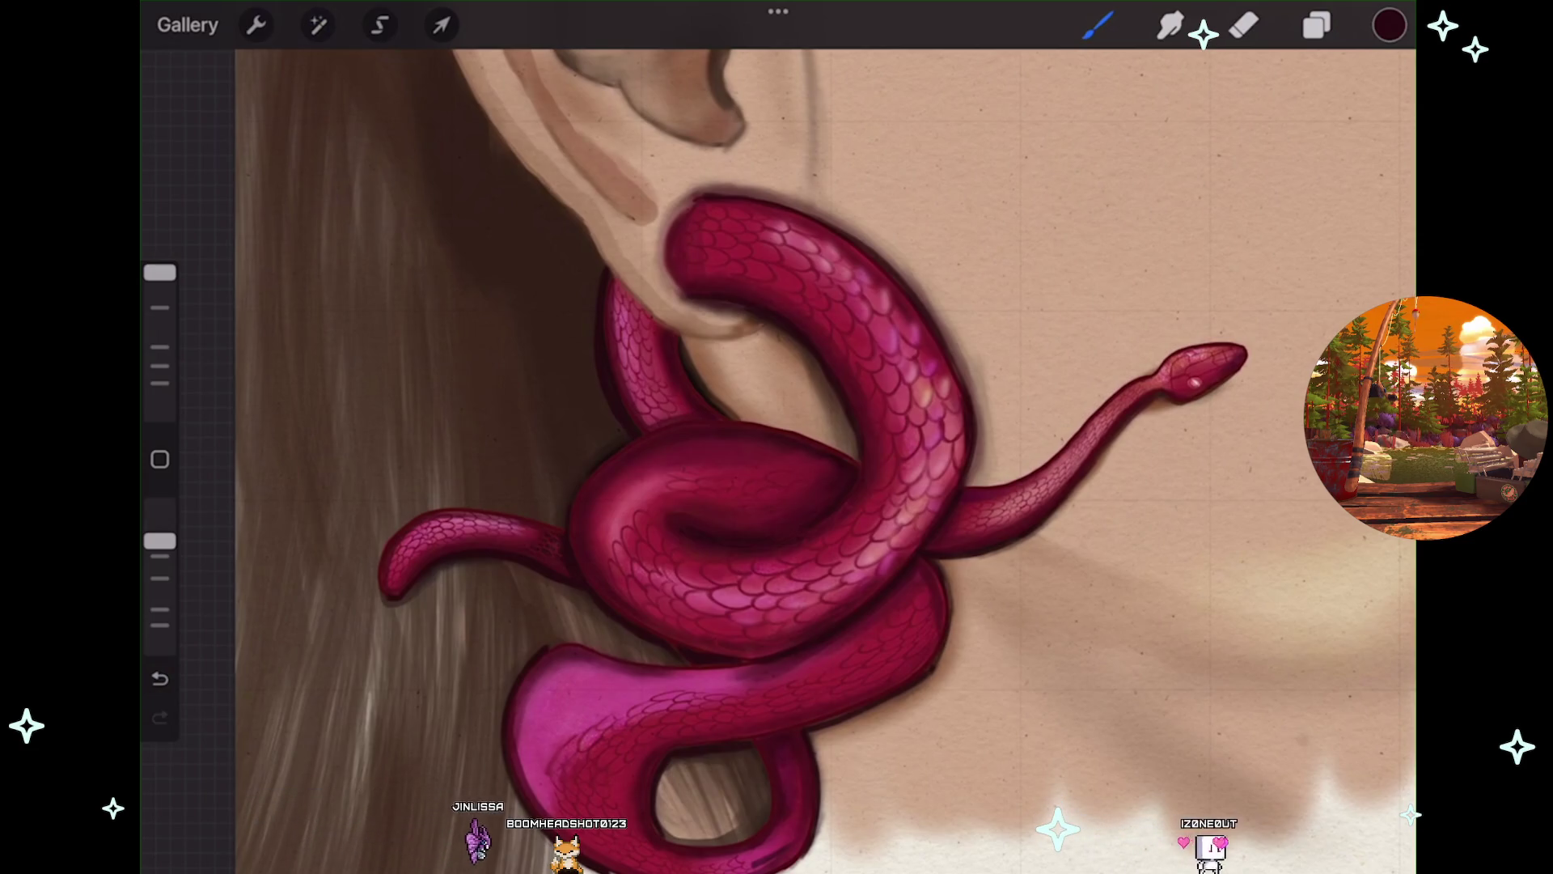
pyautogui.scroll(-2, 776, 453)
pyautogui.scroll(-1, 777, 453)
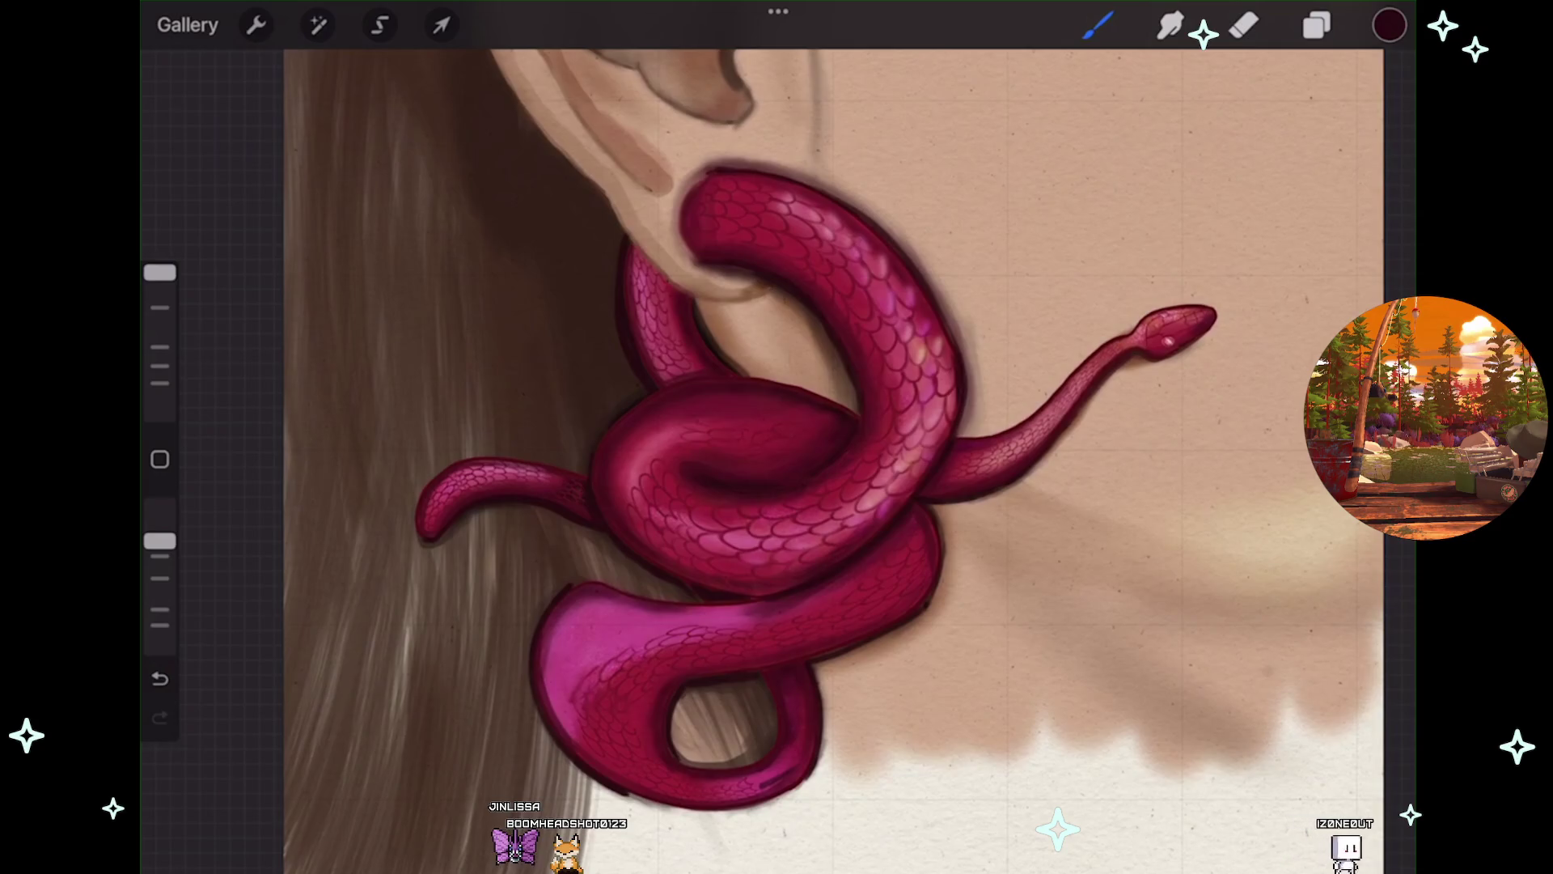
# Reapply Gaussian Blur to the snake layer, raising its strength to 12%.
pyautogui.click(318, 24)
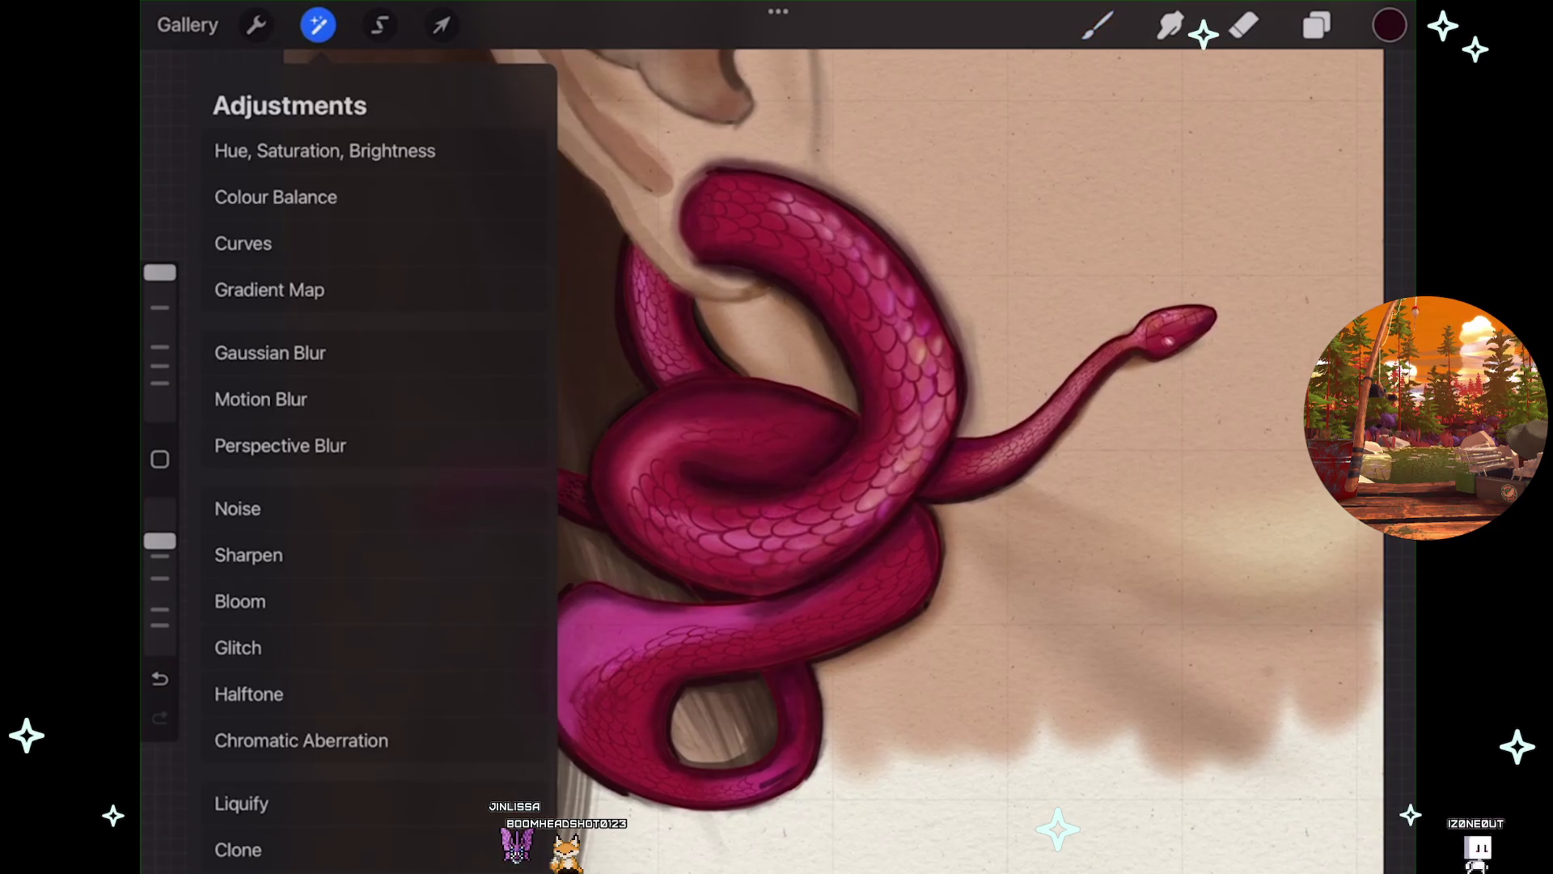
pyautogui.click(278, 350)
pyautogui.moveTo(776, 437)
pyautogui.mouseDown()
pyautogui.moveTo(881, 436)
pyautogui.moveTo(752, 436)
pyautogui.moveTo(866, 437)
pyautogui.mouseUp()
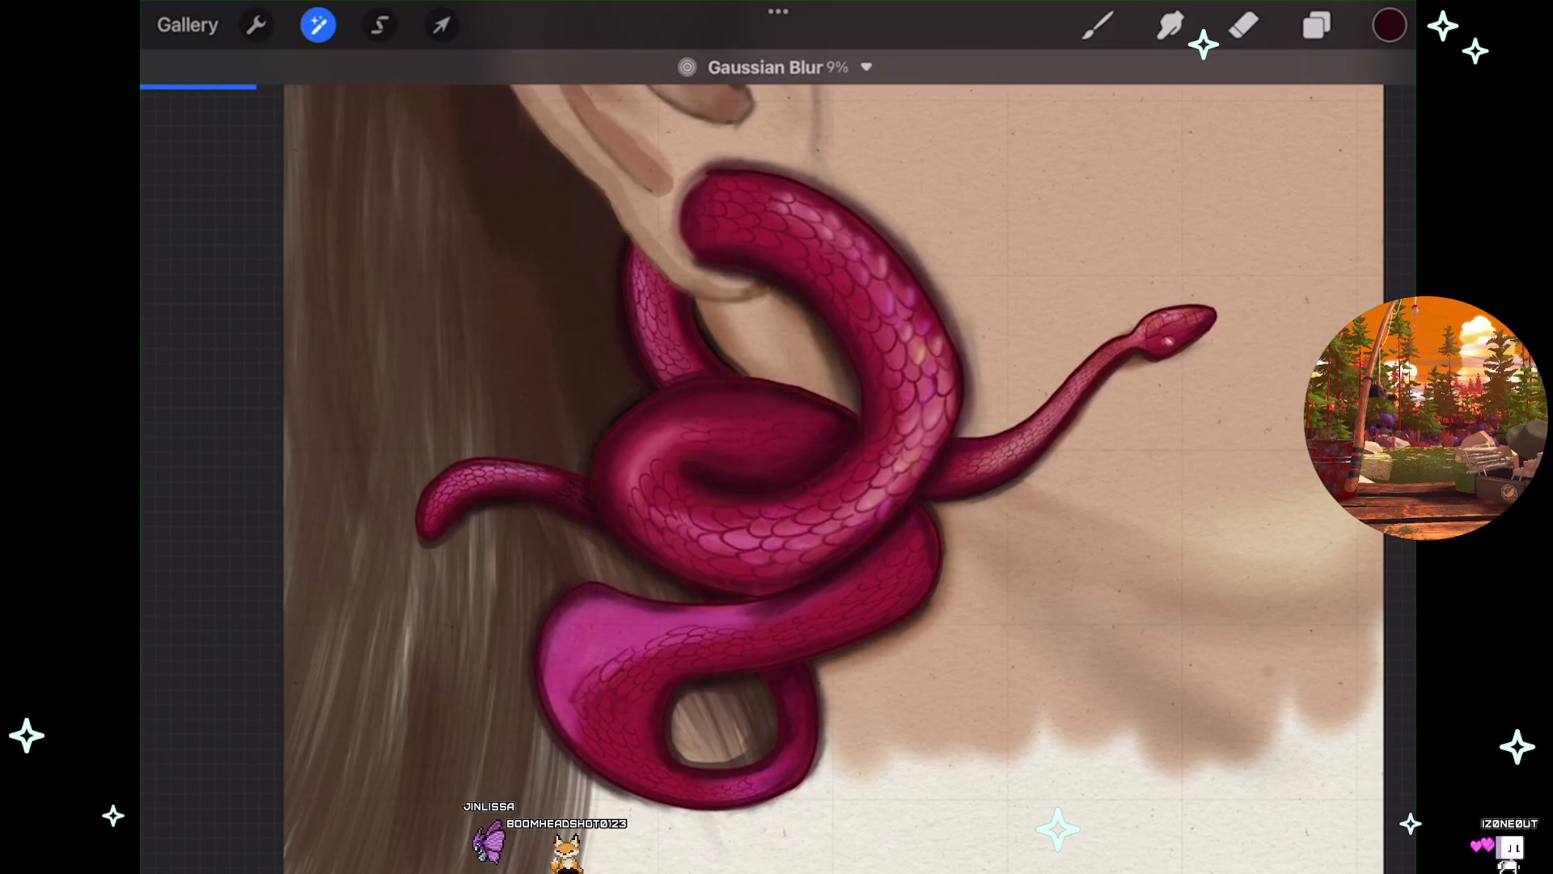
pyautogui.scroll(-2, 777, 453)
pyautogui.scroll(-2, 777, 453)
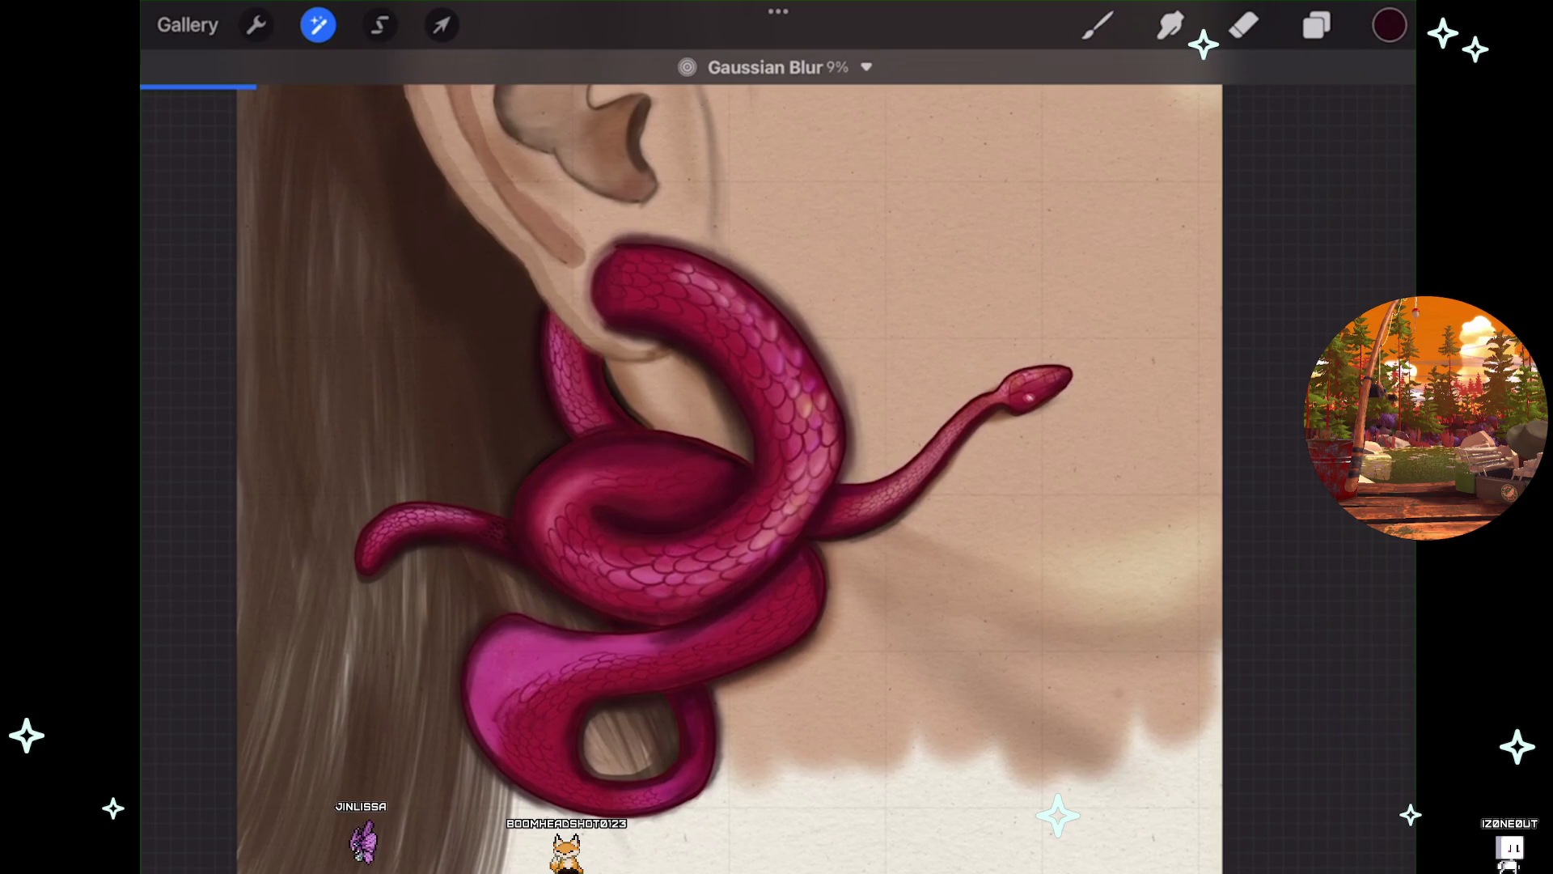
pyautogui.moveTo(809, 437); pyautogui.dragTo(833, 437)
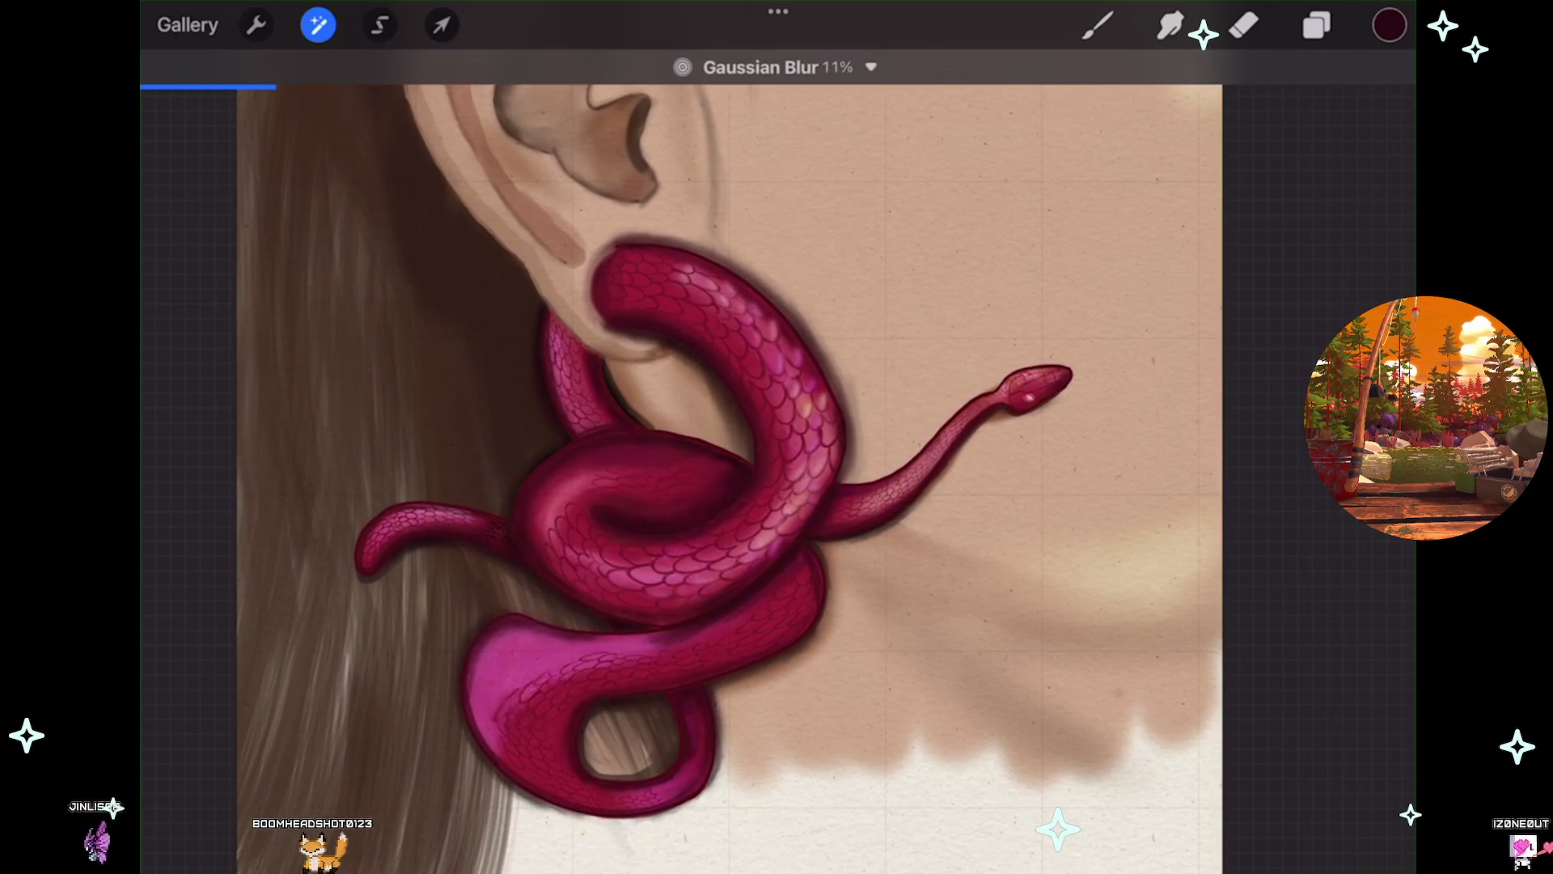
pyautogui.scroll(-1, 712, 485)
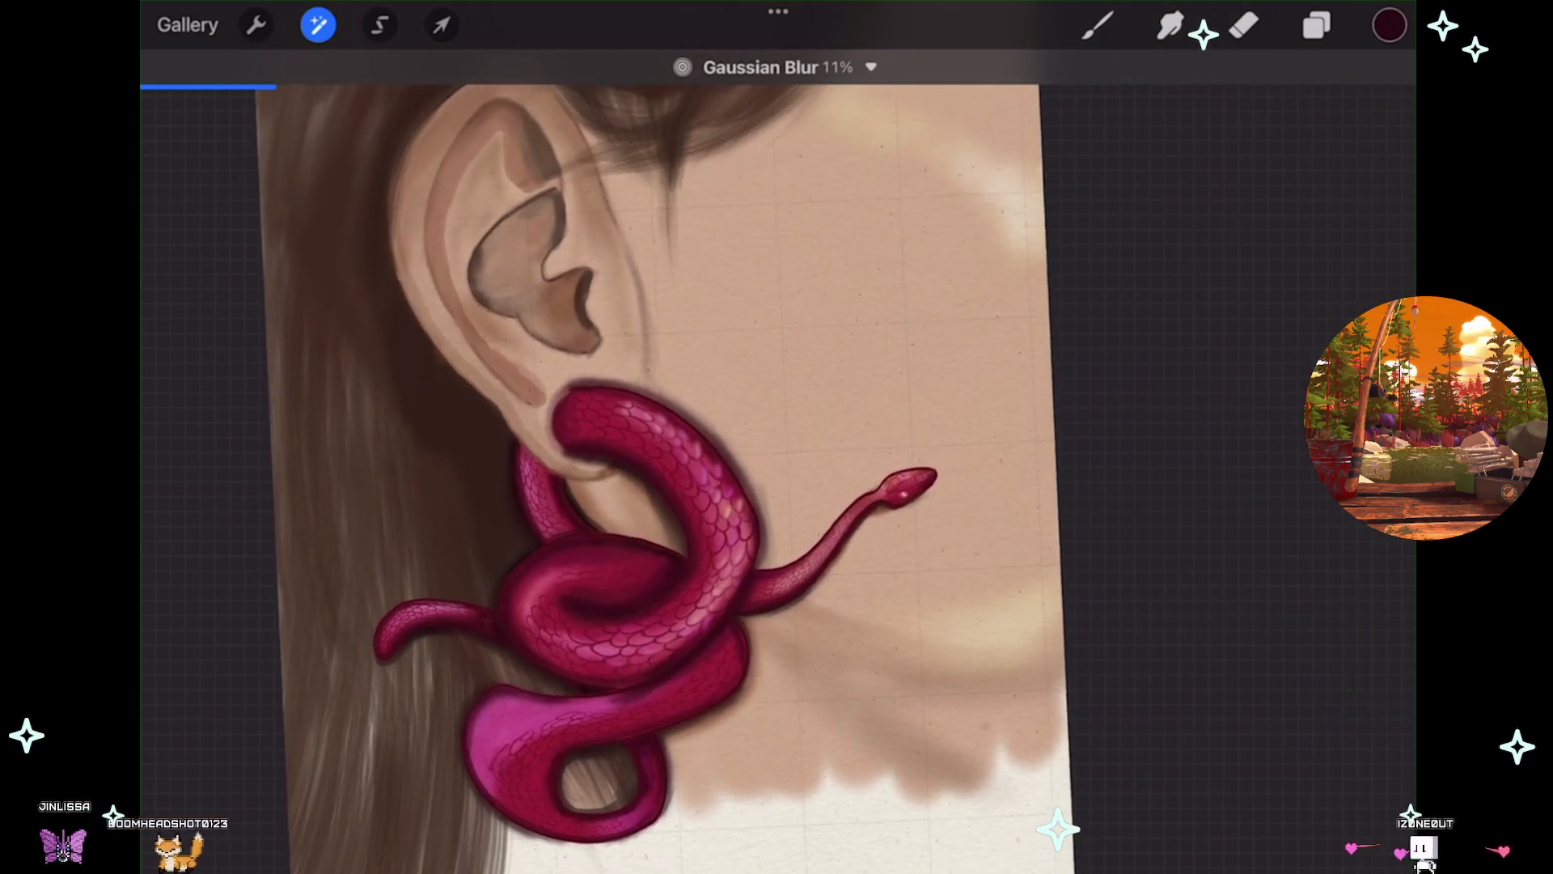
pyautogui.scroll(-1, 647, 485)
pyautogui.scroll(-1, 647, 485)
pyautogui.moveTo(648, 486); pyautogui.dragTo(672, 485)
pyautogui.click(1098, 25)
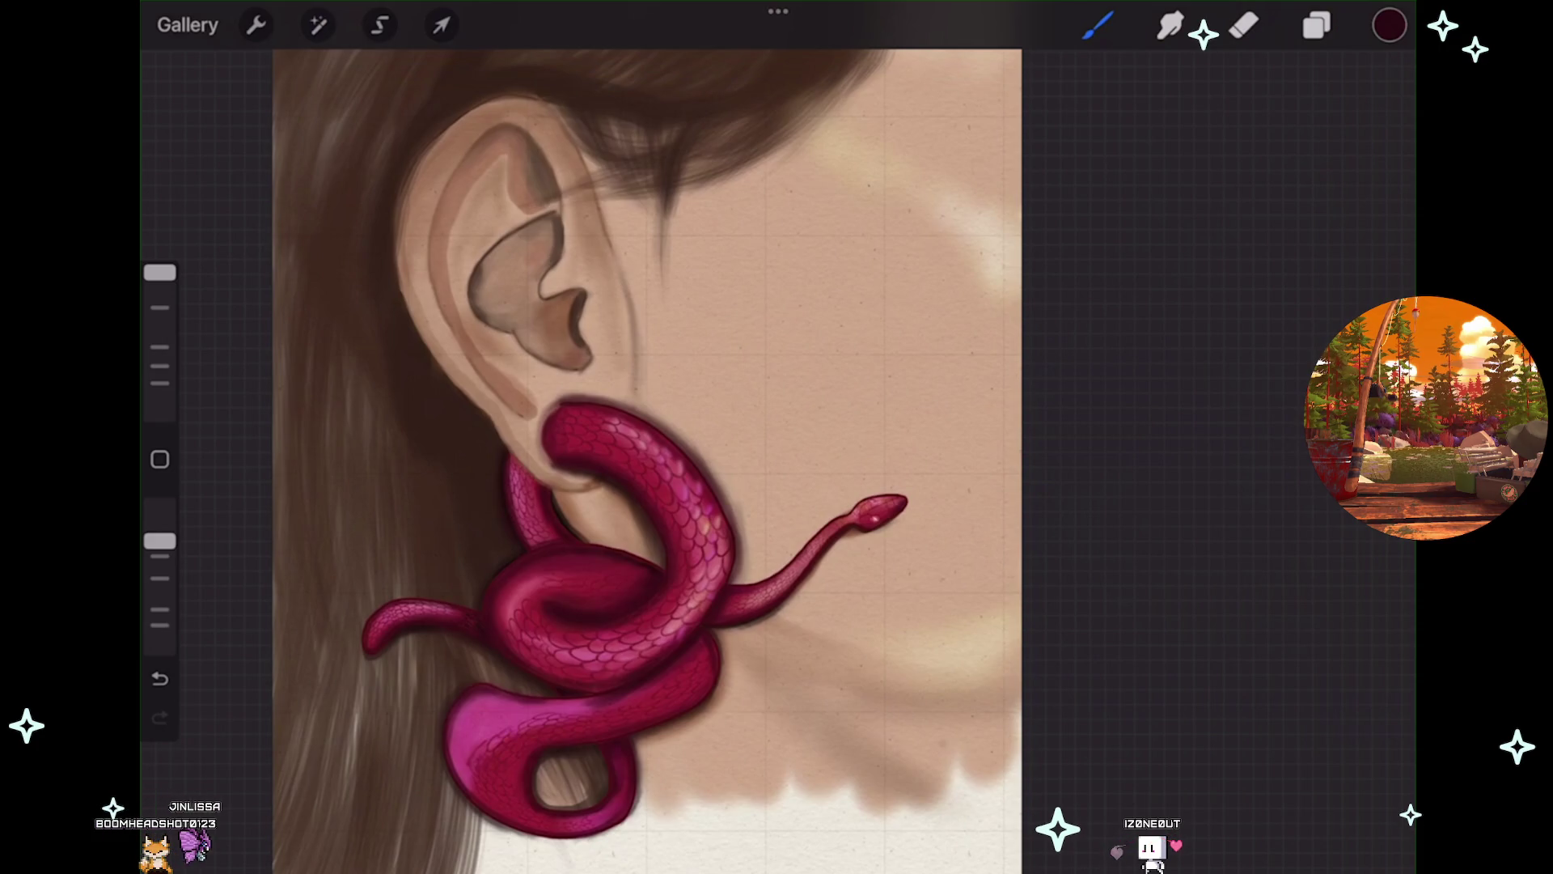
pyautogui.click(1317, 25)
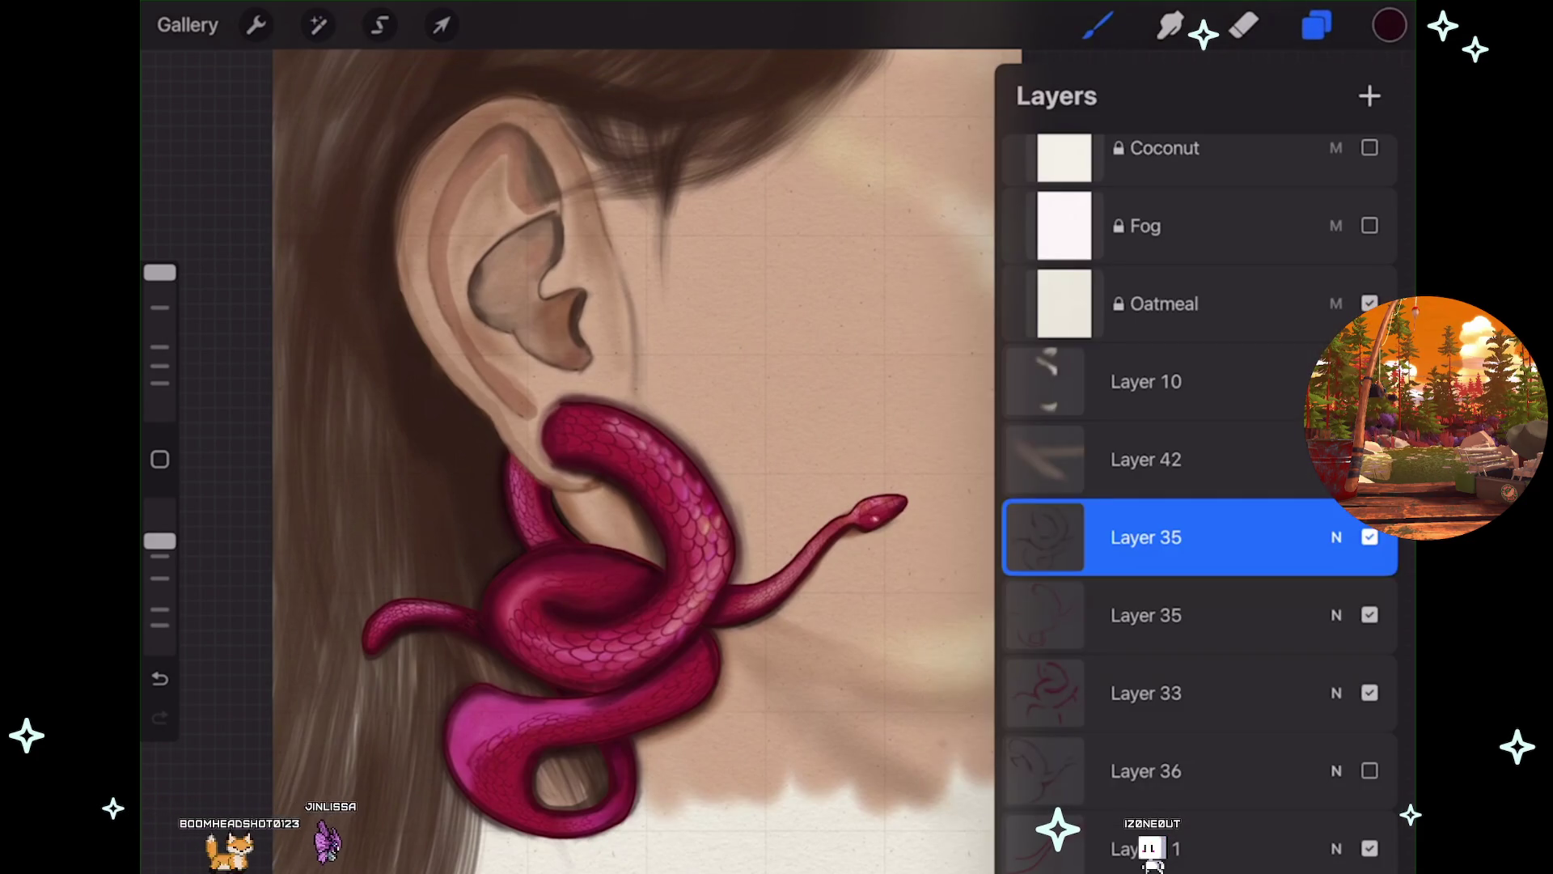
pyautogui.click(1370, 537)
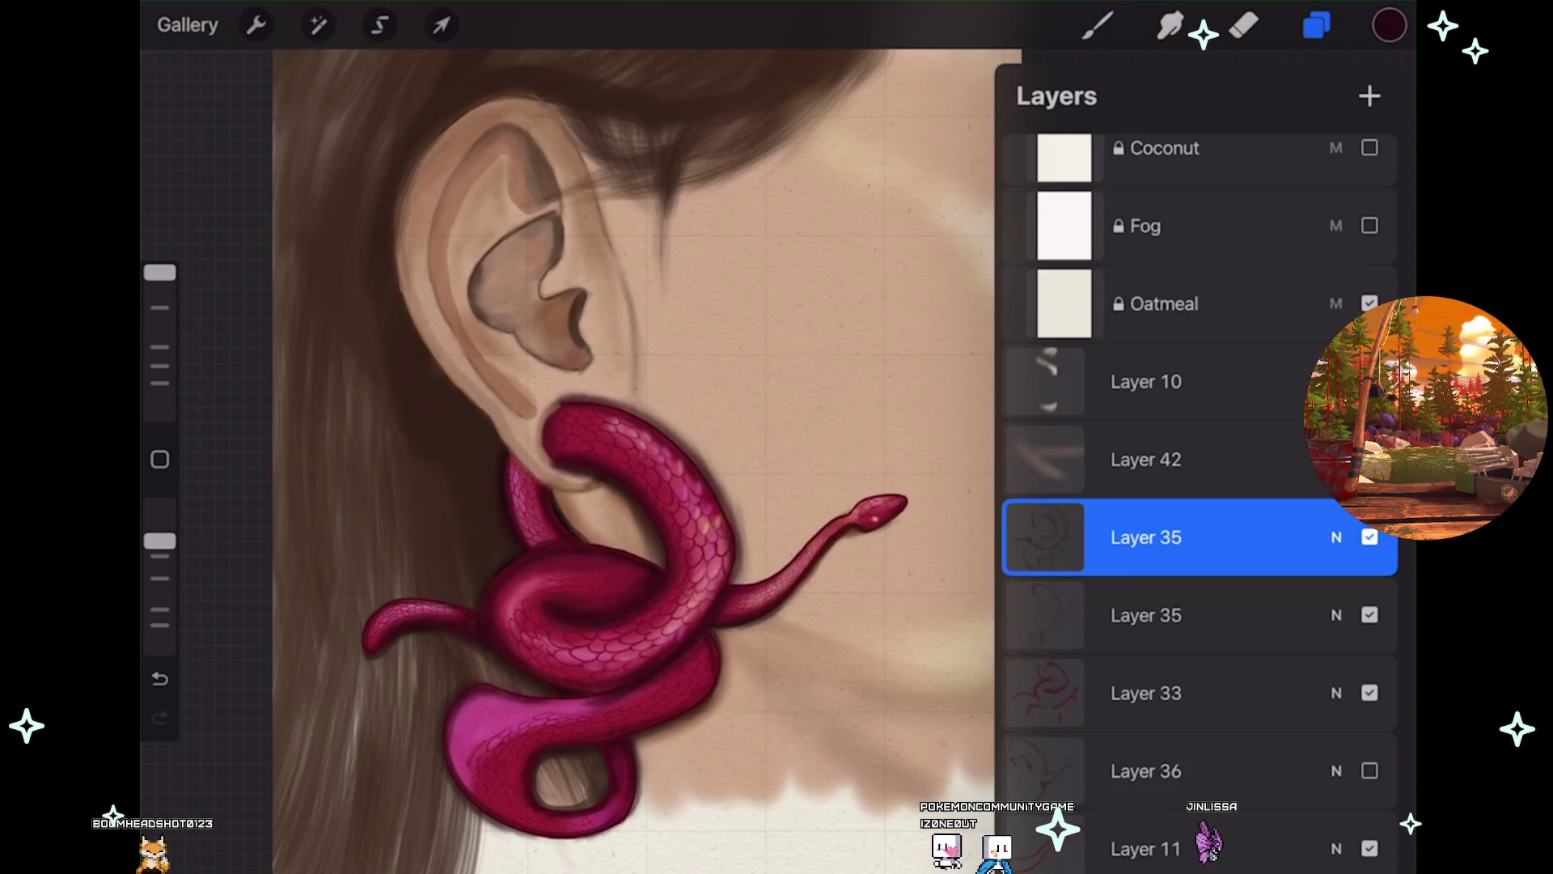
pyautogui.click(1098, 25)
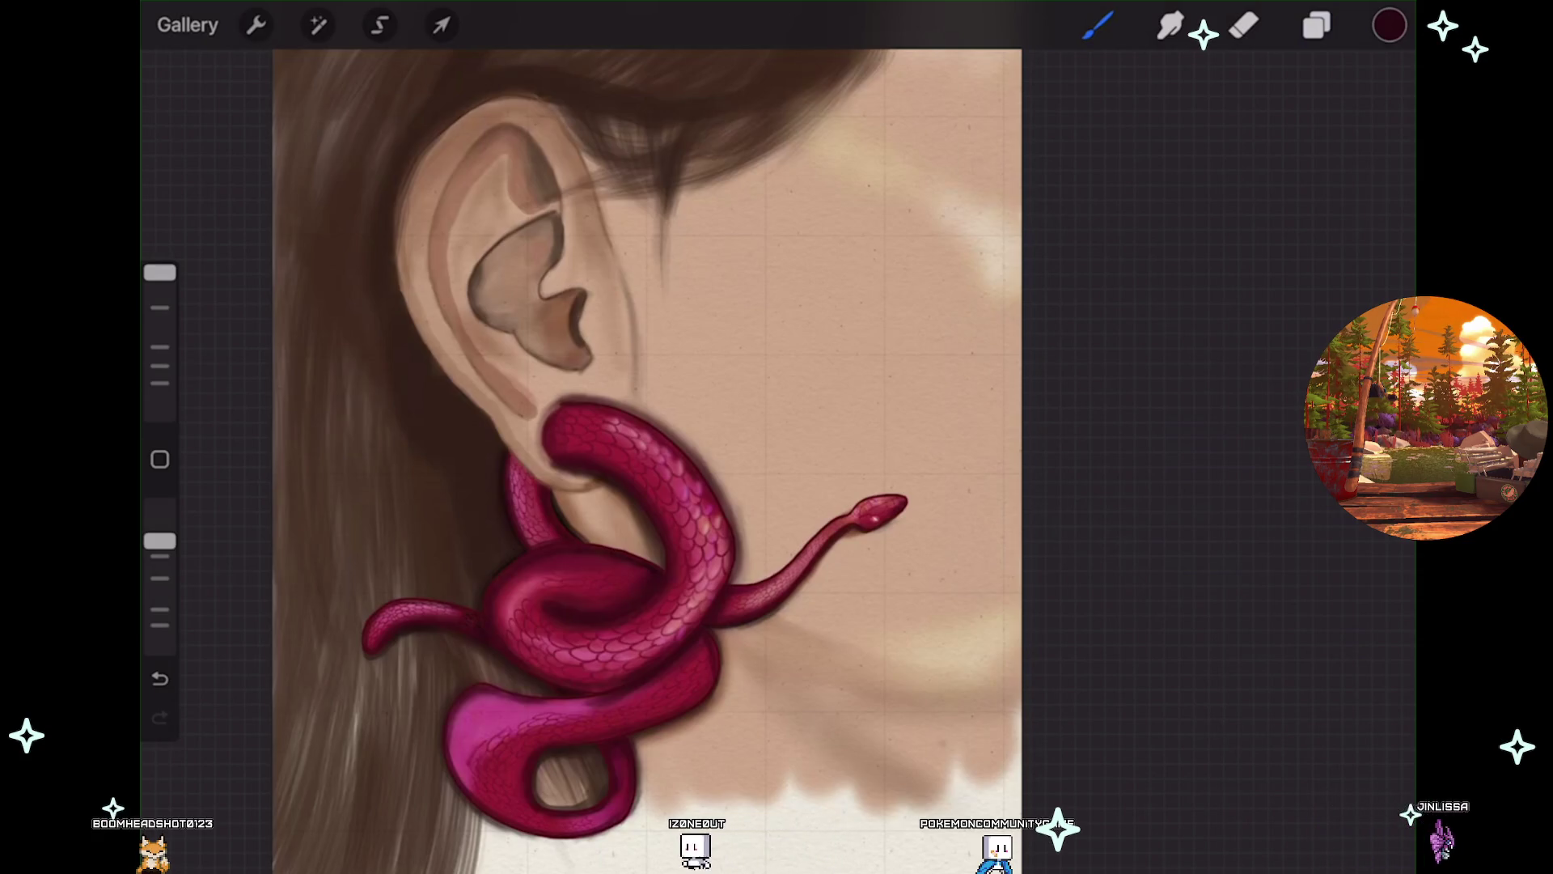
# Make the lower Layer 35 visible, select it, and add Layer 36 above it.
pyautogui.scroll(1, 647, 462)
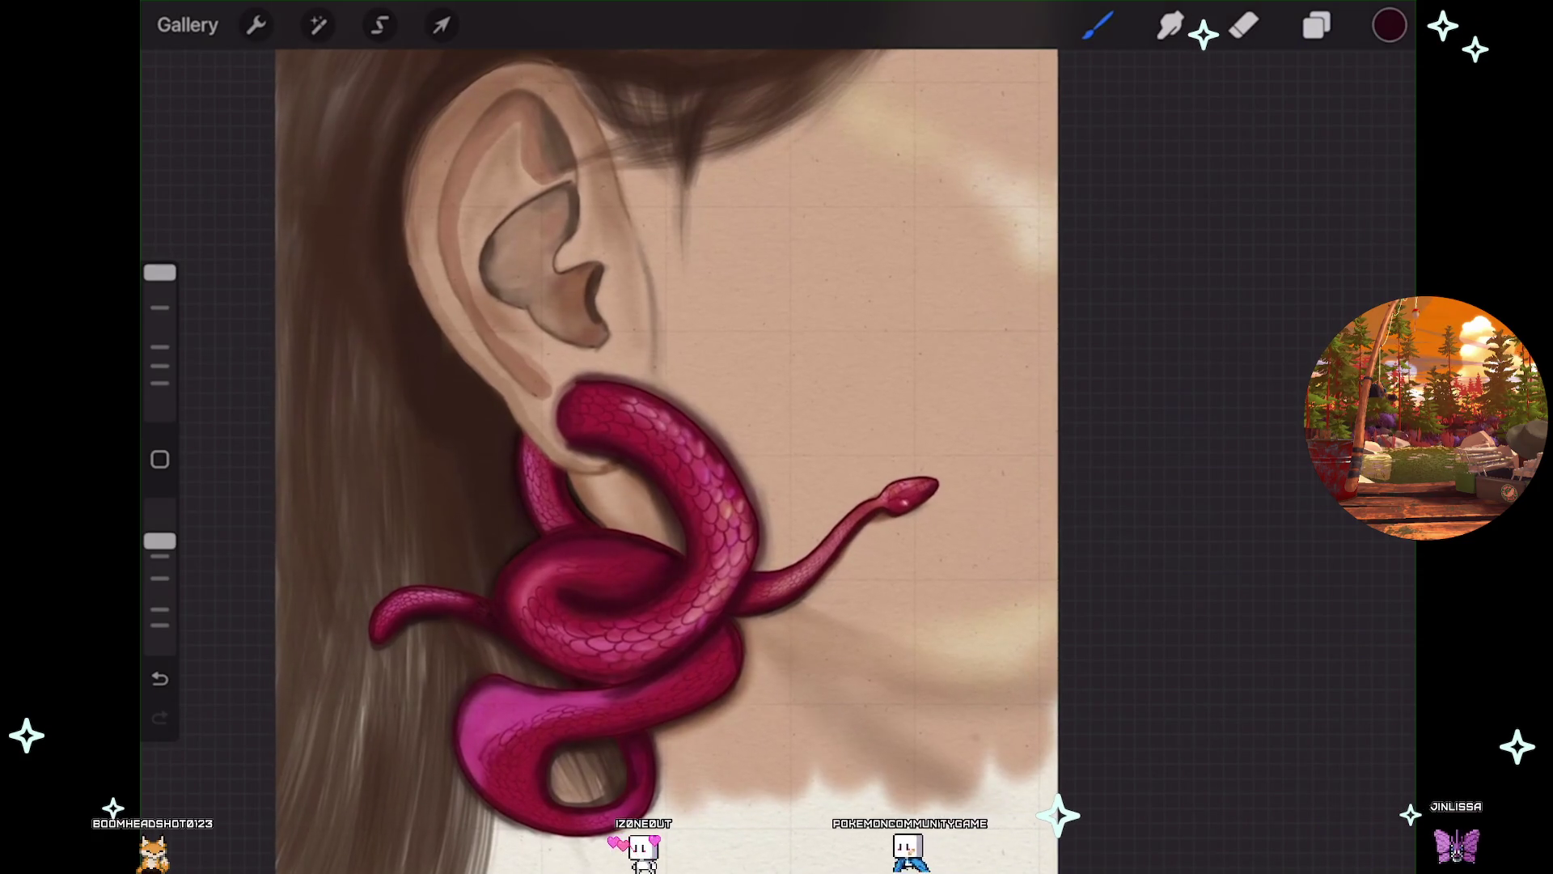
pyautogui.click(1316, 25)
pyautogui.click(1370, 615)
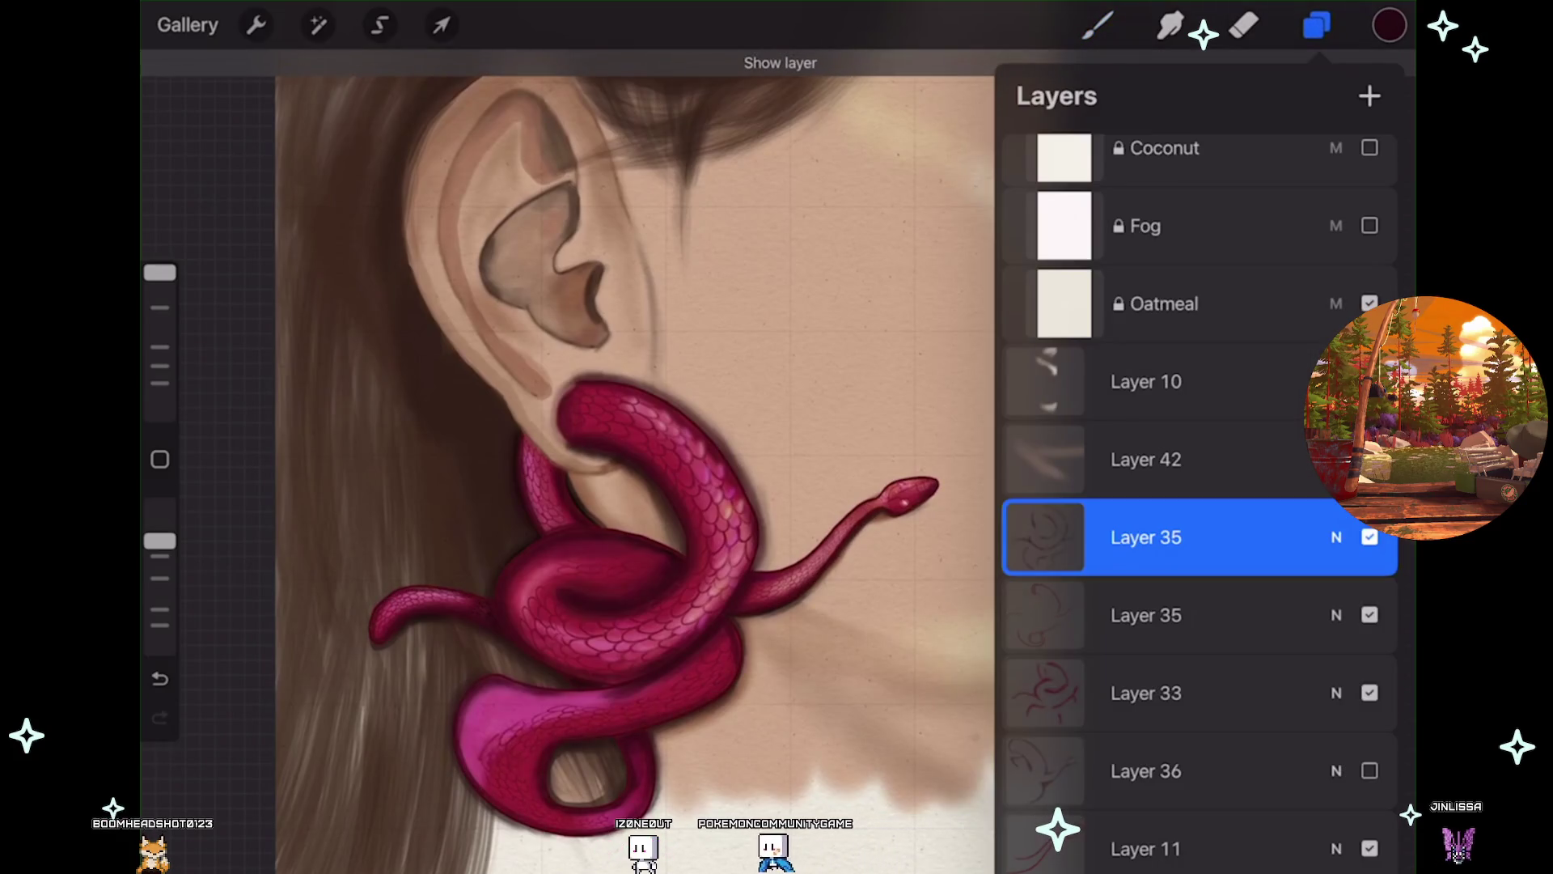
pyautogui.click(1173, 615)
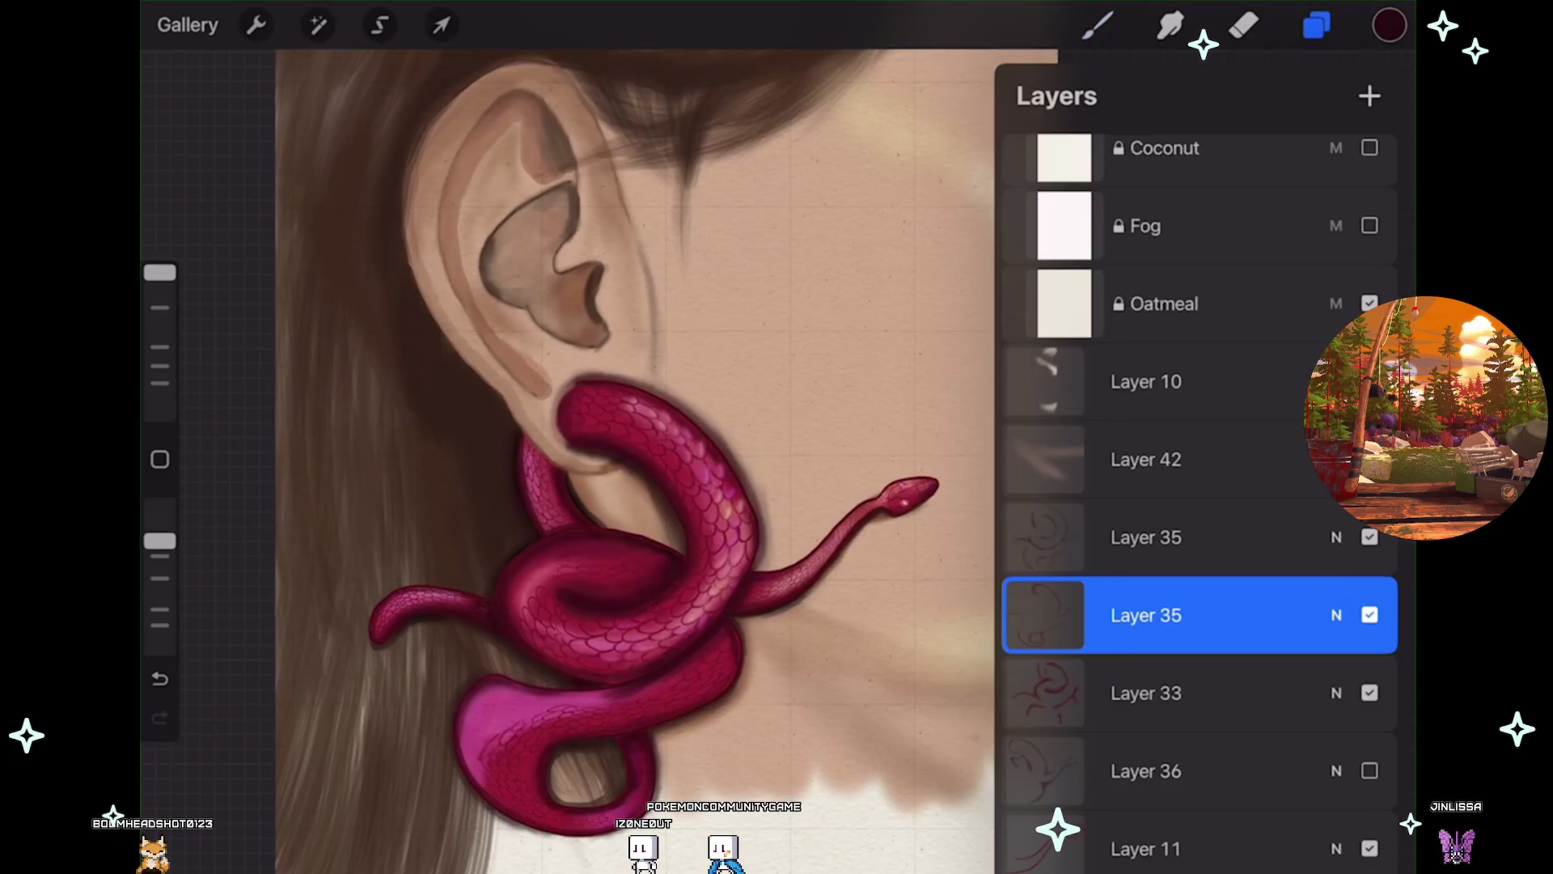
pyautogui.click(1369, 95)
pyautogui.click(1317, 25)
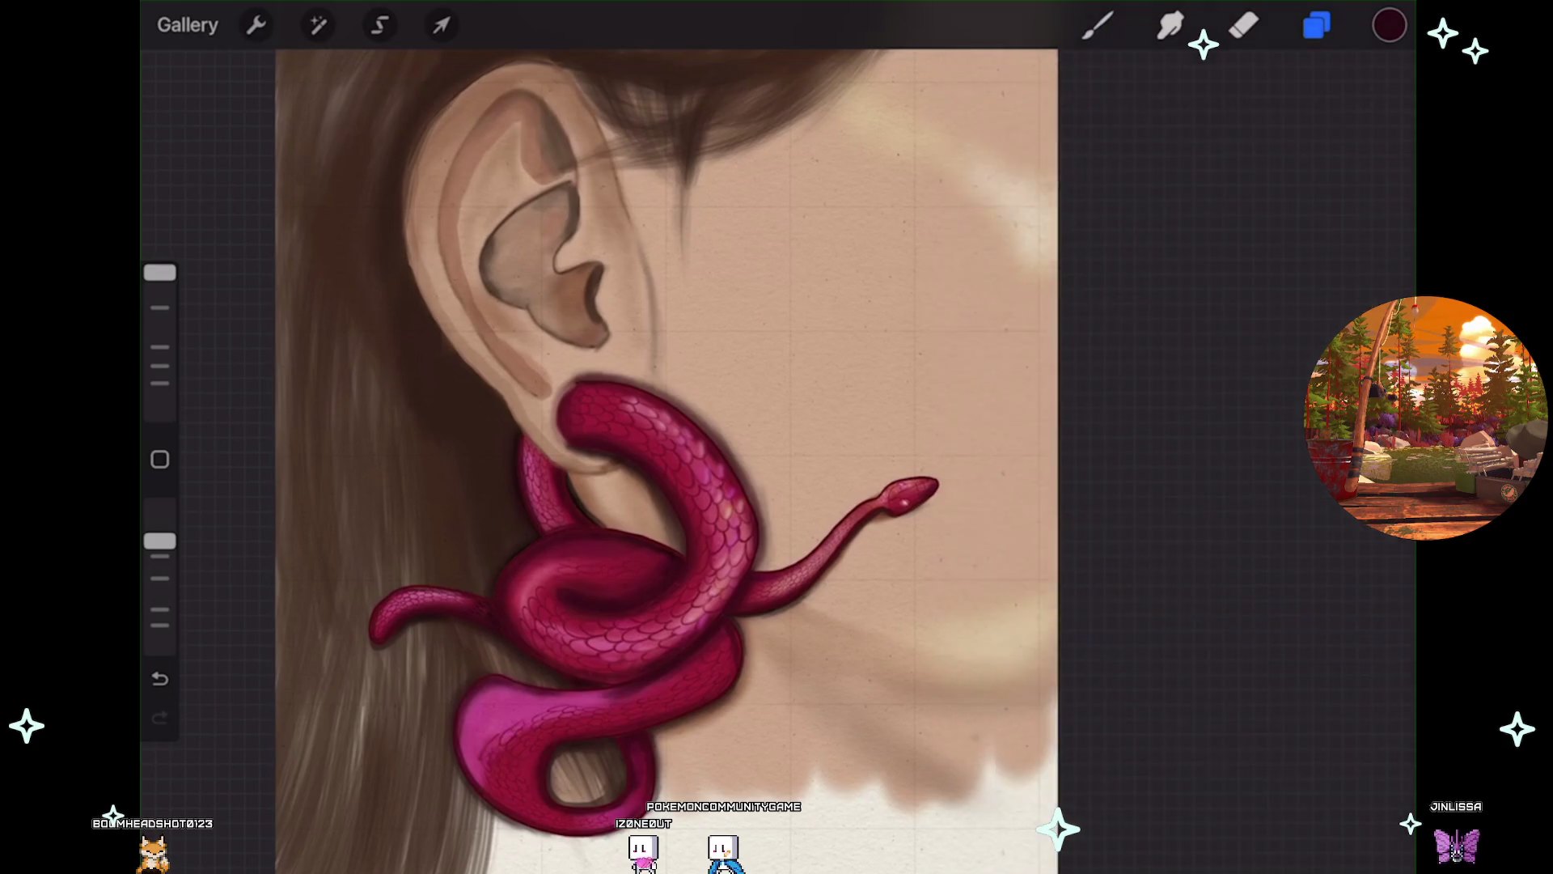
# Sample the snake's crimson near the earlobe with the eyedropper.
pyautogui.scroll(5, 777, 437)
pyautogui.click(951, 615)
pyautogui.moveTo(951, 615); pyautogui.dragTo(599, 389)
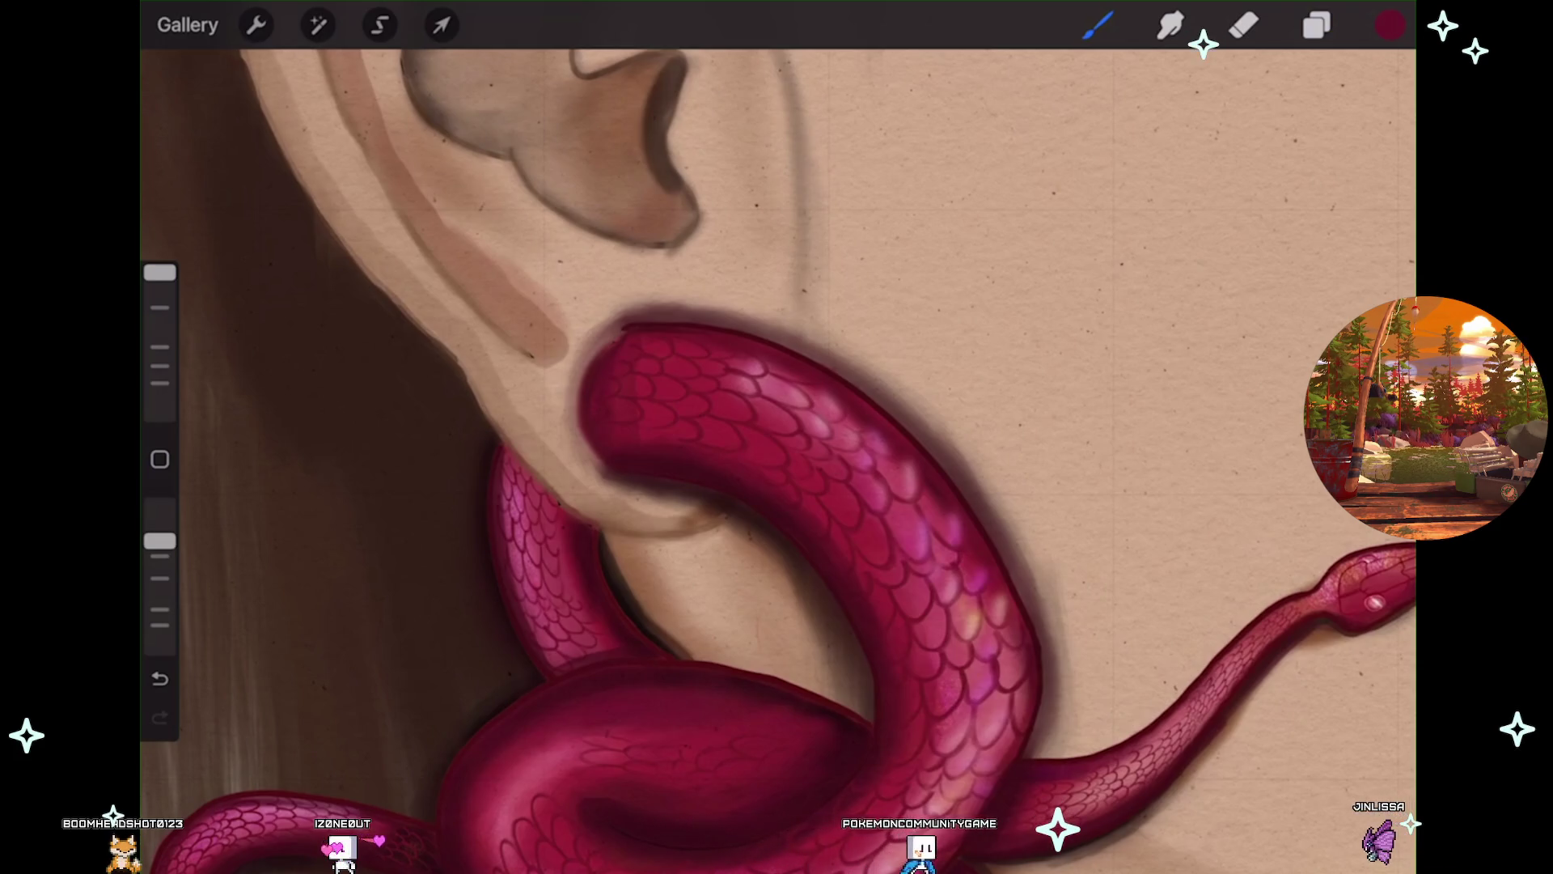
# Choose a brush from the soft anime pack and undo the first stroke.
pyautogui.click(1316, 25)
pyautogui.click(1098, 25)
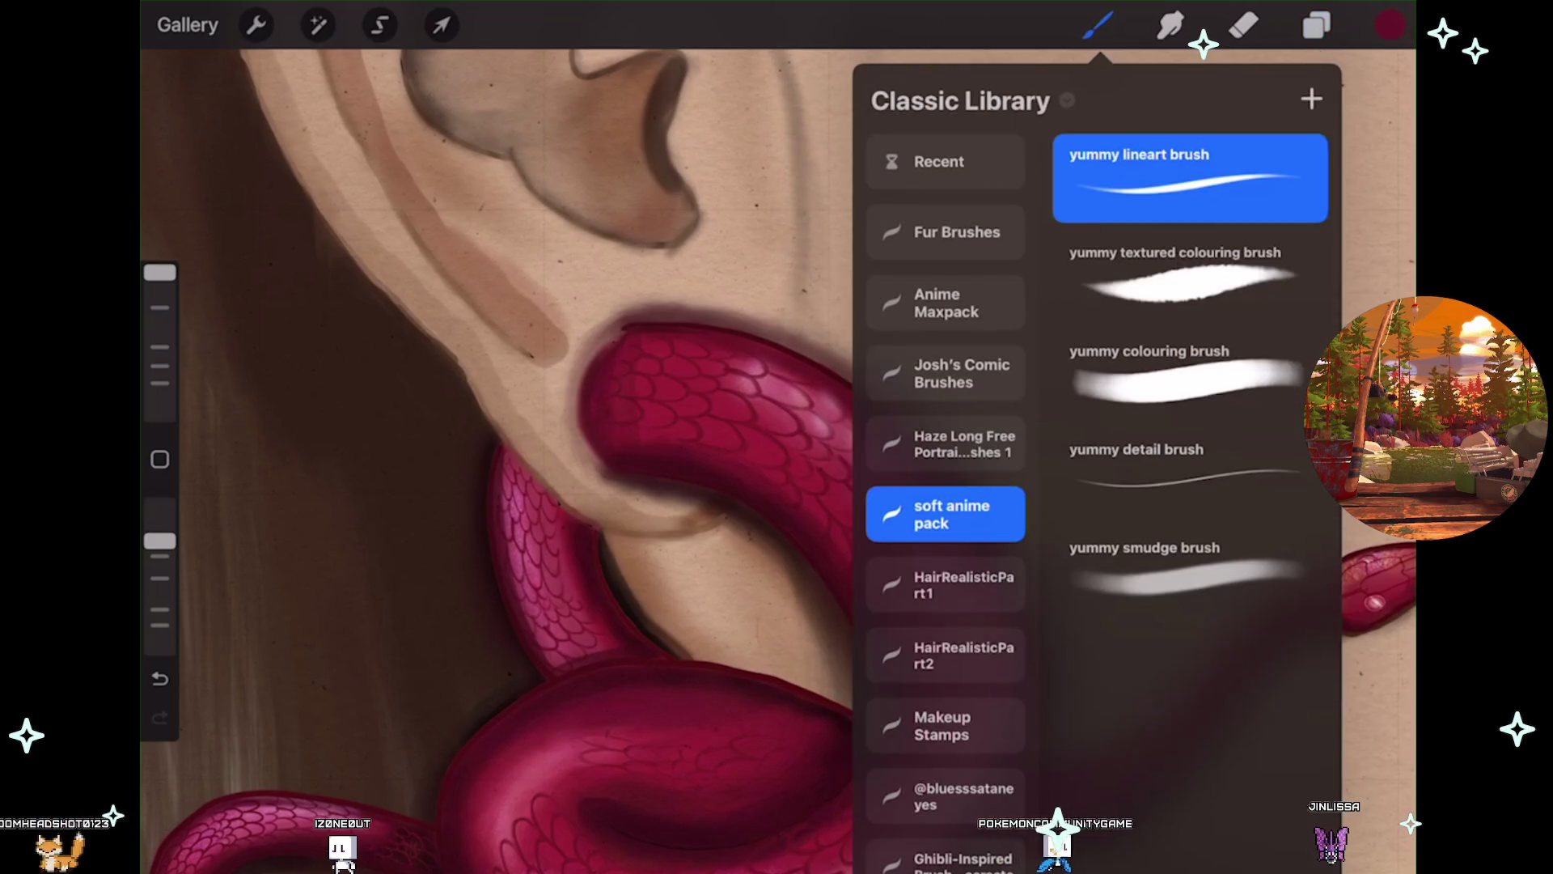
pyautogui.click(1098, 25)
pyautogui.scroll(2, 777, 461)
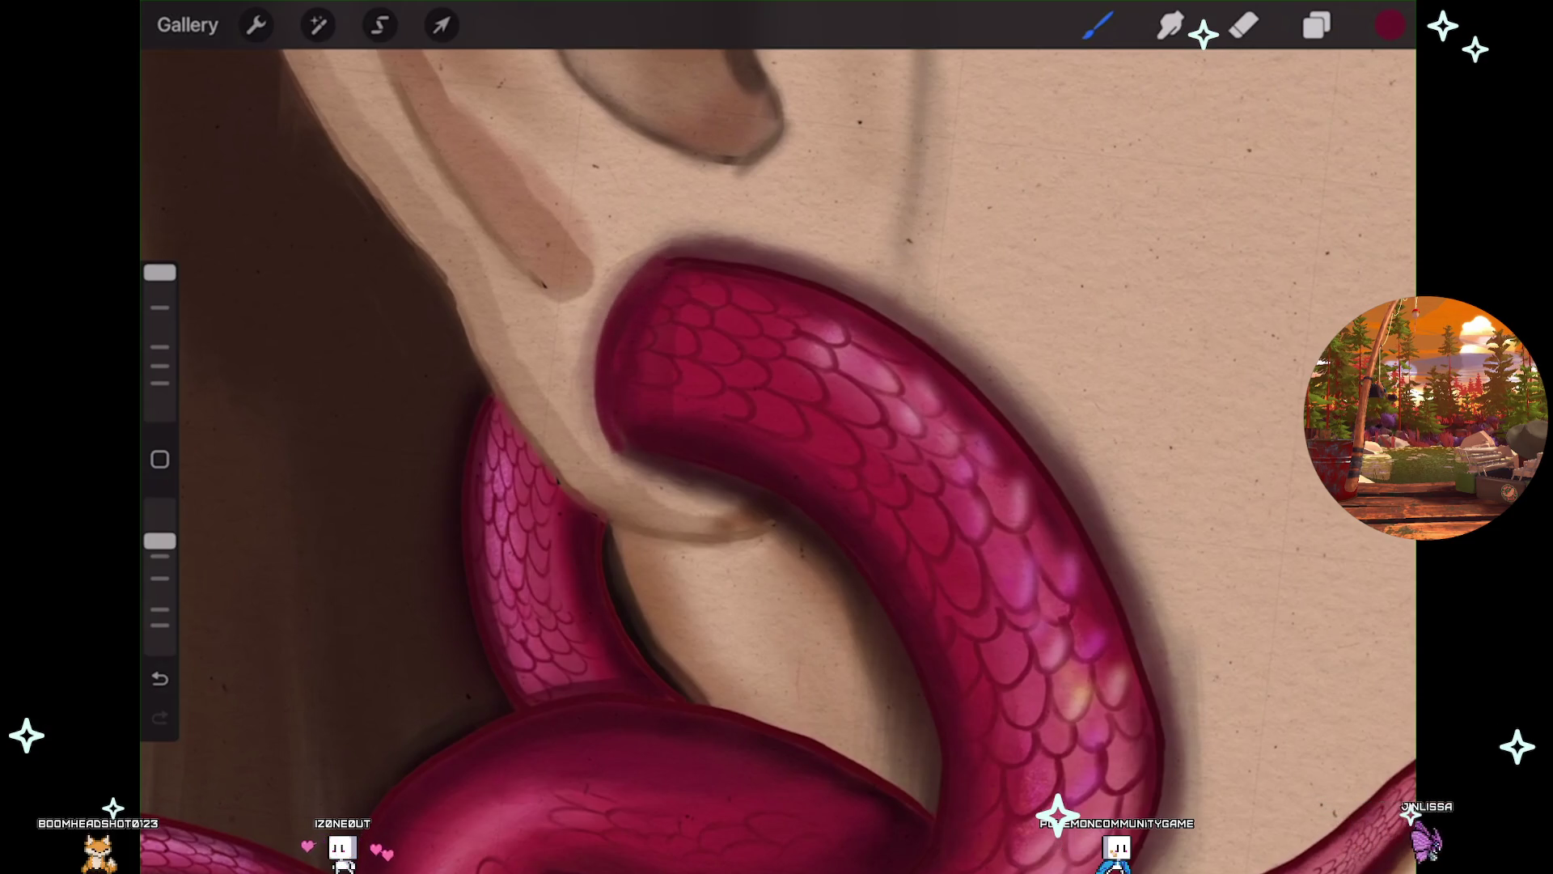
pyautogui.hotkey('ctrl', 'z')
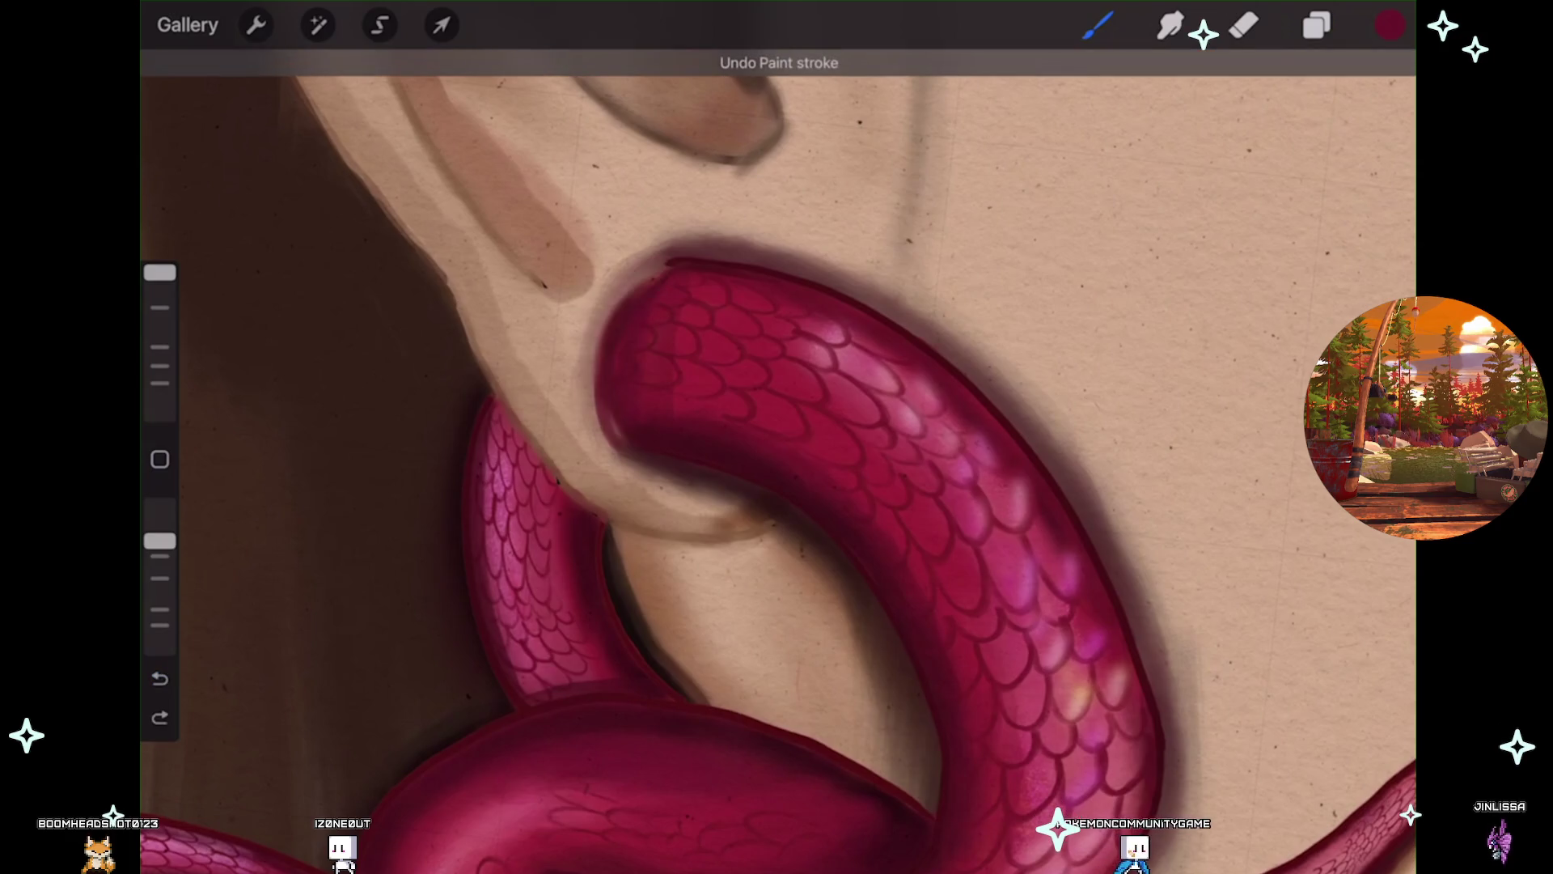
# Set the brush opacity to 67% and paint crimson over the upper coil.
pyautogui.moveTo(160, 541); pyautogui.dragTo(159, 609)
pyautogui.scroll(1, 777, 461)
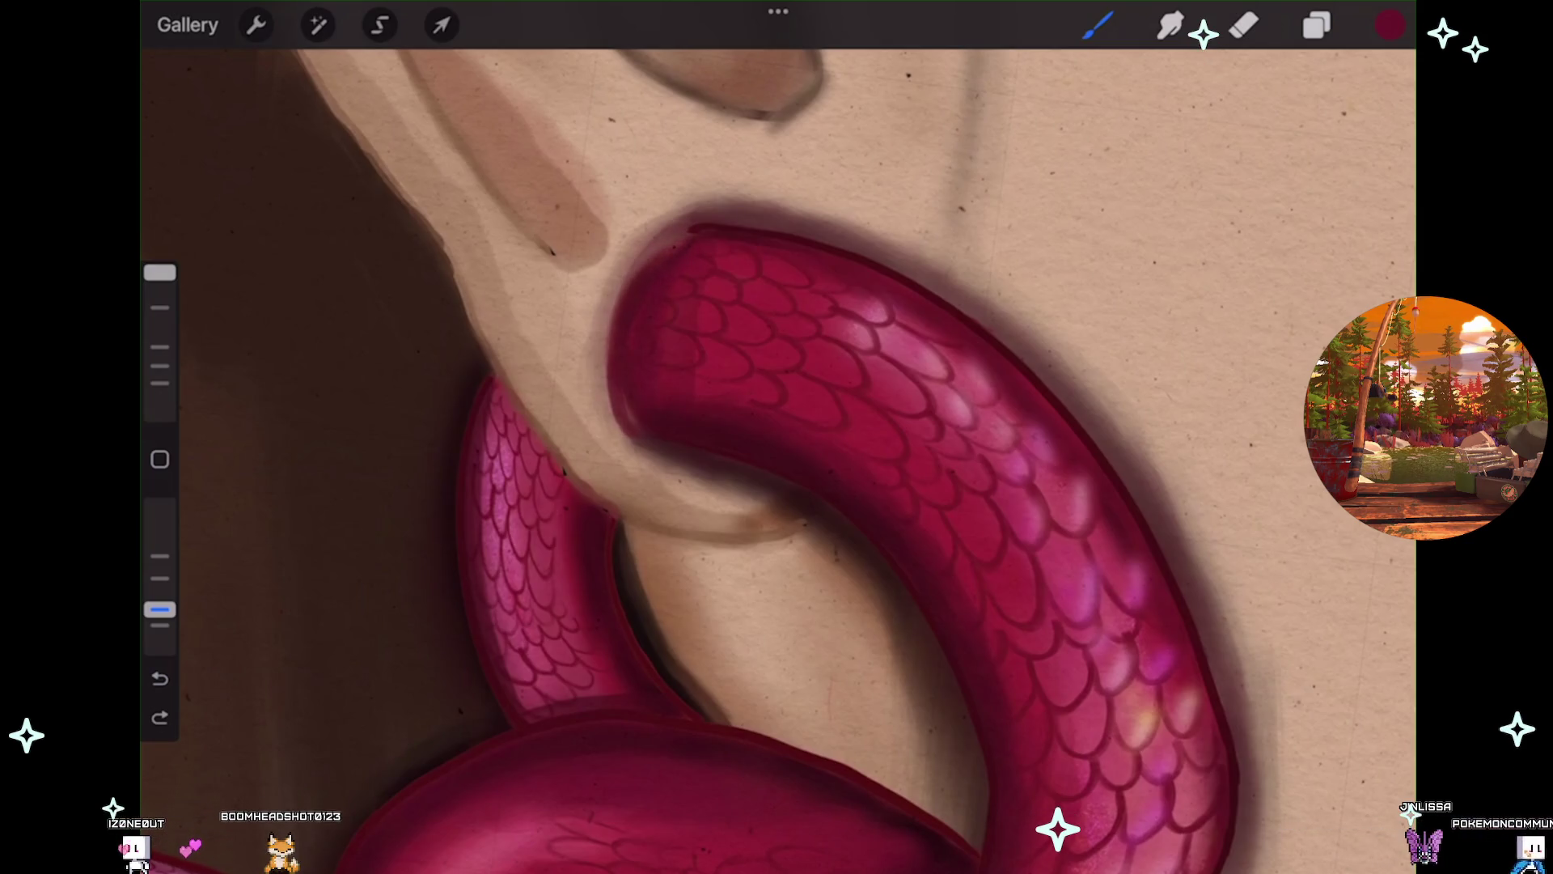
pyautogui.moveTo(160, 609); pyautogui.dragTo(159, 556)
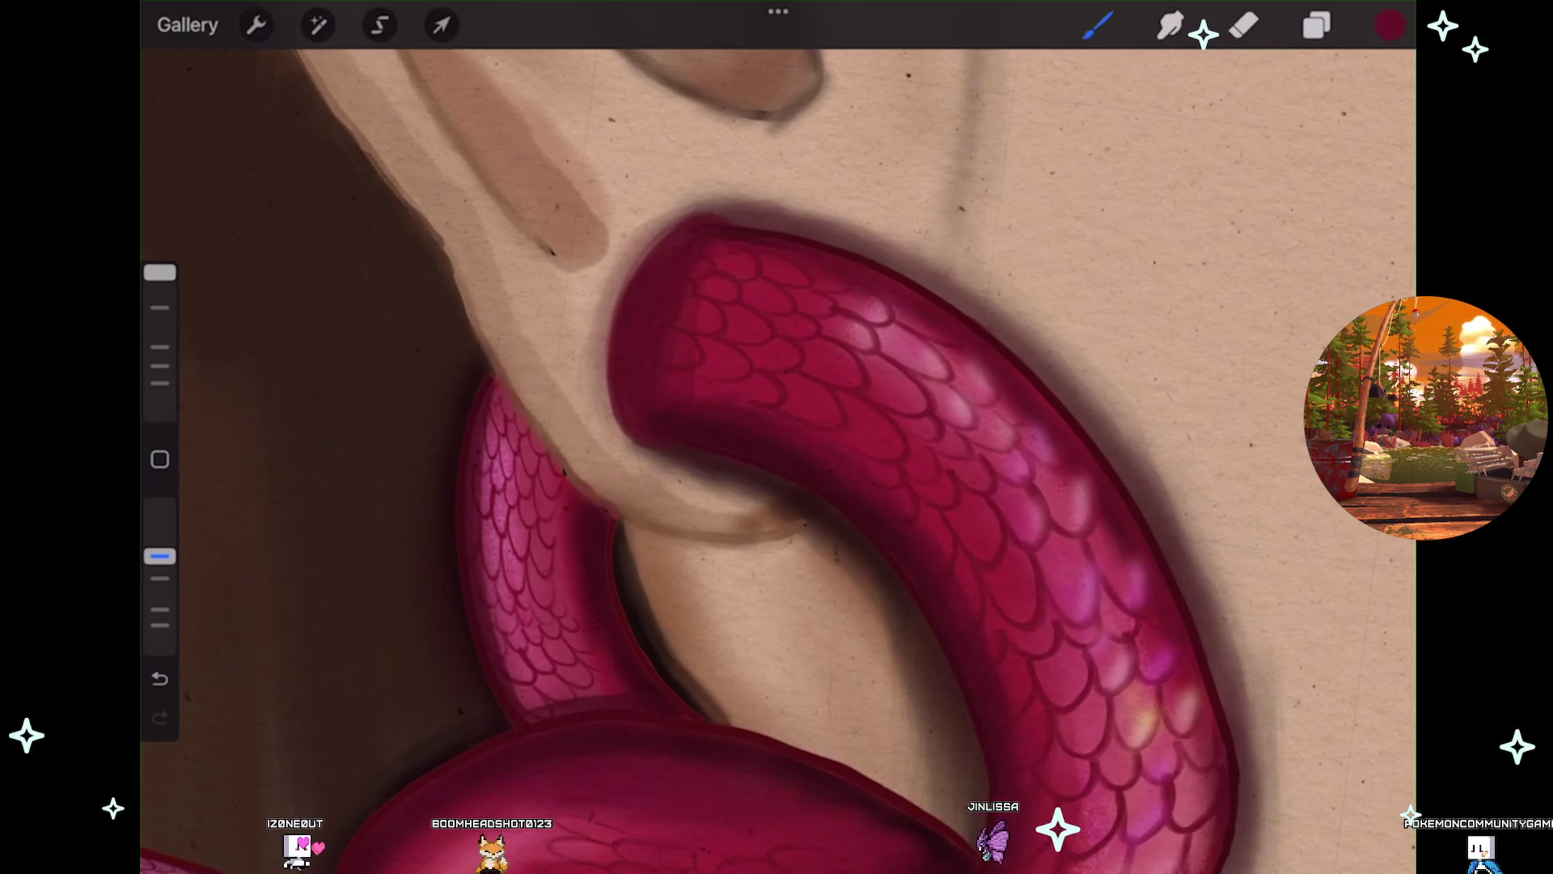
pyautogui.scroll(-5, 777, 461)
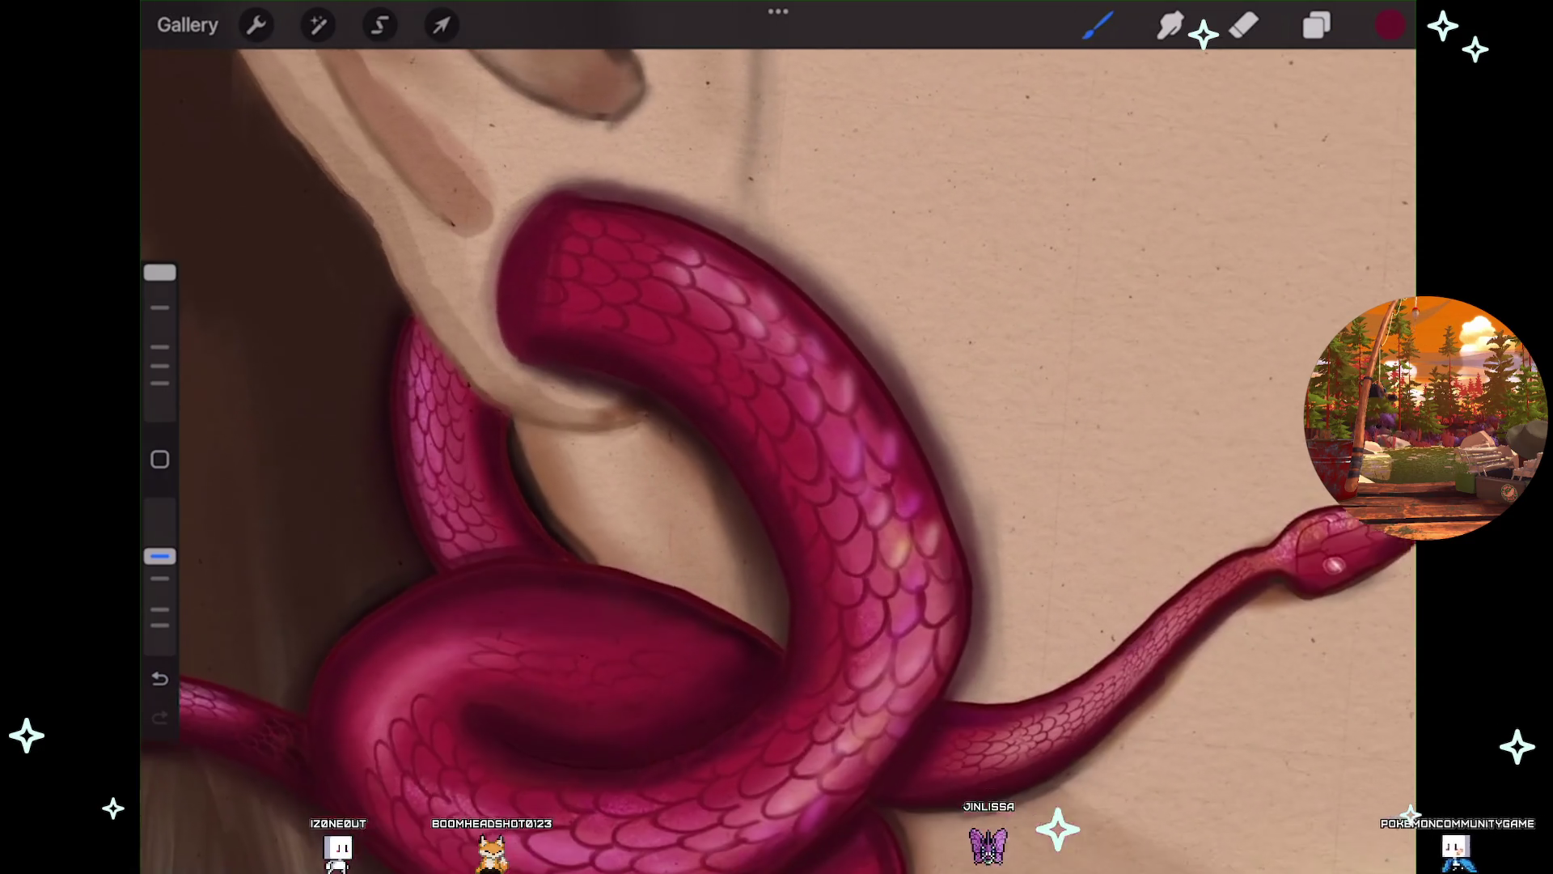
pyautogui.scroll(-2, 777, 461)
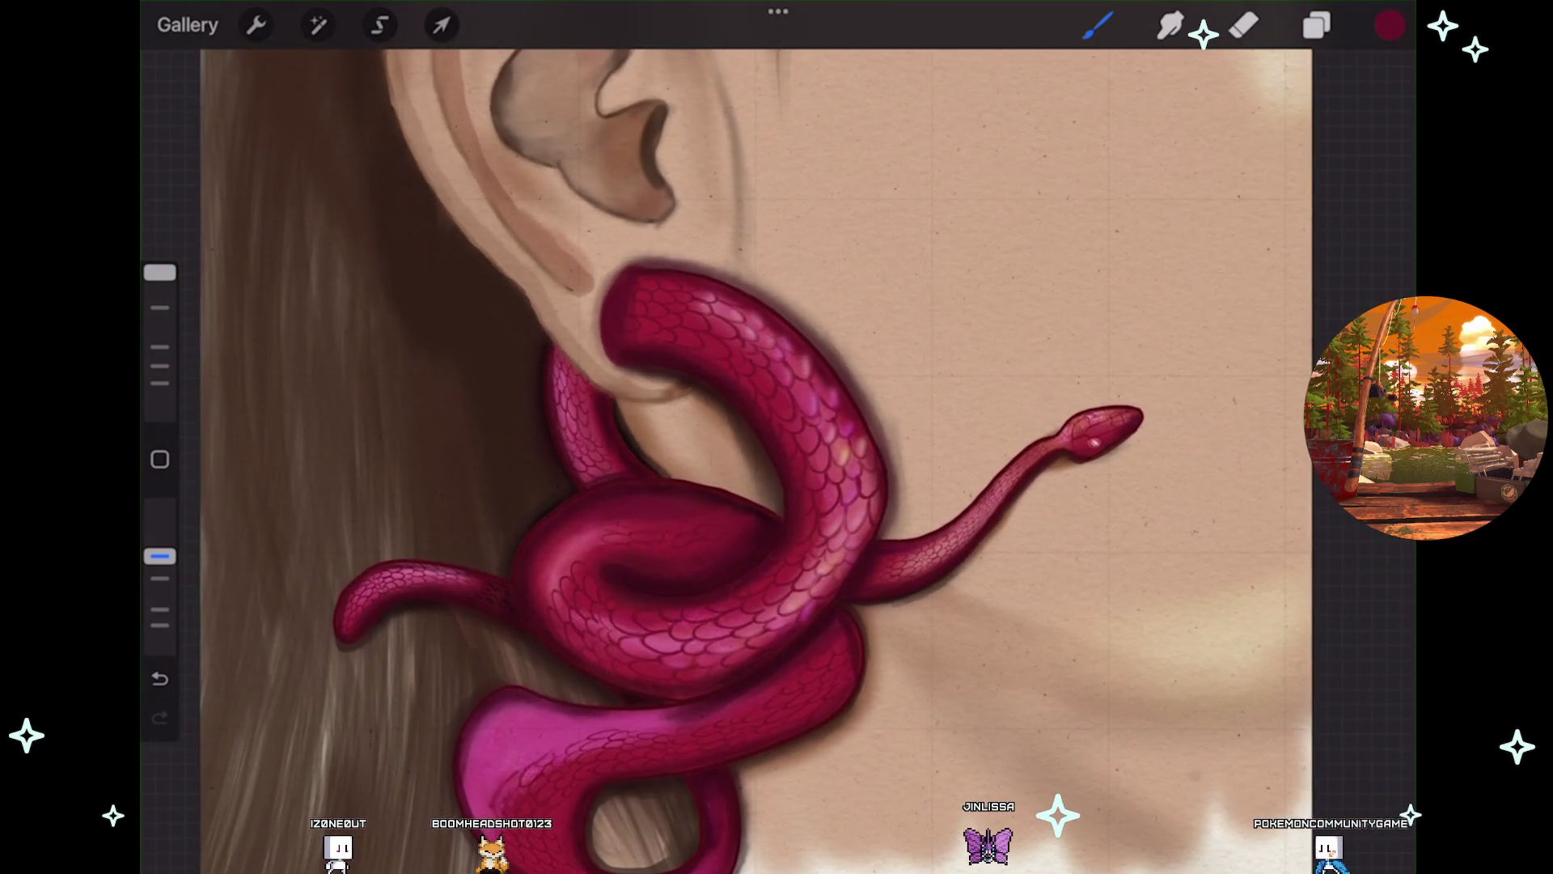
pyautogui.scroll(-2, 777, 461)
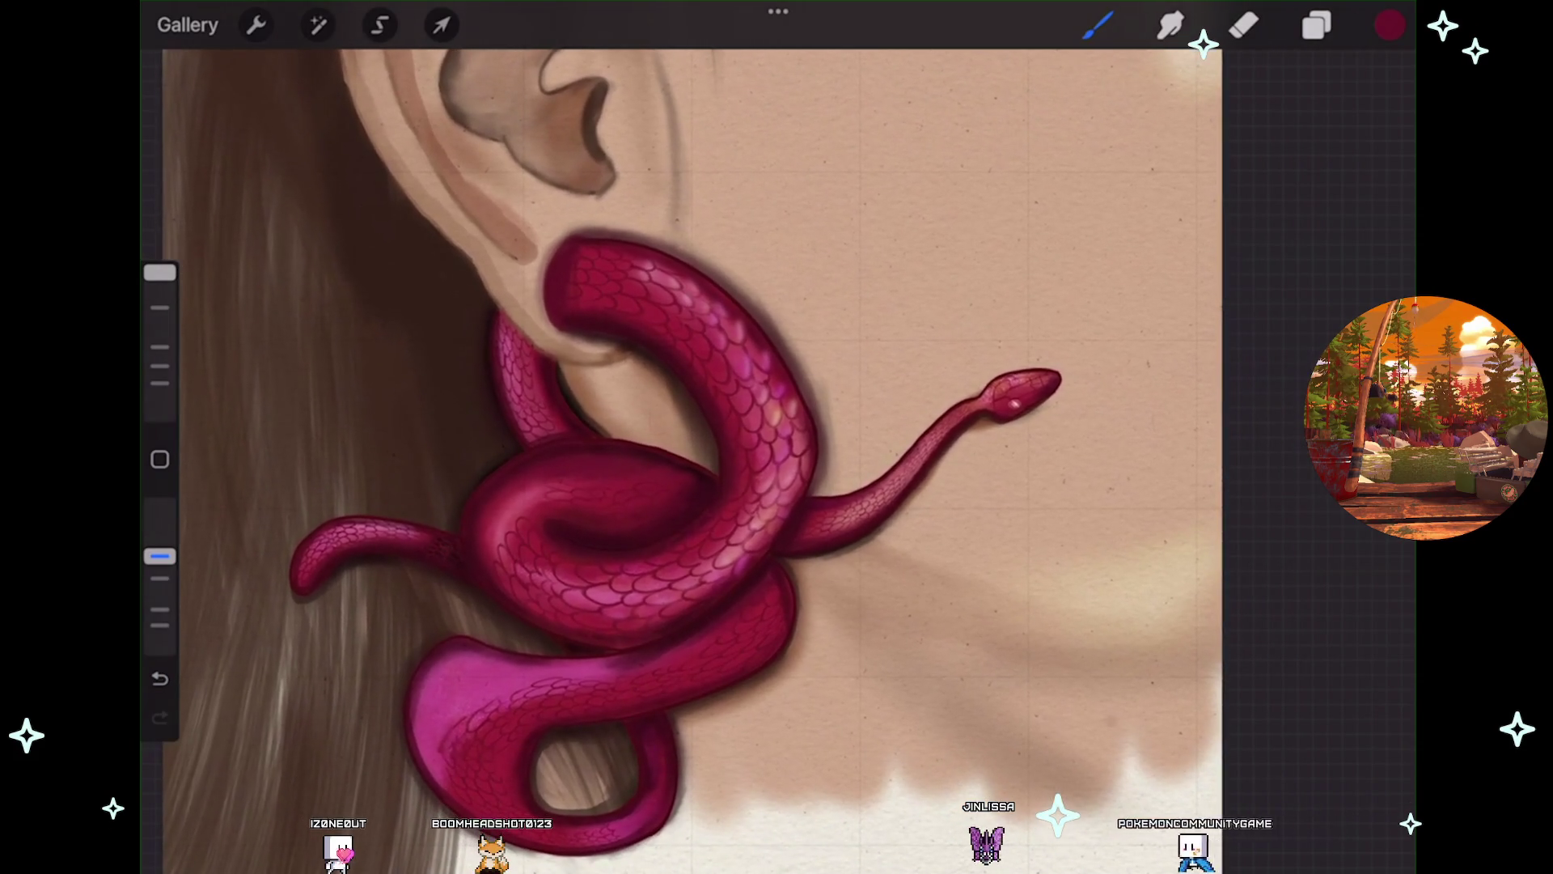
pyautogui.click(1318, 25)
# Show Layer 36 again and preview blend modes such as Colour Dodge.
pyautogui.scroll(-2, 615, 453)
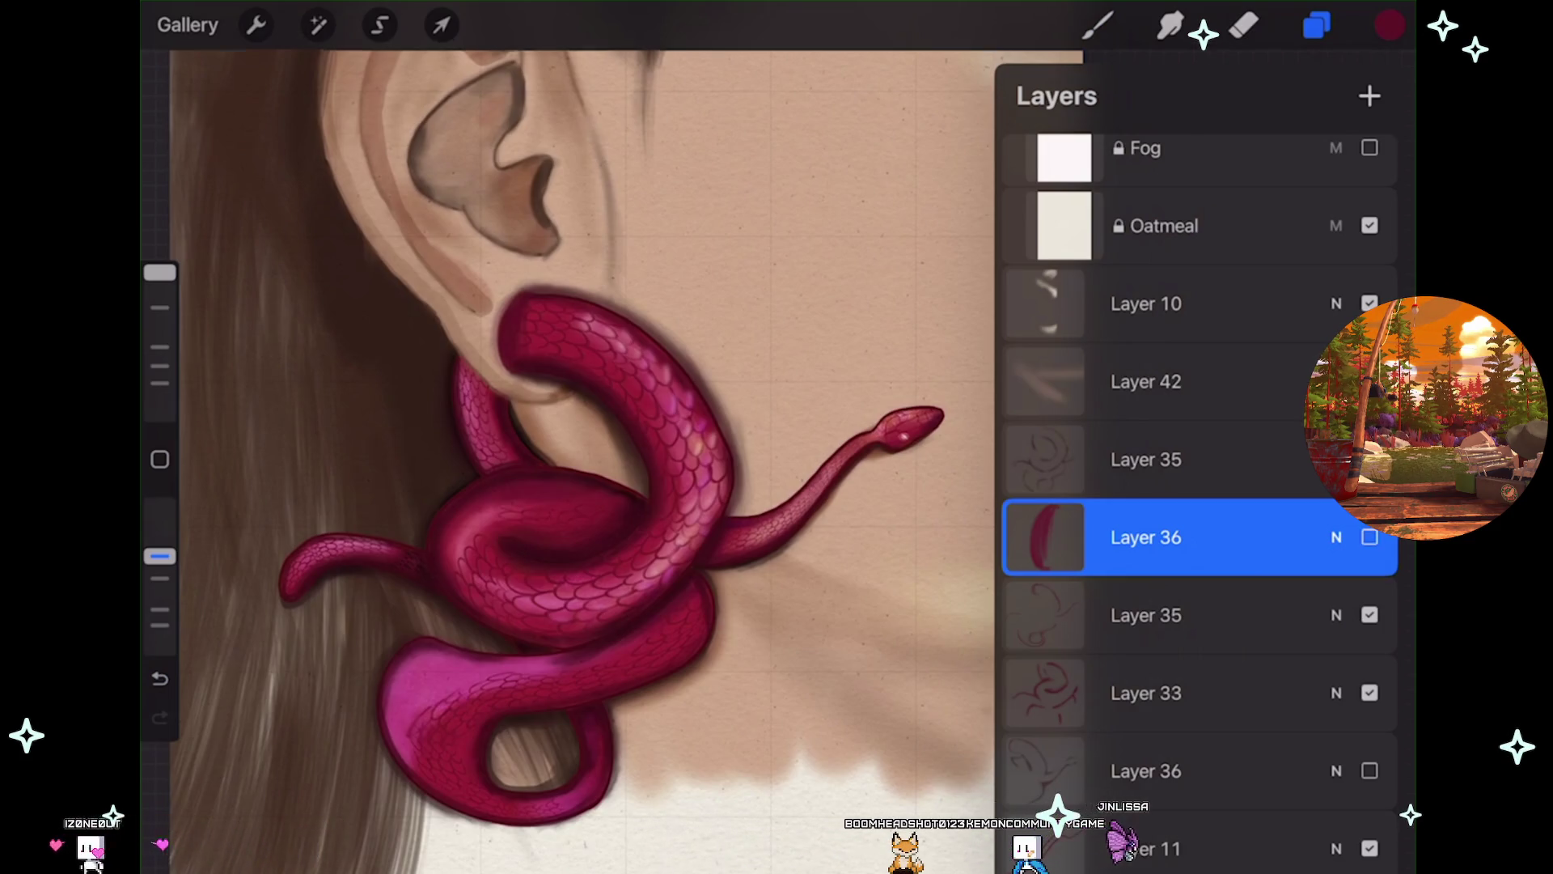
pyautogui.click(1370, 381)
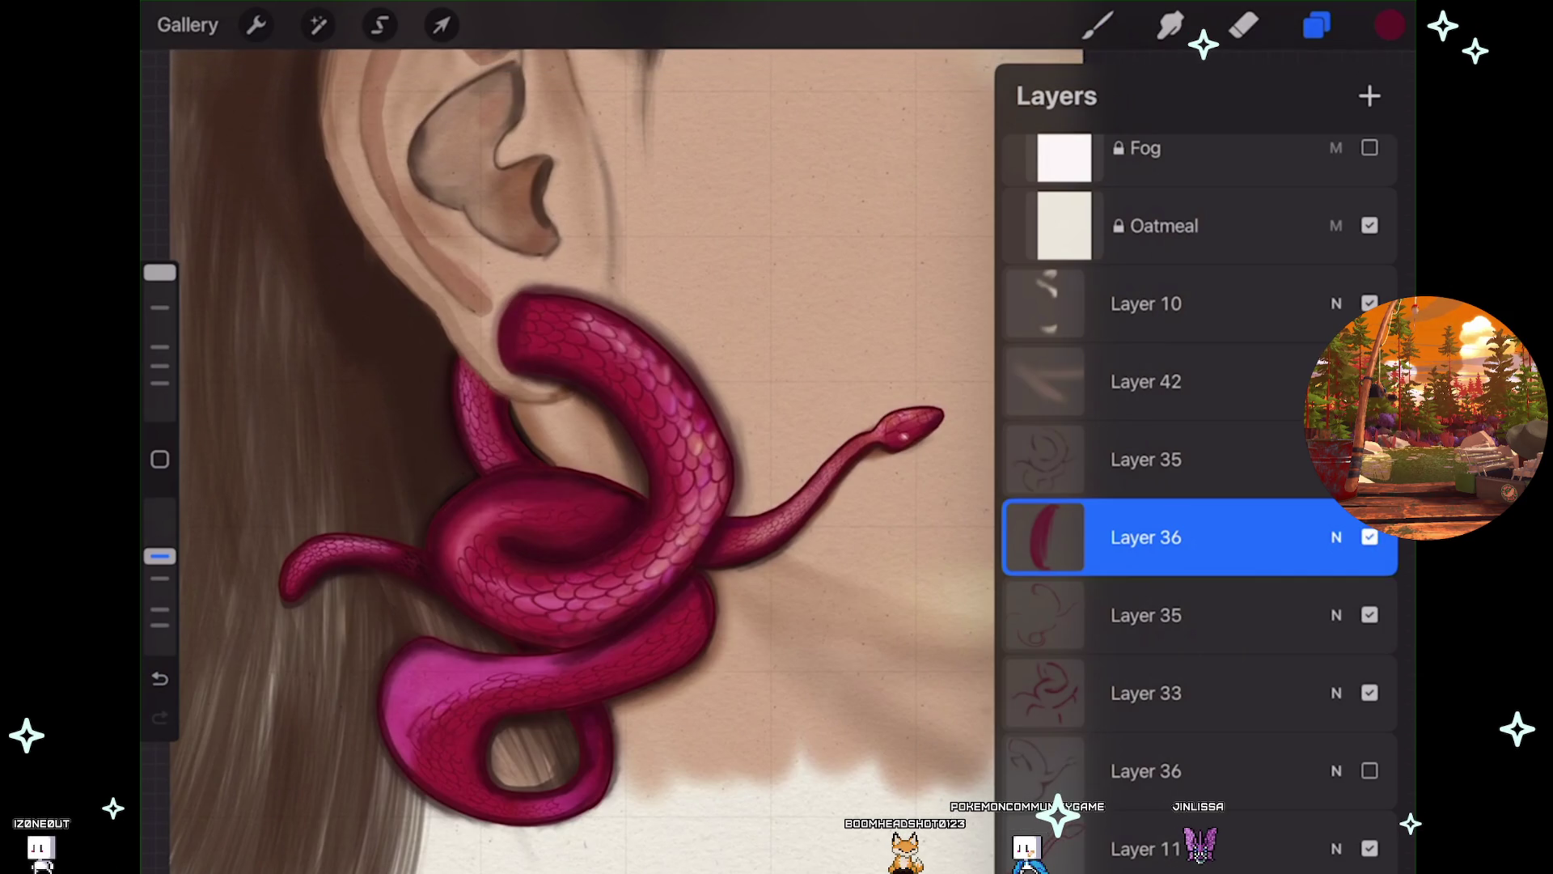
pyautogui.click(1336, 537)
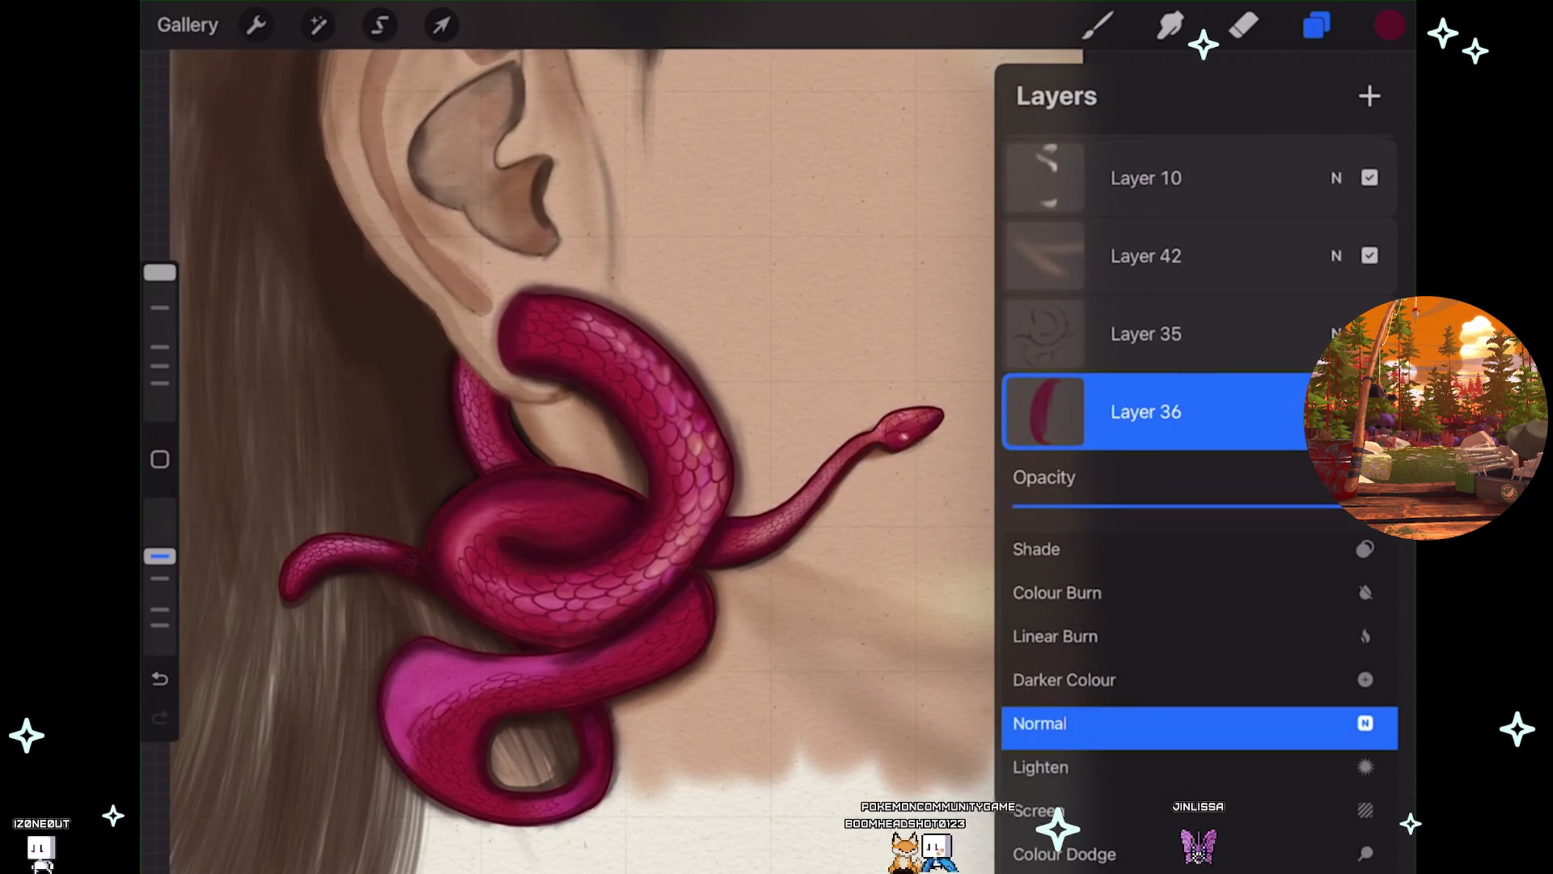
pyautogui.moveTo(1173, 712); pyautogui.dragTo(1174, 582)
pyautogui.click(1065, 726)
pyautogui.click(1052, 731)
pyautogui.moveTo(1173, 809)
pyautogui.mouseDown()
pyautogui.moveTo(1174, 416)
pyautogui.moveTo(1173, 671)
pyautogui.mouseUp()
pyautogui.click(1052, 717)
pyautogui.click(1051, 711)
# Try Hue and Pin Light, then return Layer 36 to Normal blending.
pyautogui.click(1157, 411)
pyautogui.click(1336, 412)
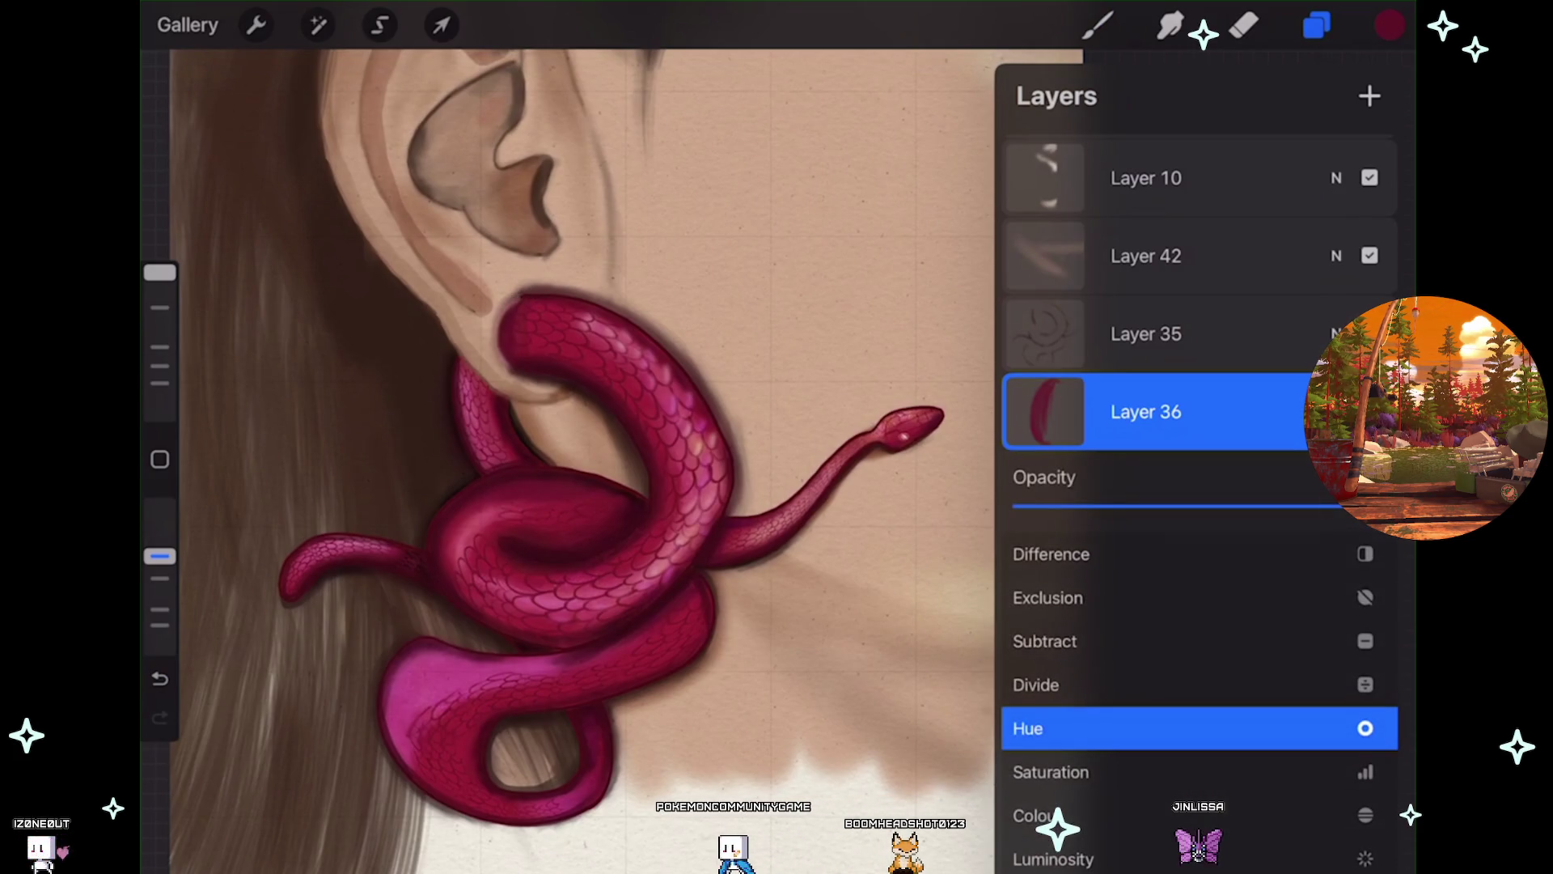
pyautogui.click(1051, 747)
pyautogui.moveTo(1173, 544)
pyautogui.mouseDown()
pyautogui.moveTo(1173, 834)
pyautogui.moveTo(1174, 610)
pyautogui.moveTo(1174, 697)
pyautogui.moveTo(1173, 610)
pyautogui.moveTo(1173, 635)
pyautogui.mouseUp()
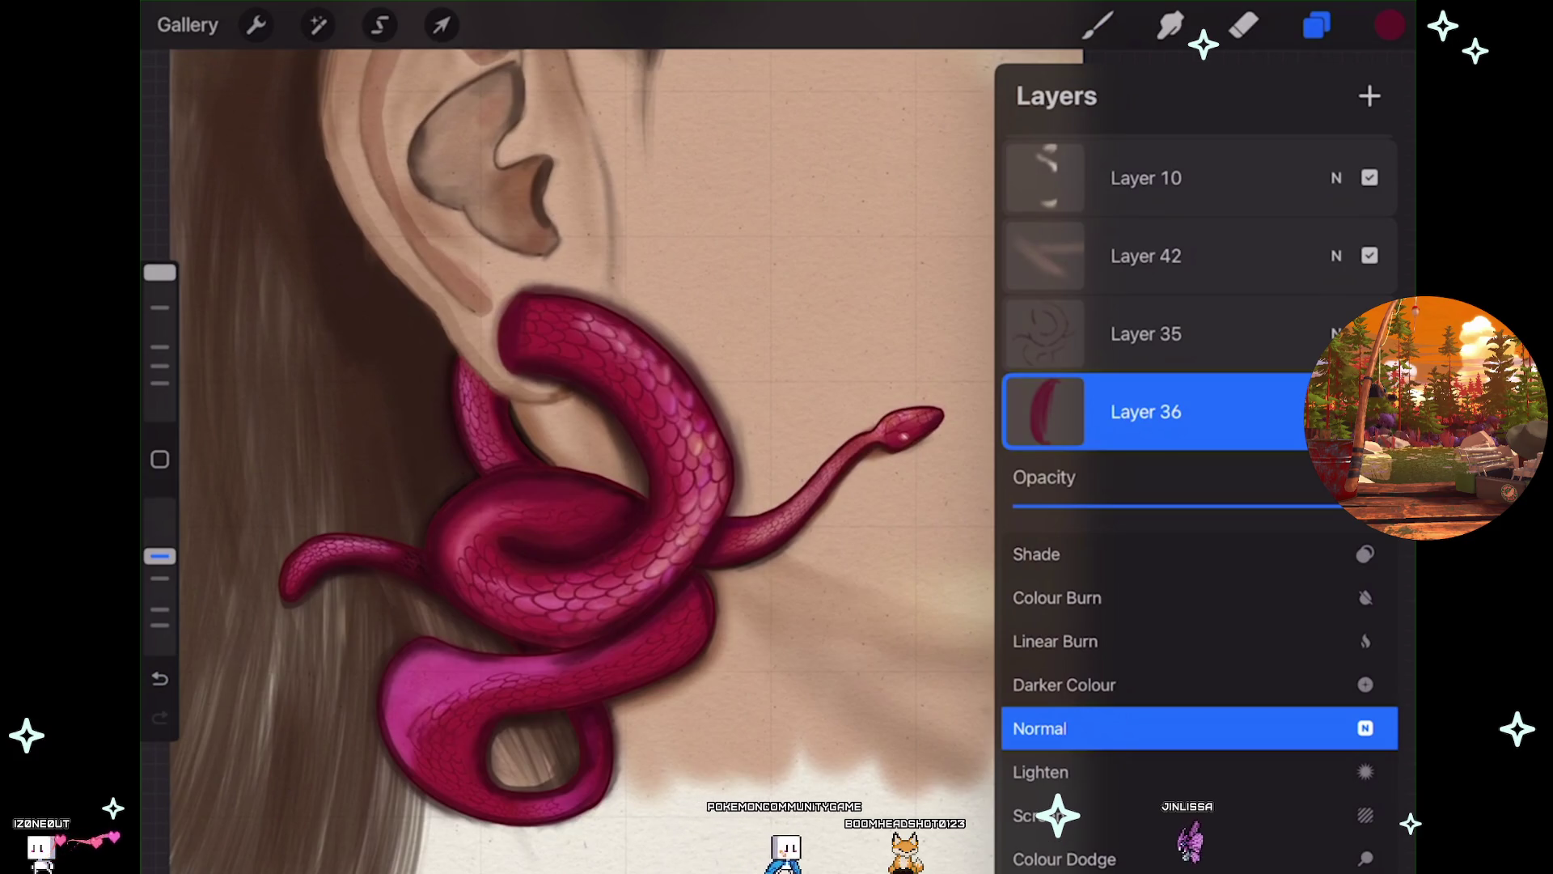
pyautogui.click(1336, 412)
pyautogui.click(1390, 25)
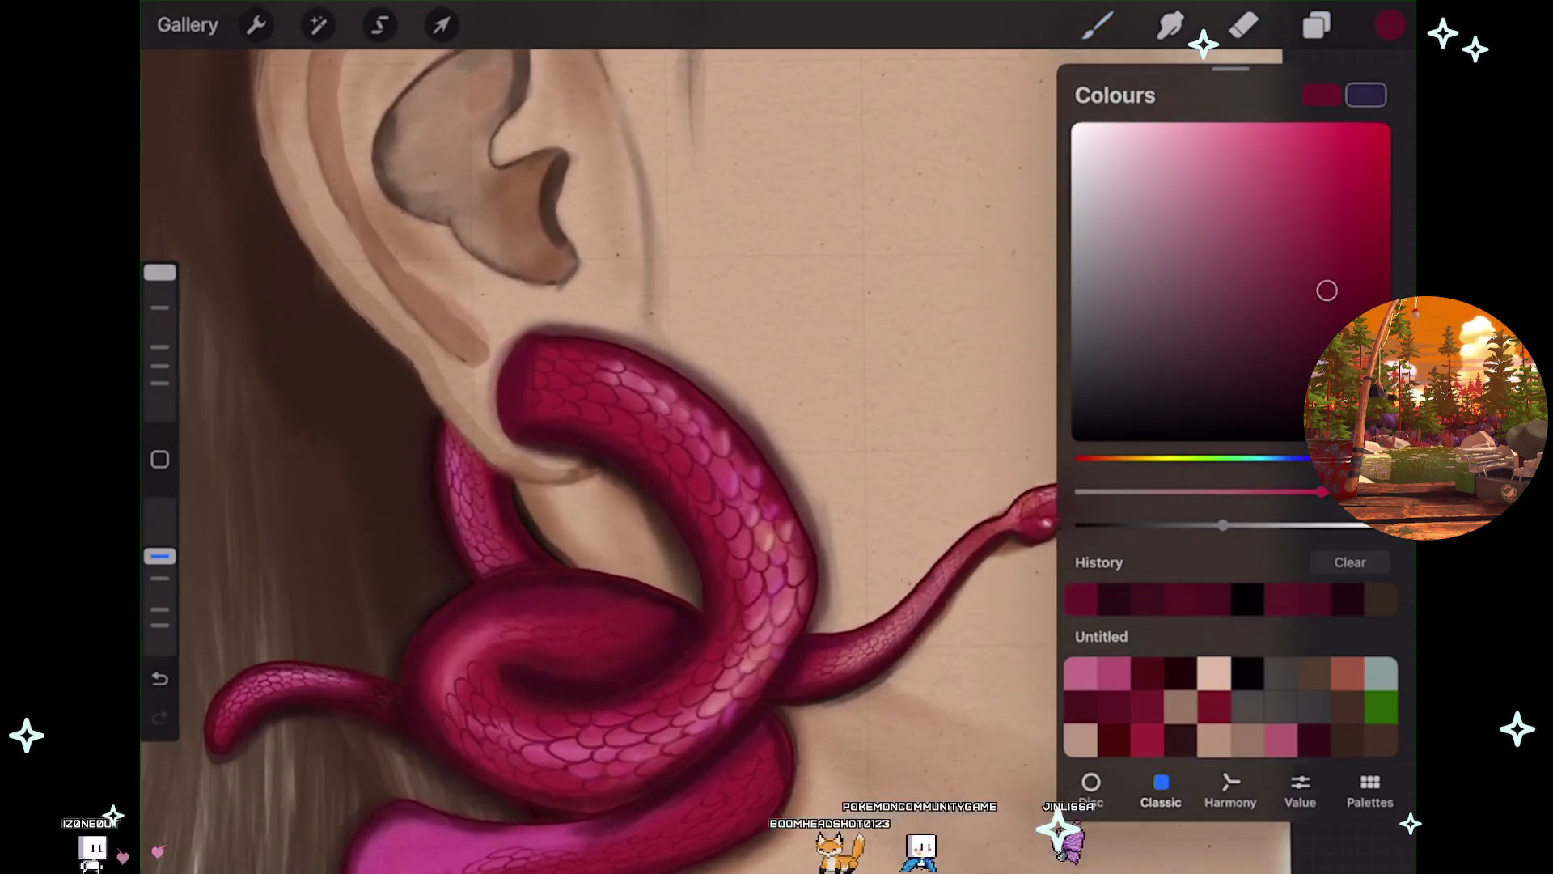
# Fill an area with the dark maroon colour and recentre the ear on the canvas.
pyautogui.scroll(5, 510, 178)
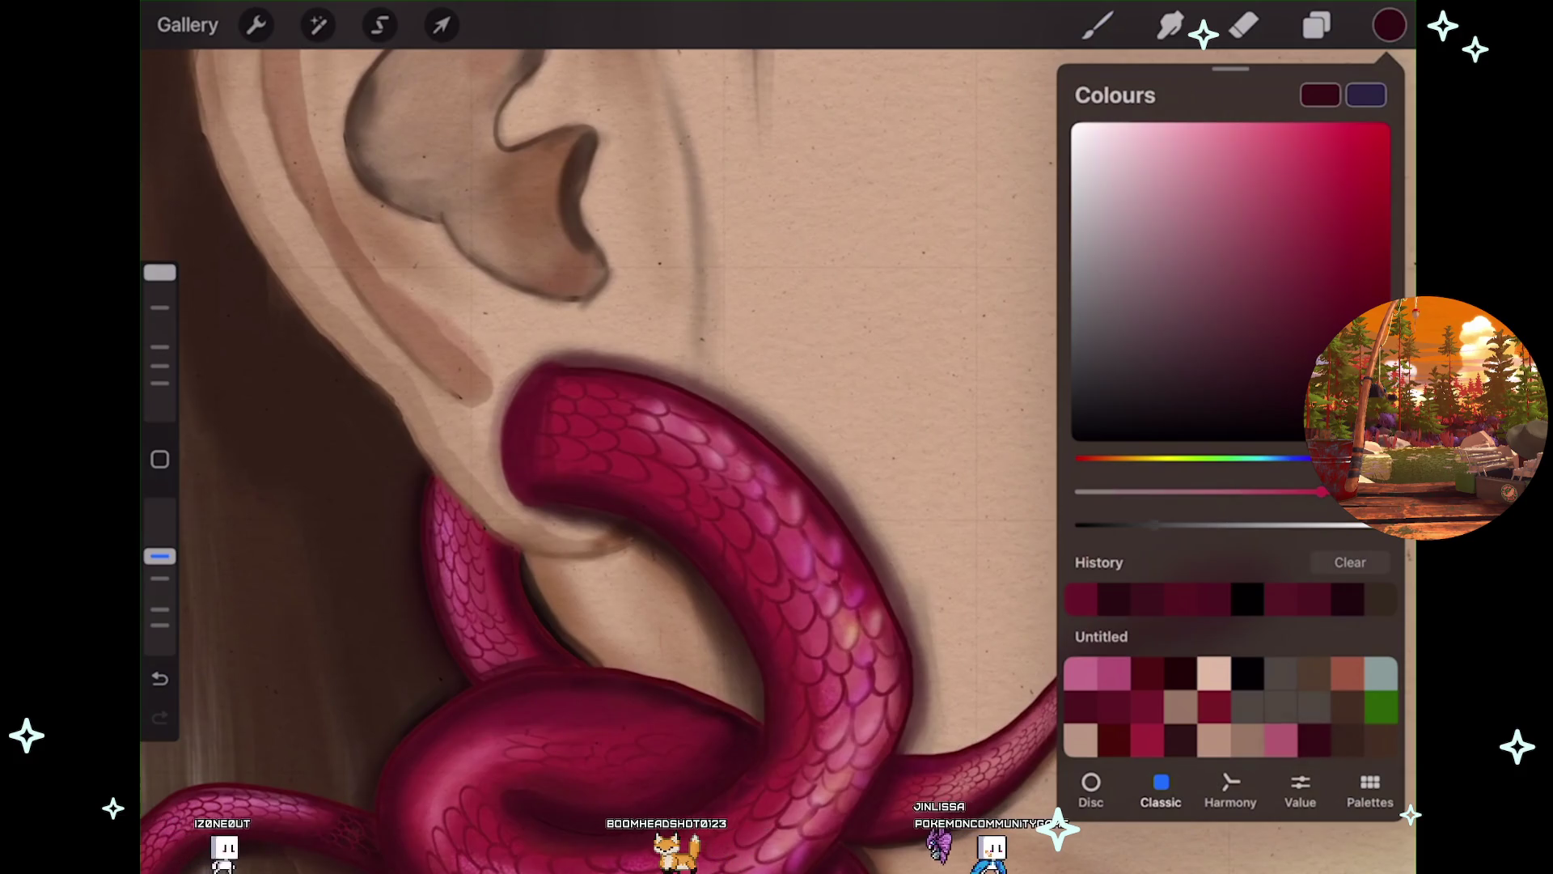
pyautogui.moveTo(1390, 25); pyautogui.dragTo(1214, 603)
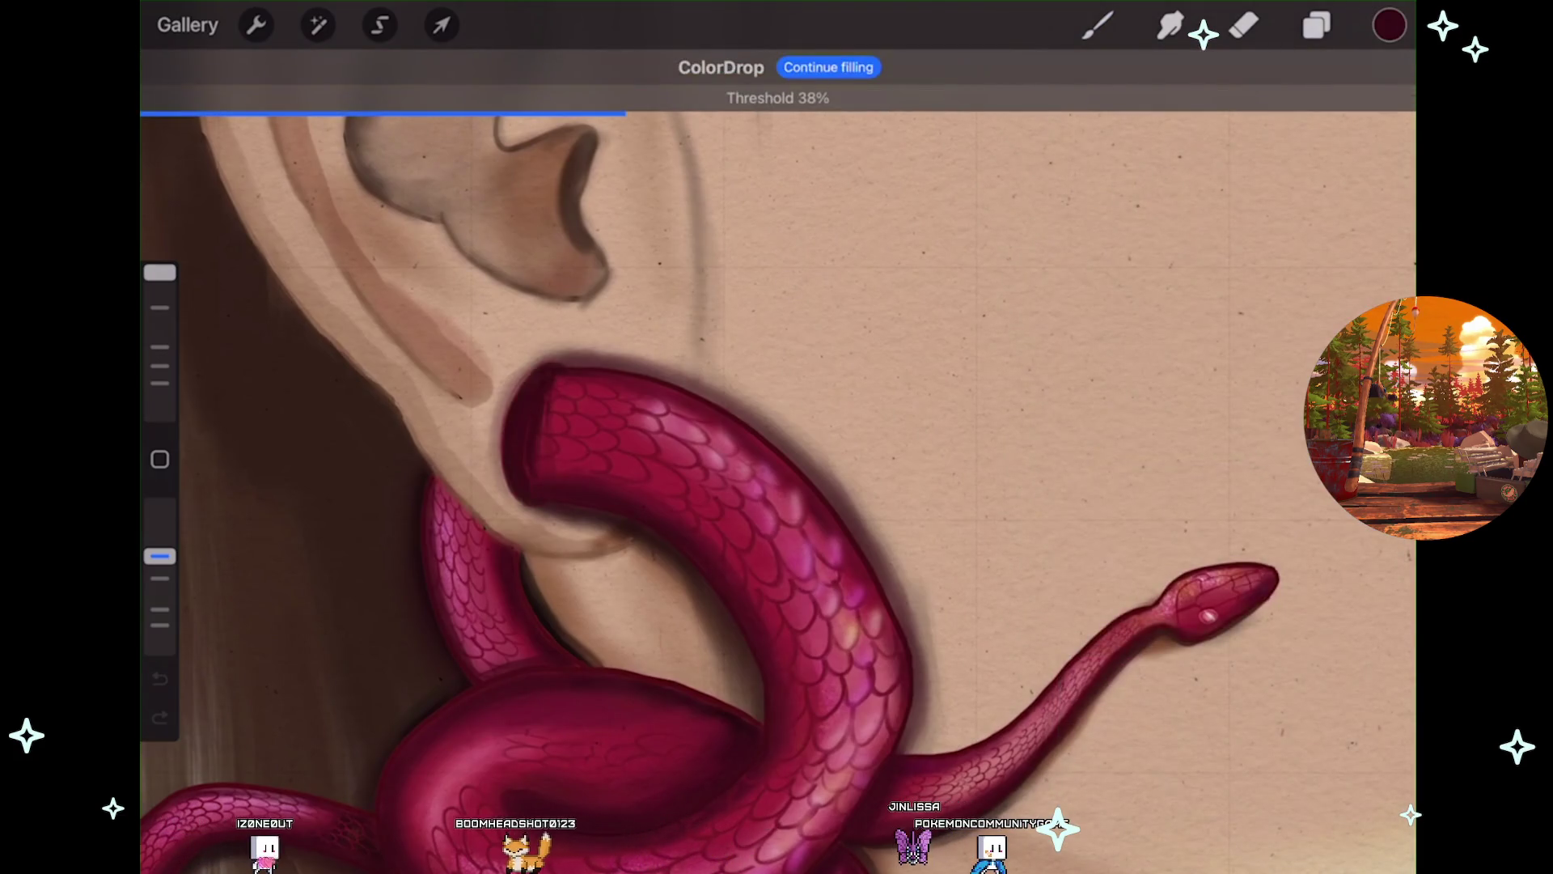
pyautogui.scroll(-5, 648, 445)
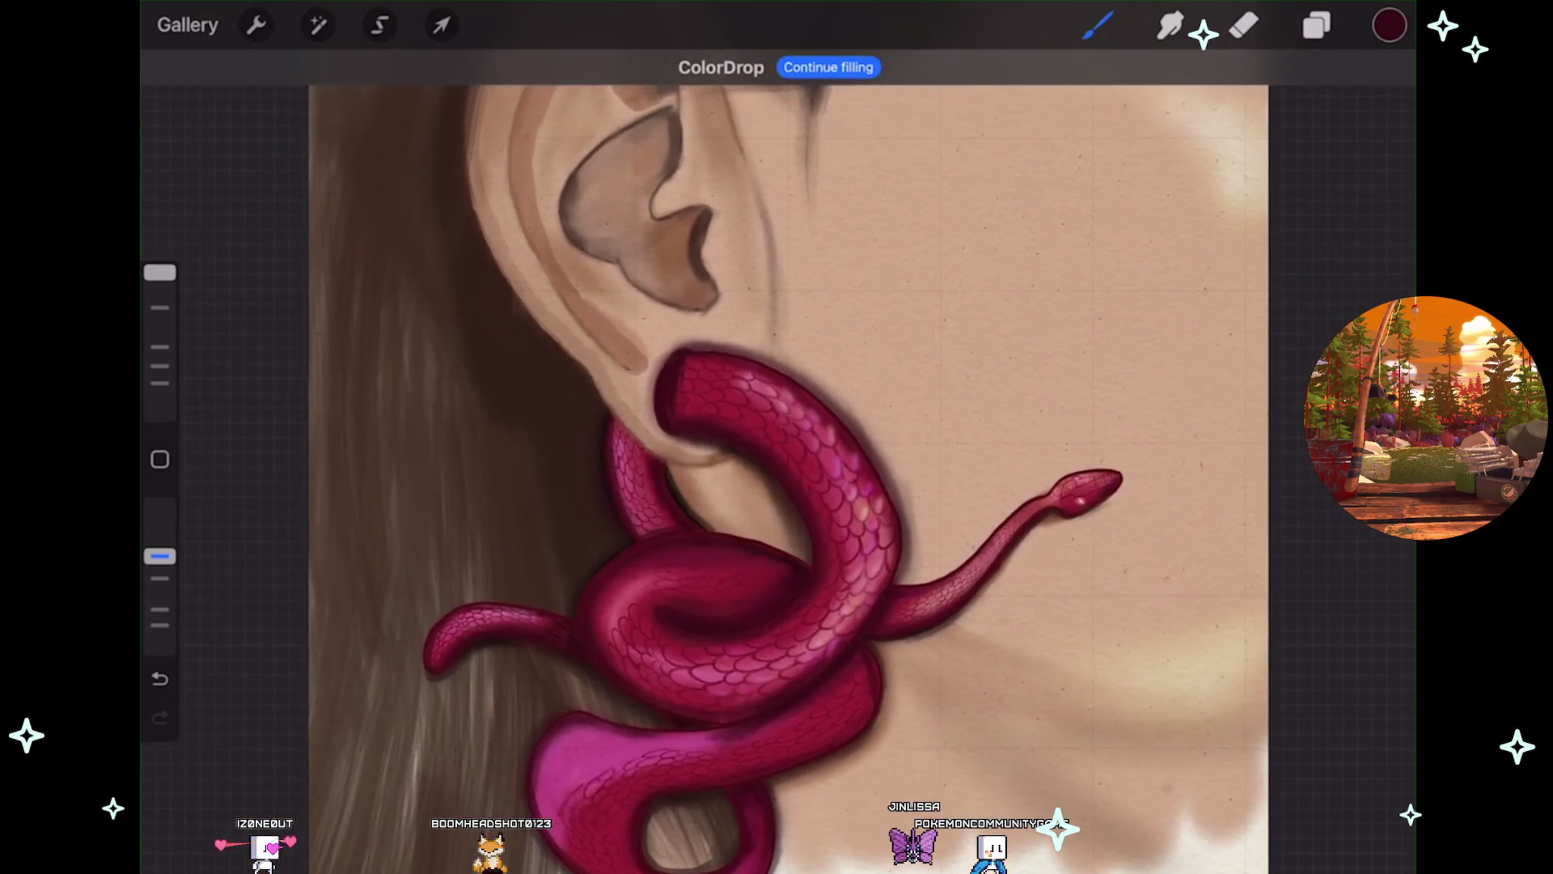
pyautogui.moveTo(647, 445); pyautogui.dragTo(599, 474)
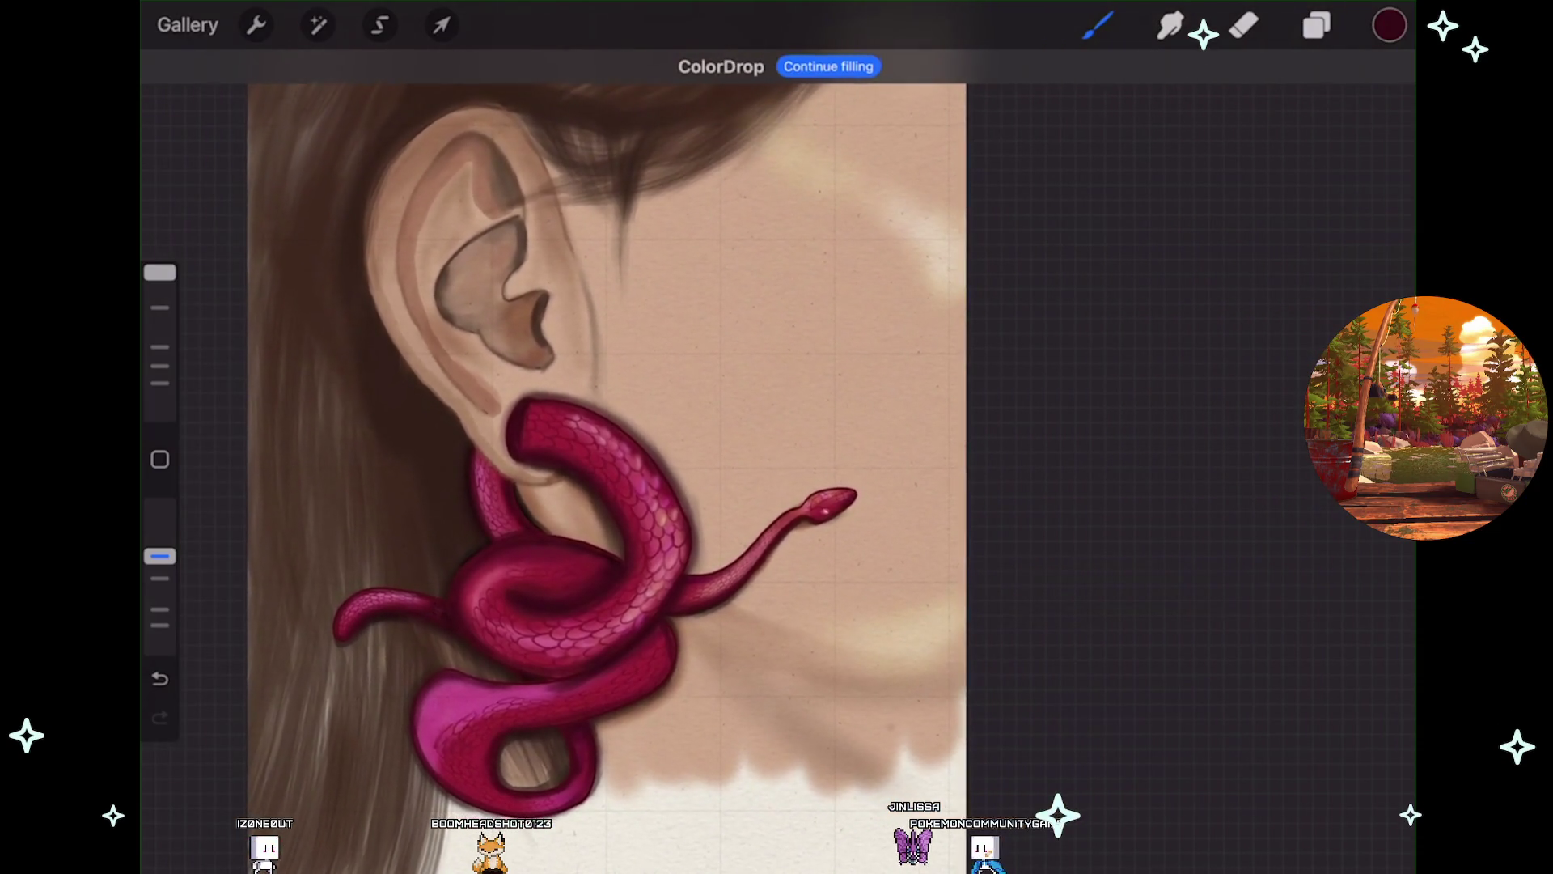
# Start a Gaussian Blur adjustment on the snake artwork layer.
pyautogui.click(318, 25)
pyautogui.click(271, 352)
pyautogui.scroll(5, 728, 445)
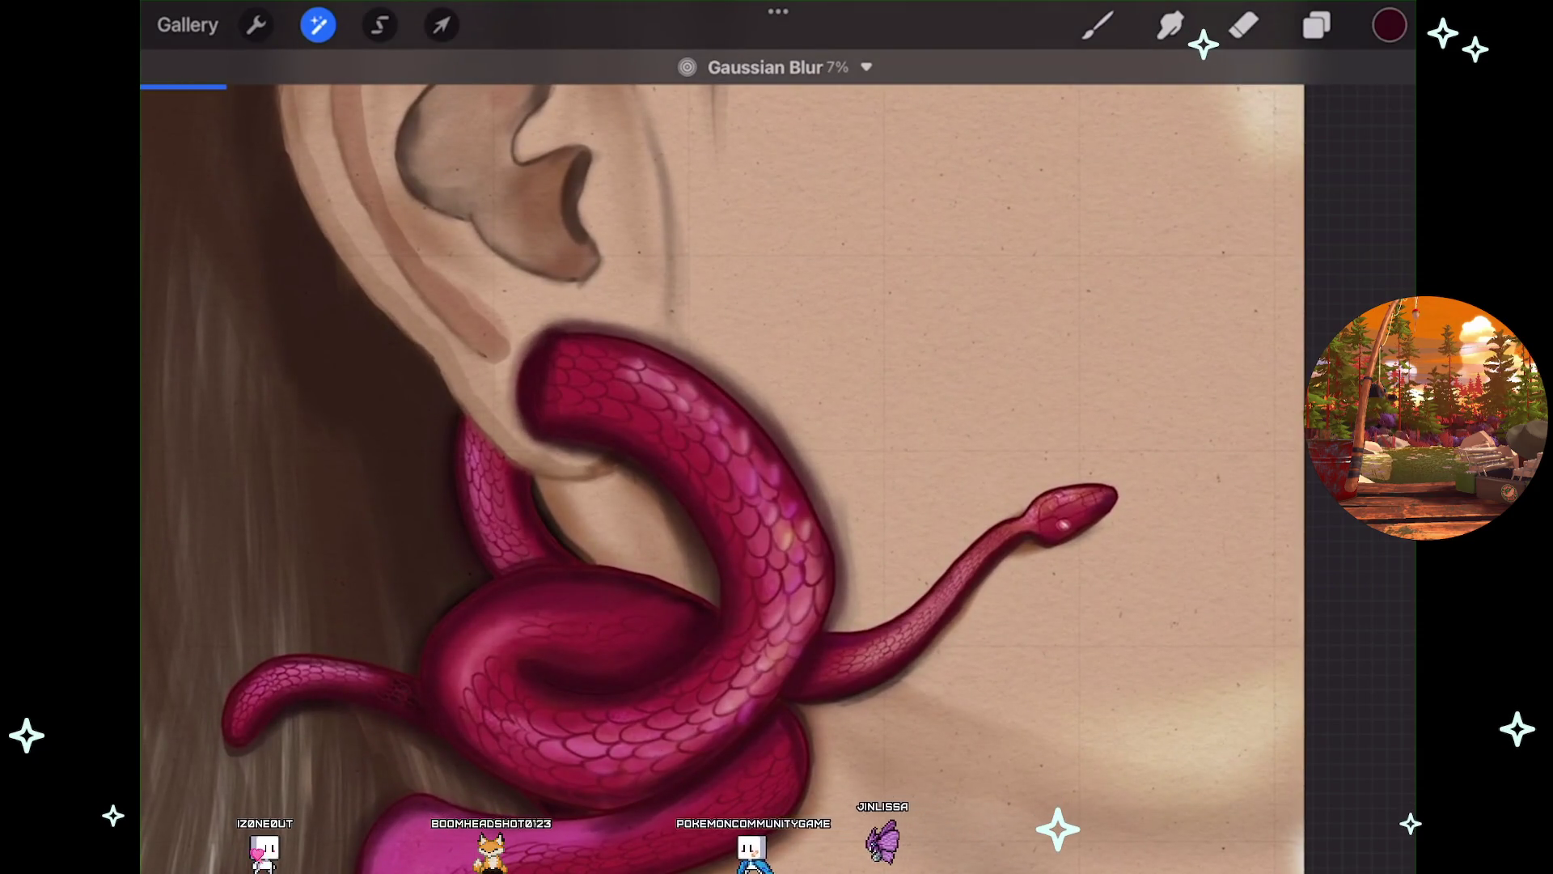
# Blur the snake's dark shadow to about 10% Gaussian Blur and apply it.
pyautogui.moveTo(647, 445); pyautogui.dragTo(740, 445)
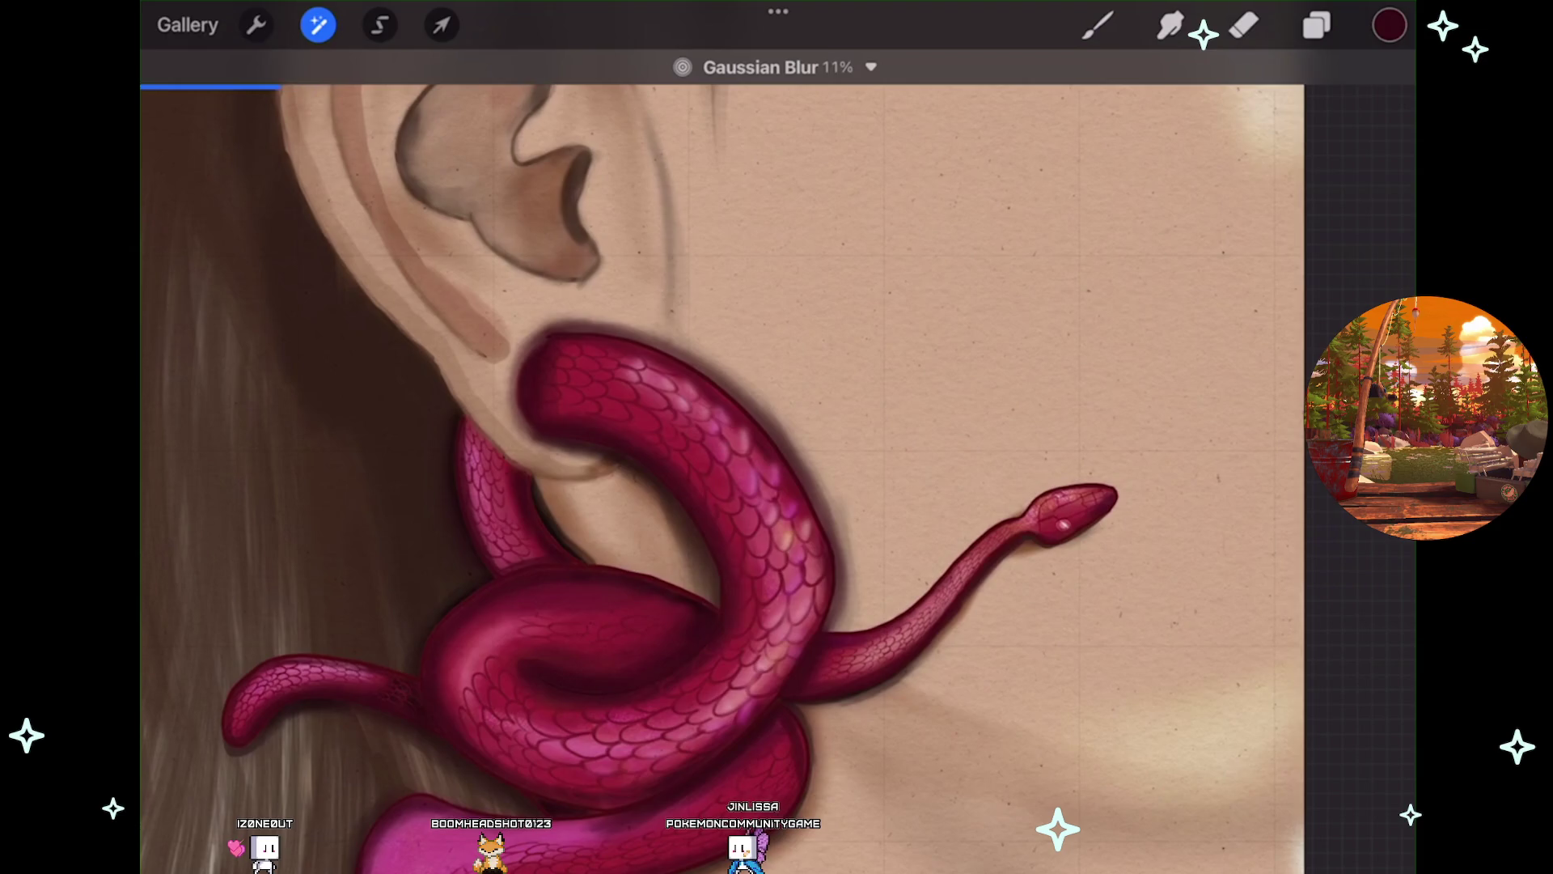
pyautogui.scroll(-5, 728, 445)
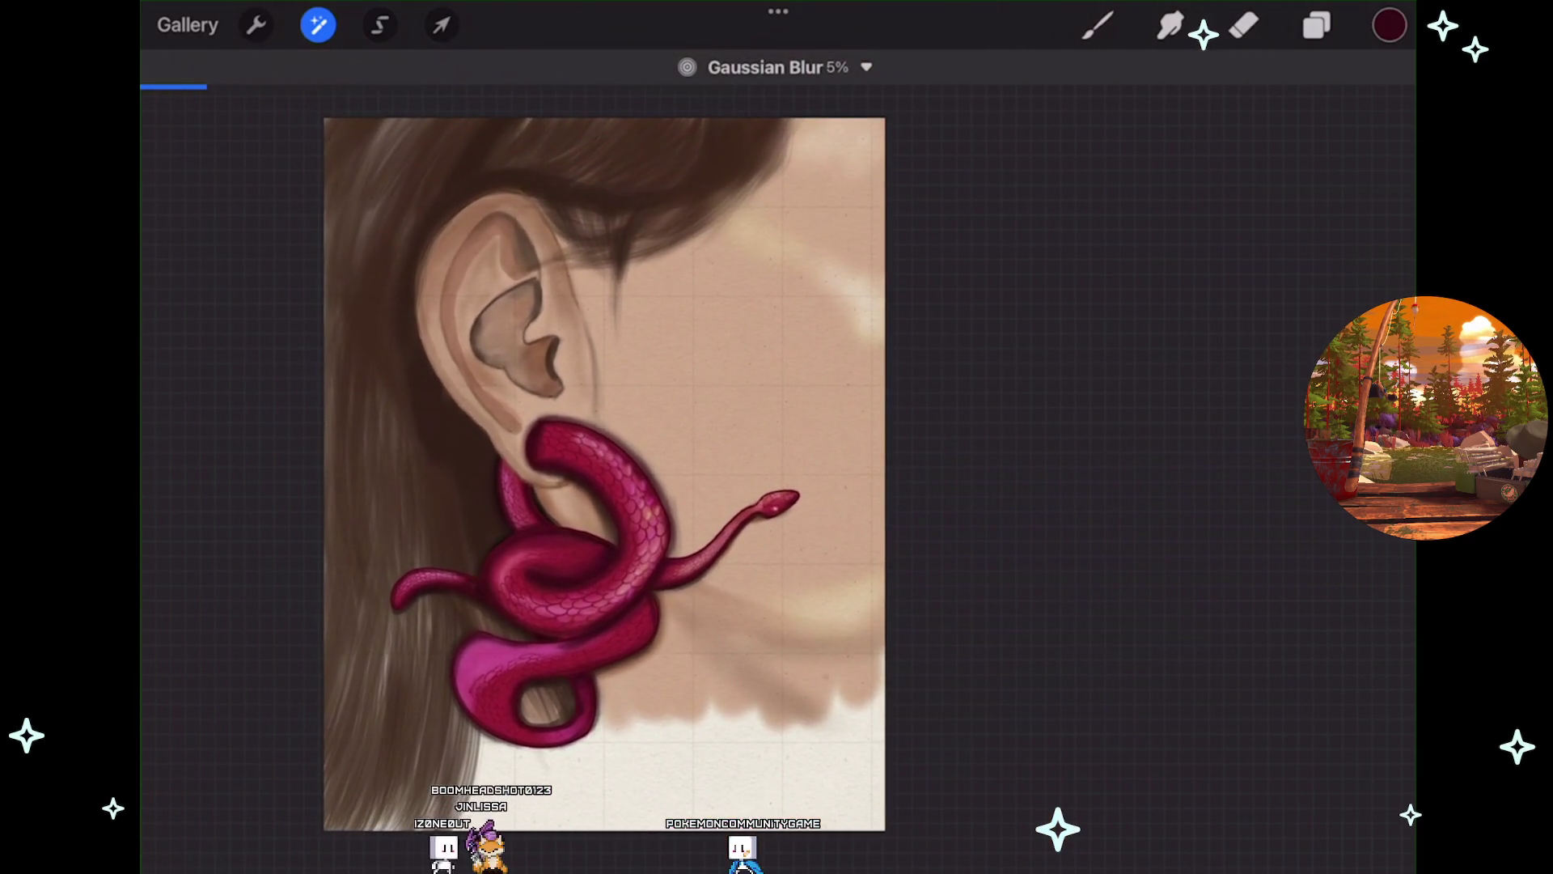
pyautogui.moveTo(607, 445); pyautogui.dragTo(595, 445)
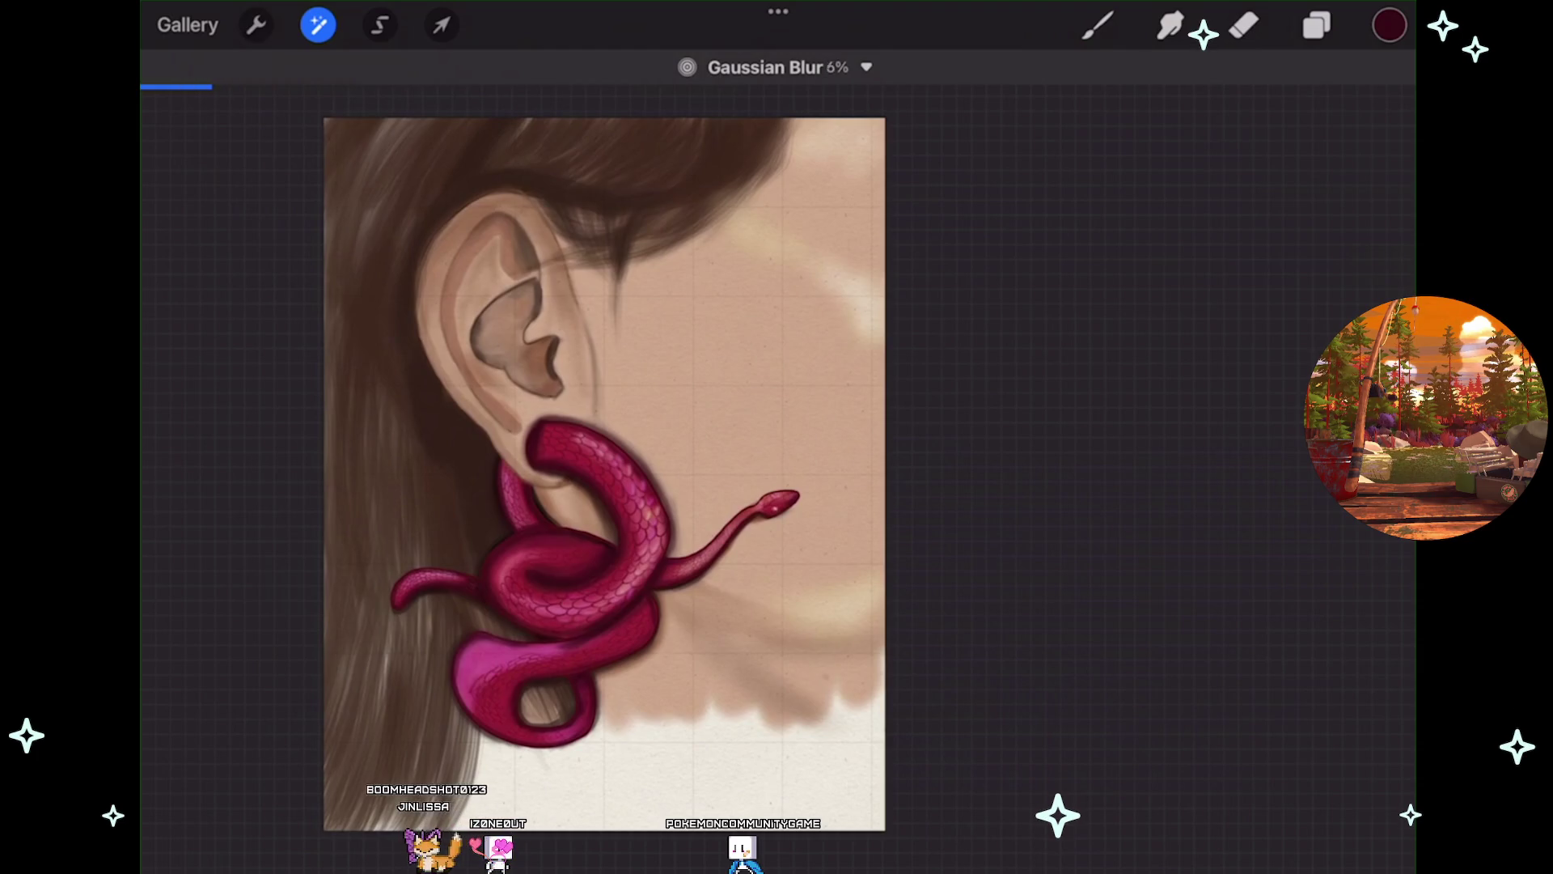
pyautogui.scroll(5, 601, 493)
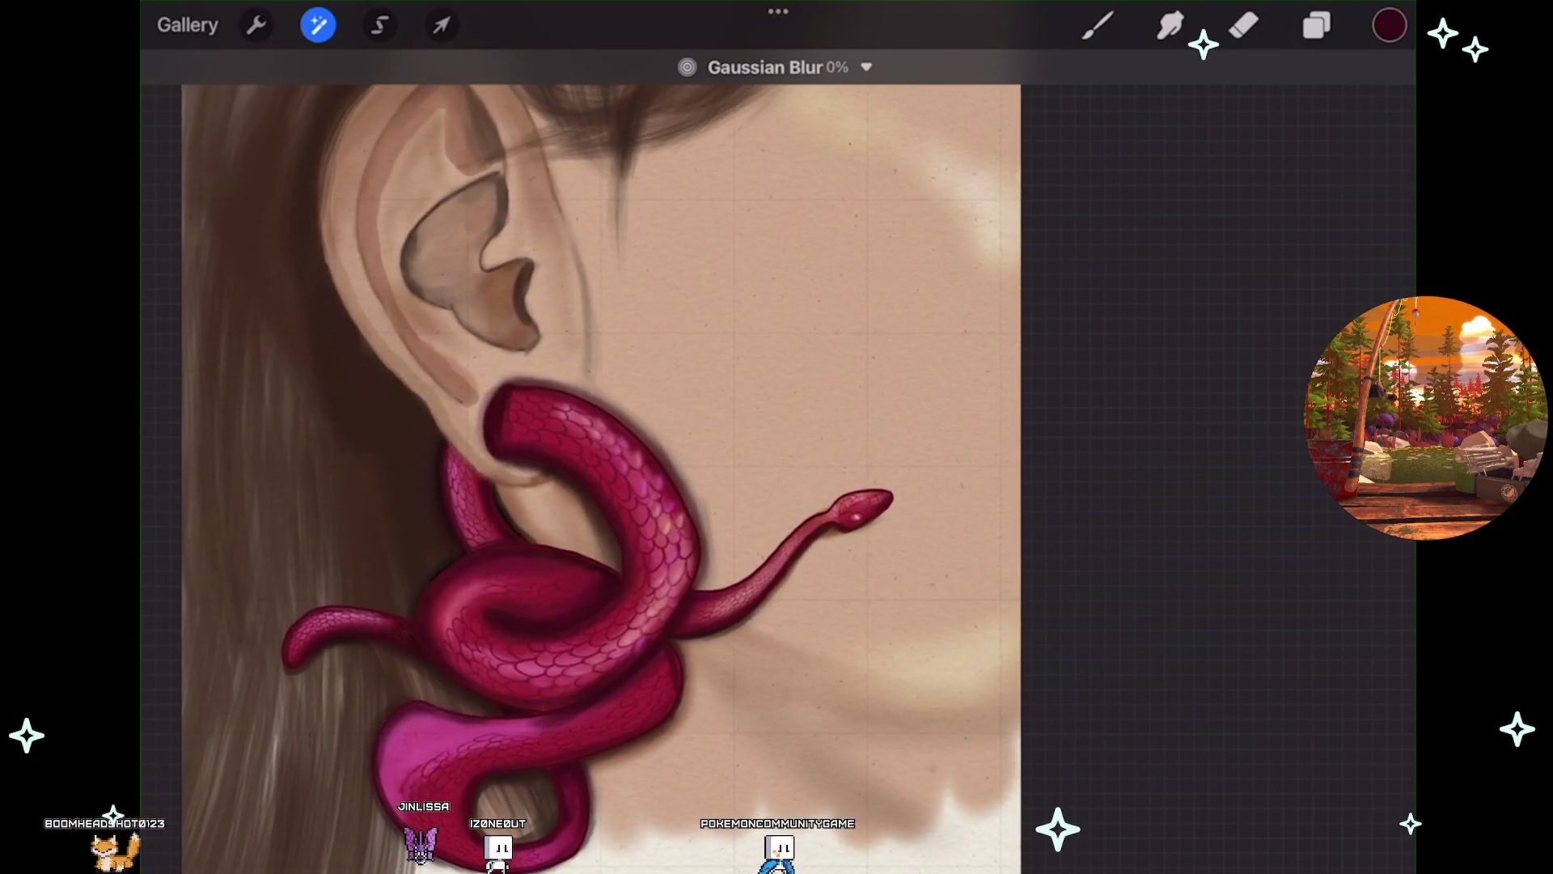
pyautogui.moveTo(607, 445); pyautogui.dragTo(712, 445)
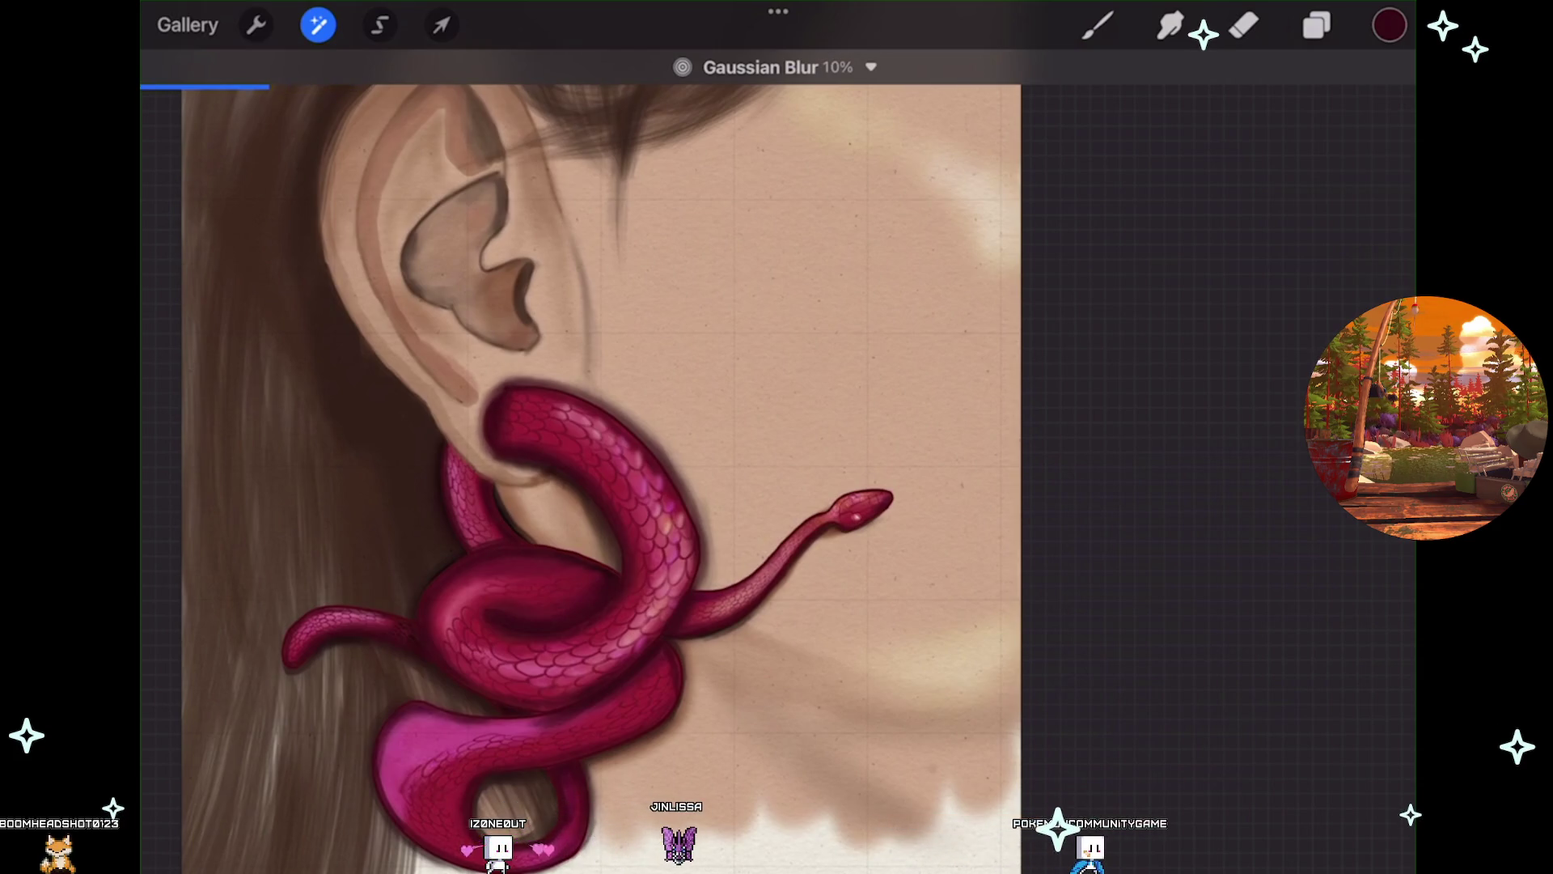
pyautogui.scroll(3, 598, 485)
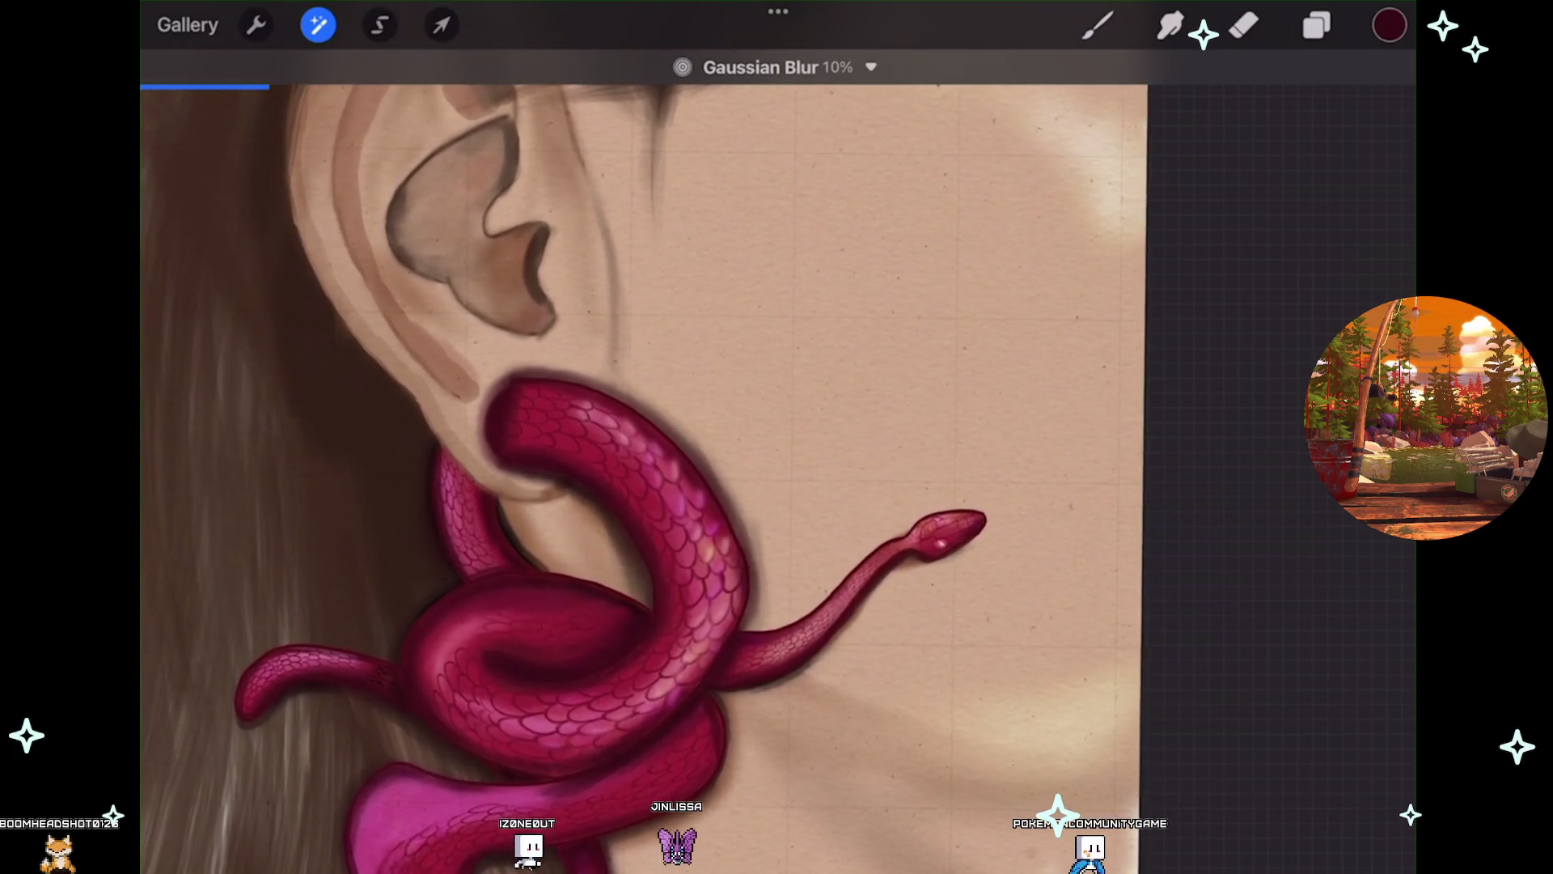
pyautogui.moveTo(647, 486); pyautogui.dragTo(731, 486)
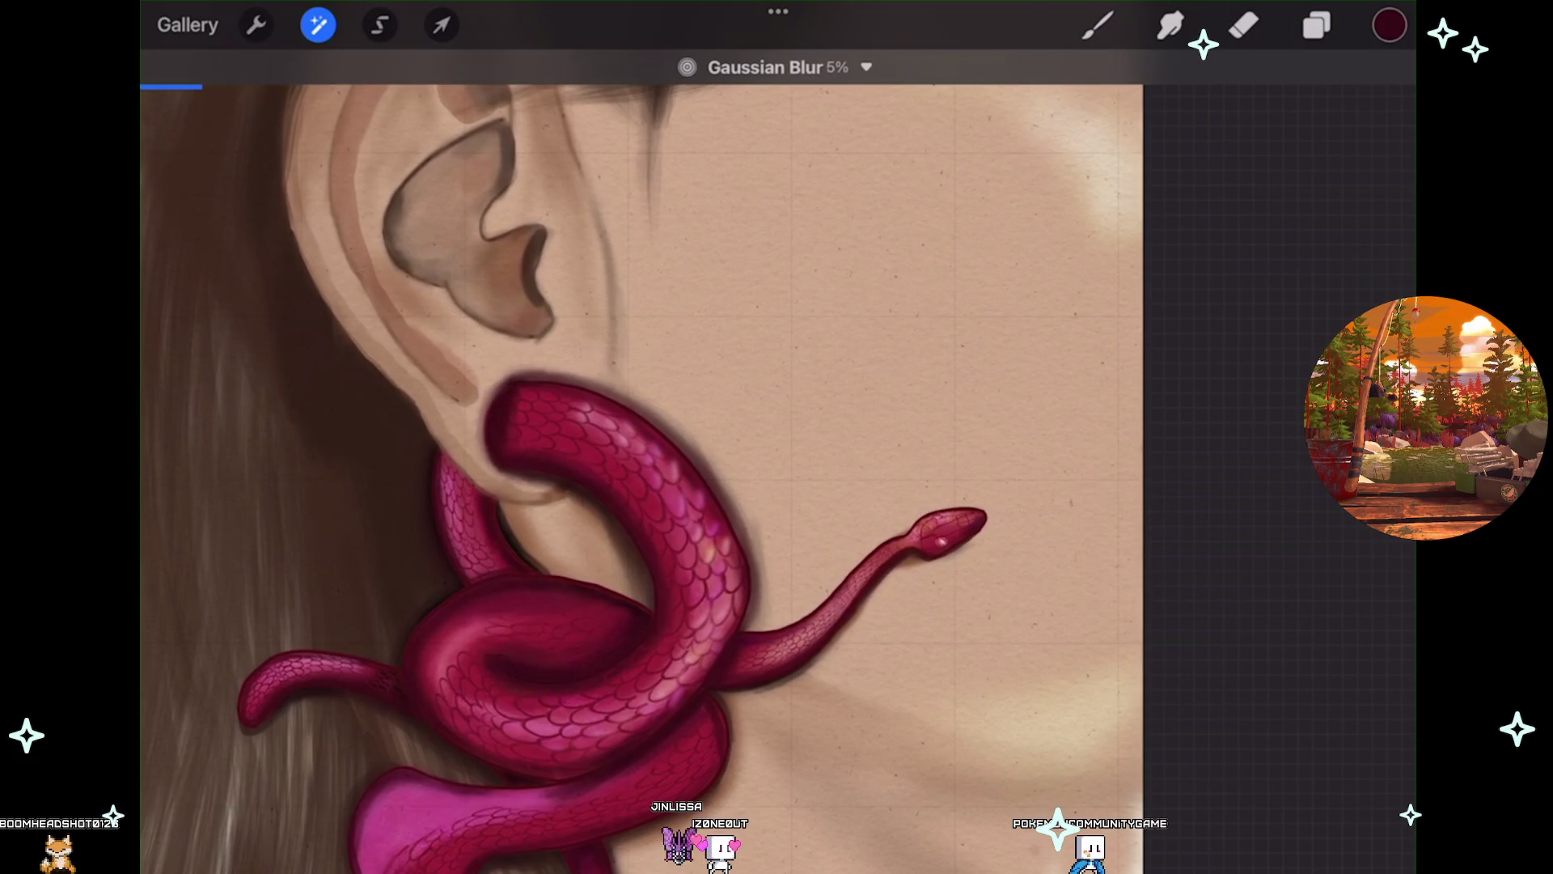
pyautogui.press('b')
pyautogui.scroll(-3, 639, 461)
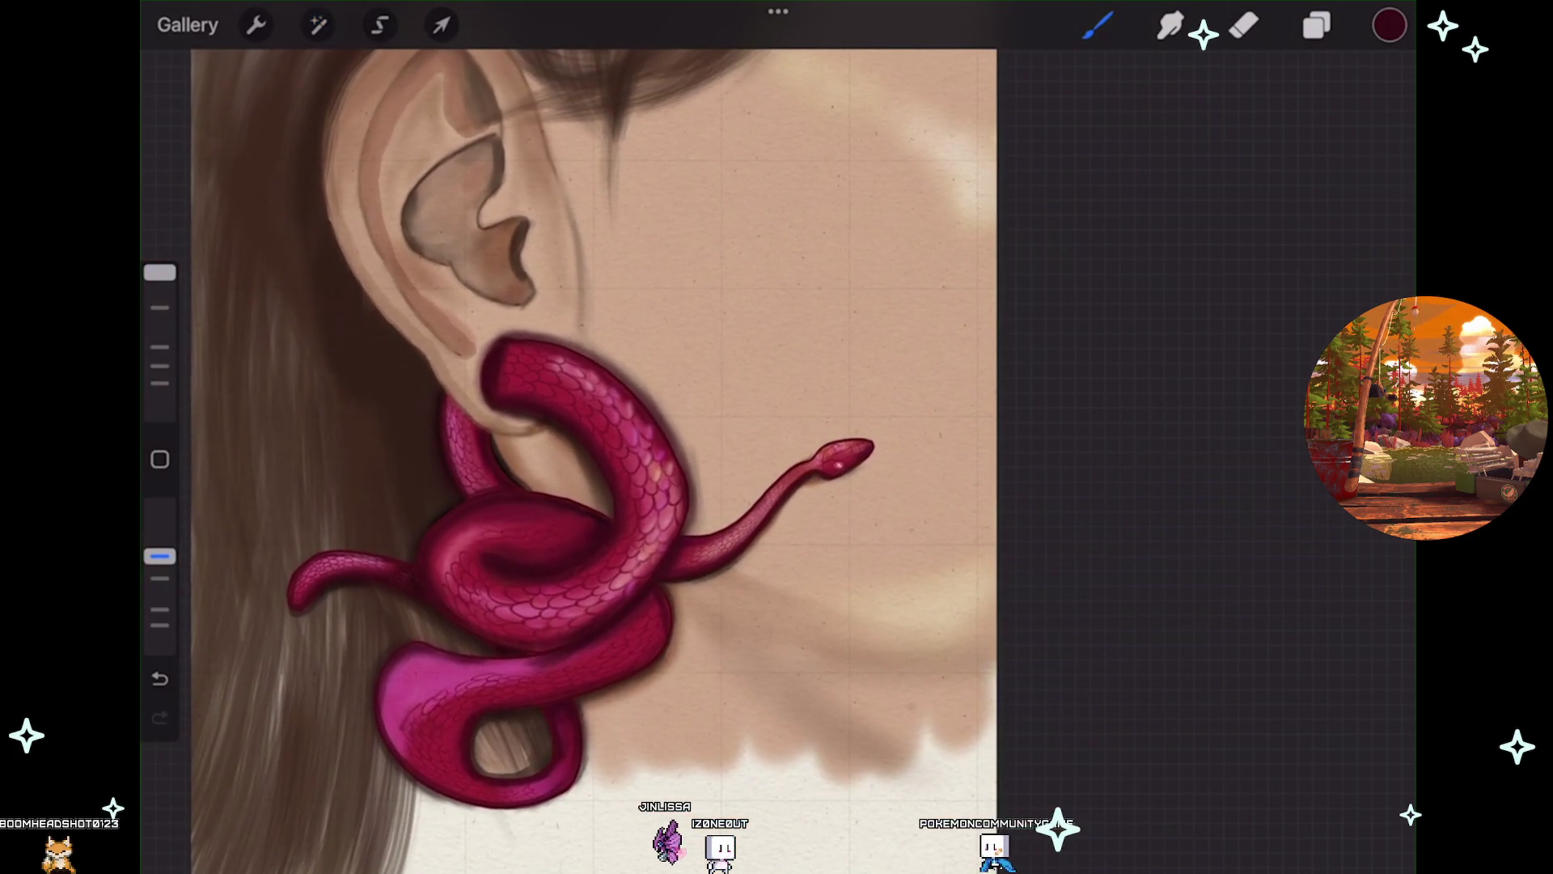
pyautogui.press('l')
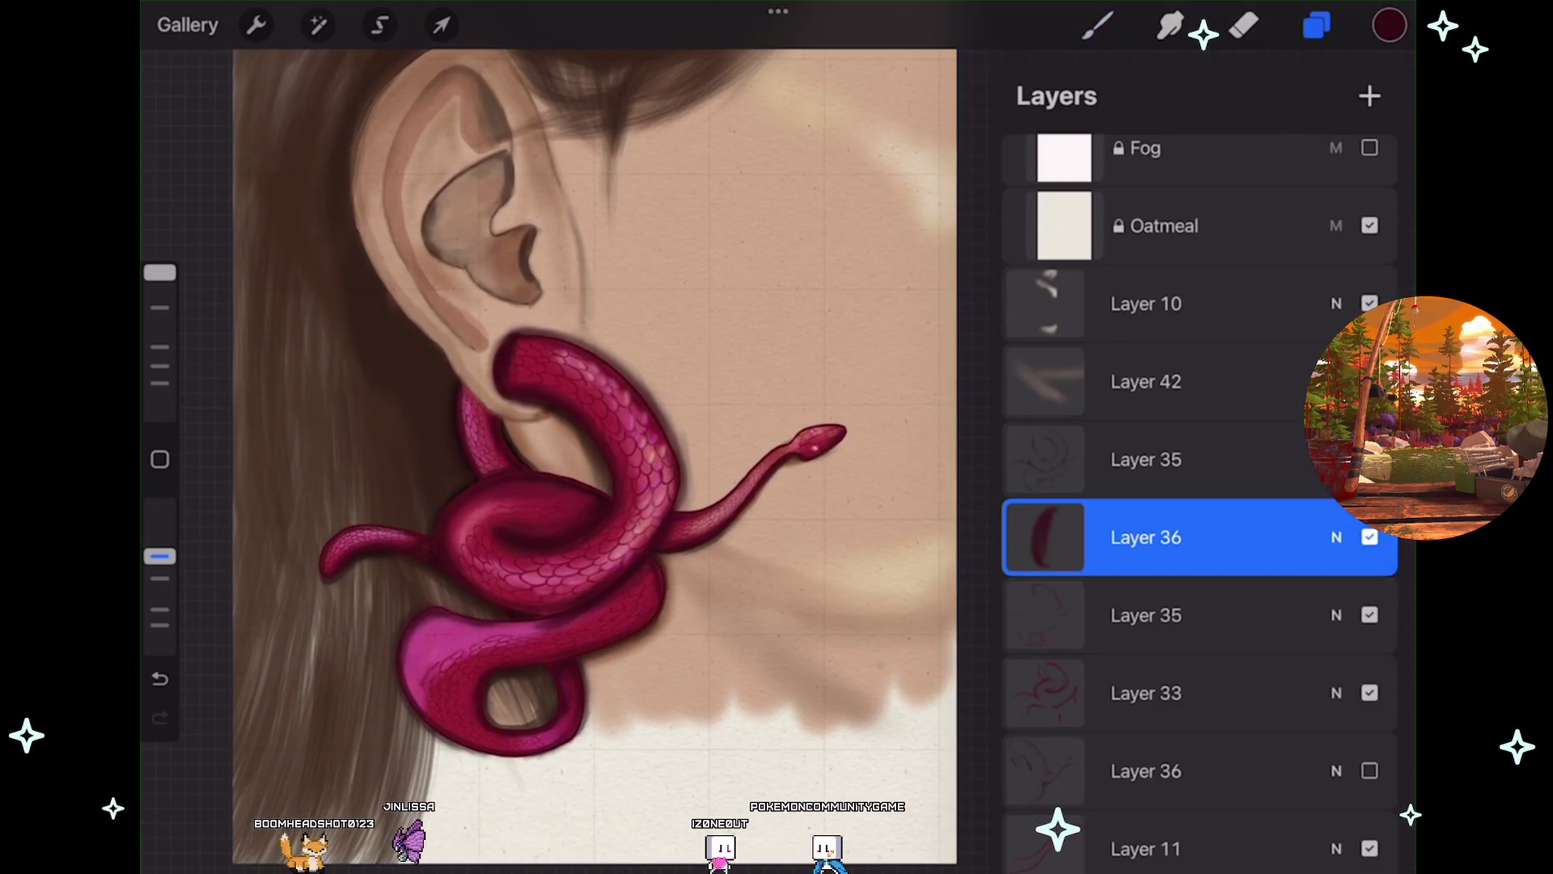
# Make the hidden lower Layer 36 visible and select it.
pyautogui.click(1370, 770)
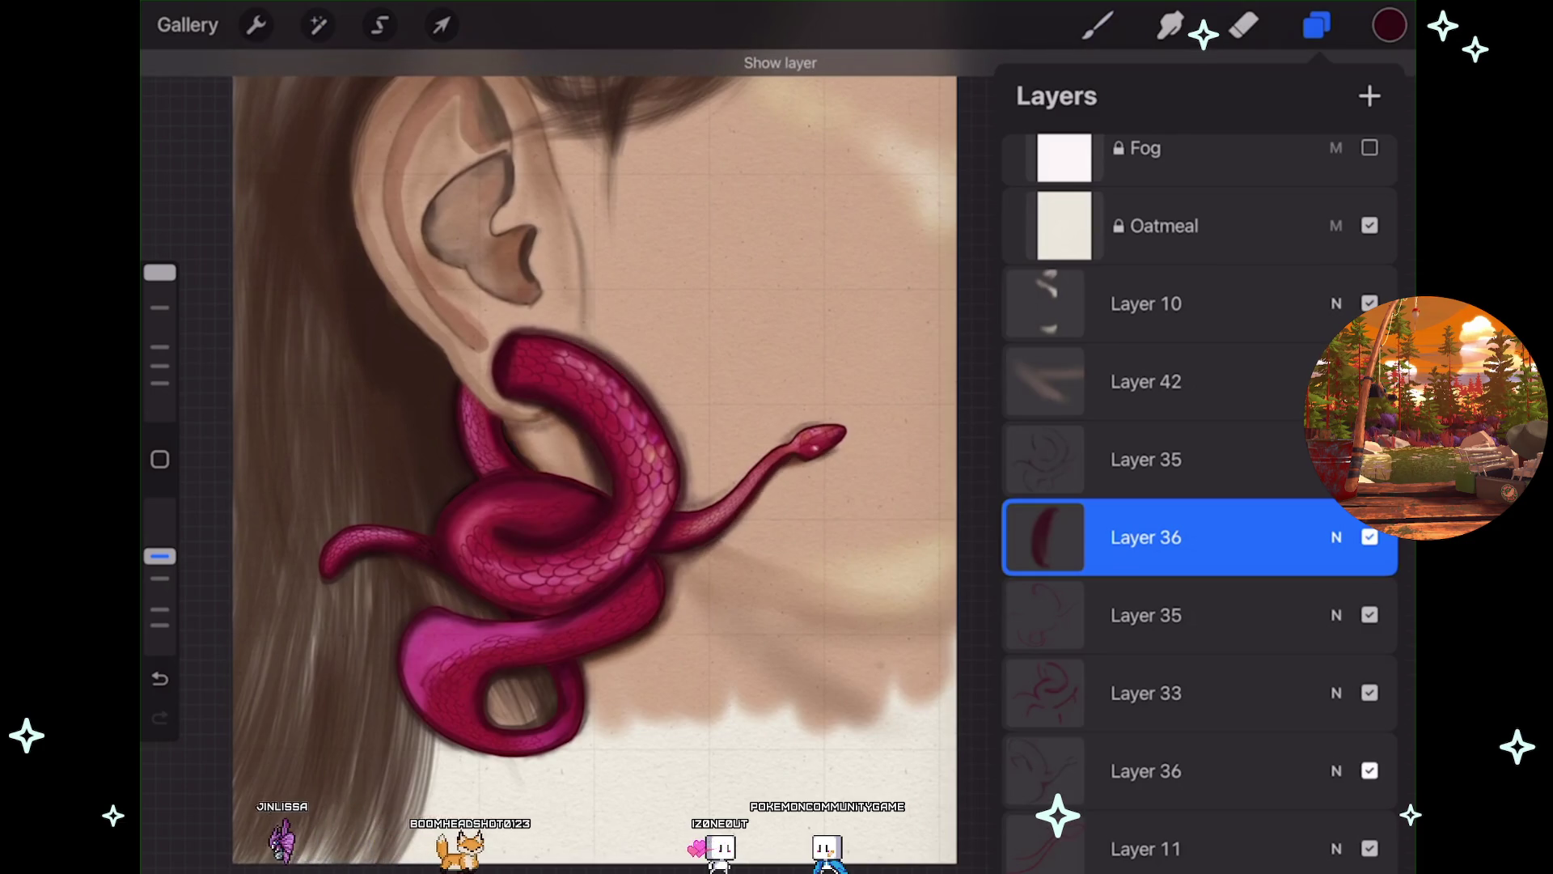
pyautogui.click(1147, 771)
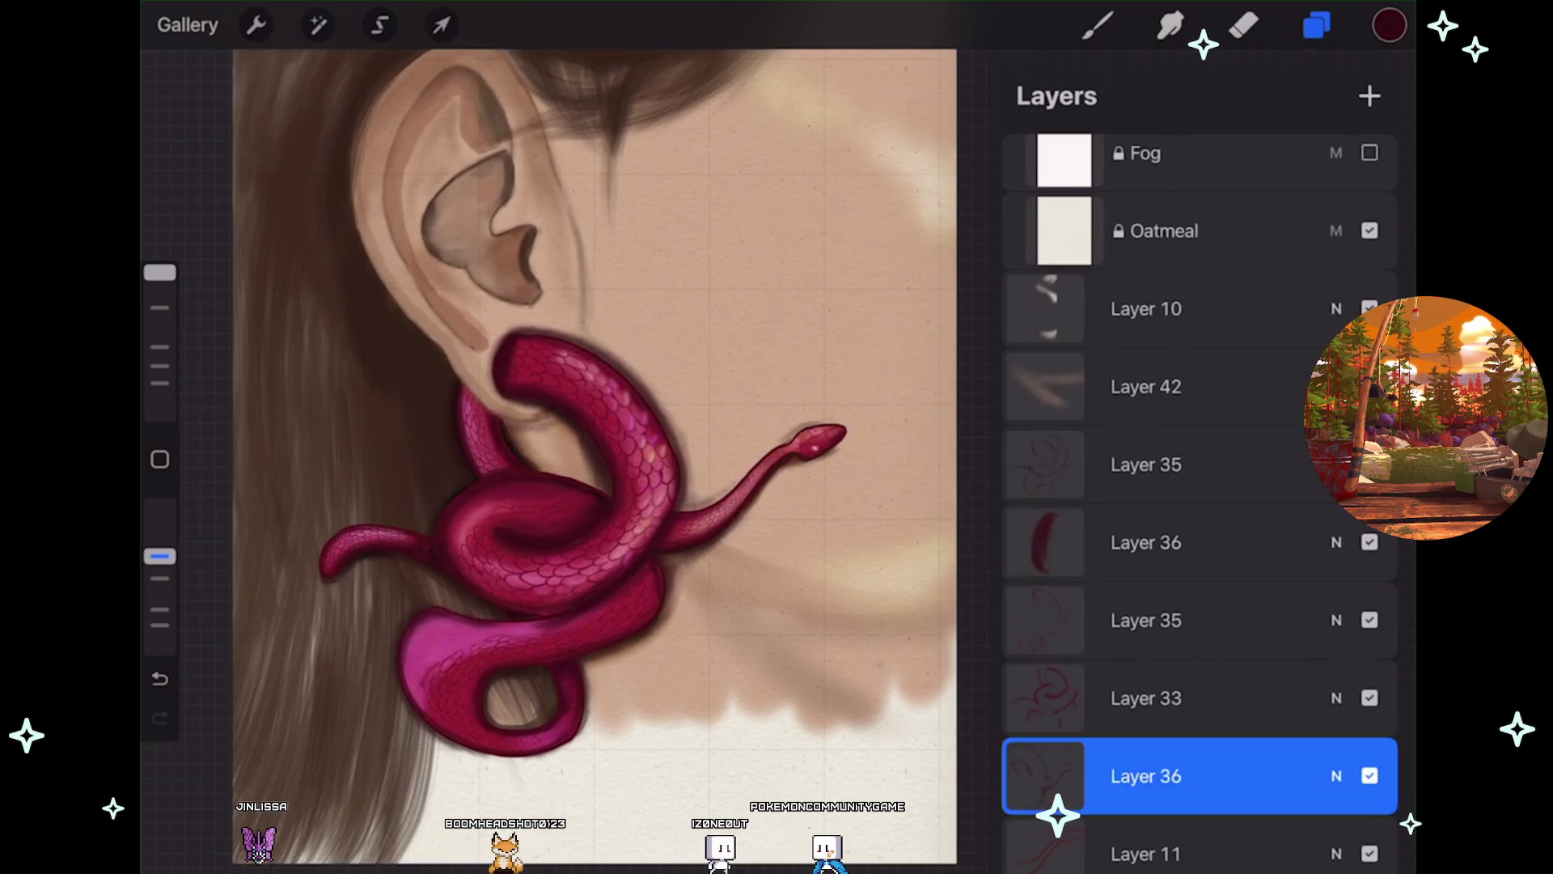
pyautogui.scroll(5, 722, 509)
# Smudge the upper snake coil's edge, then undo that smudge stroke.
pyautogui.click(1171, 25)
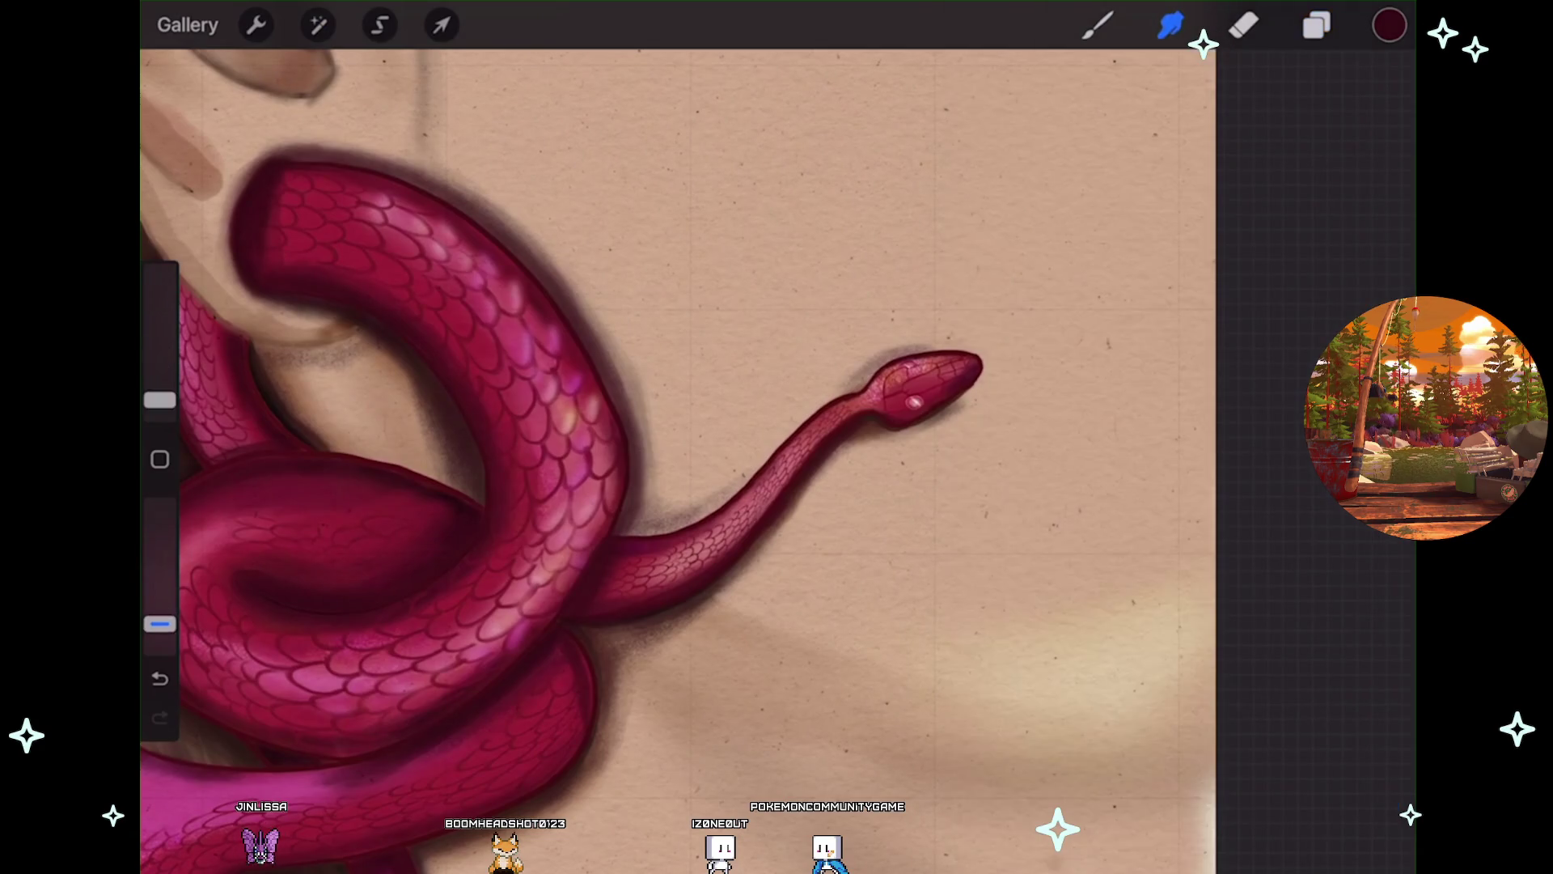
pyautogui.scroll(3, 728, 437)
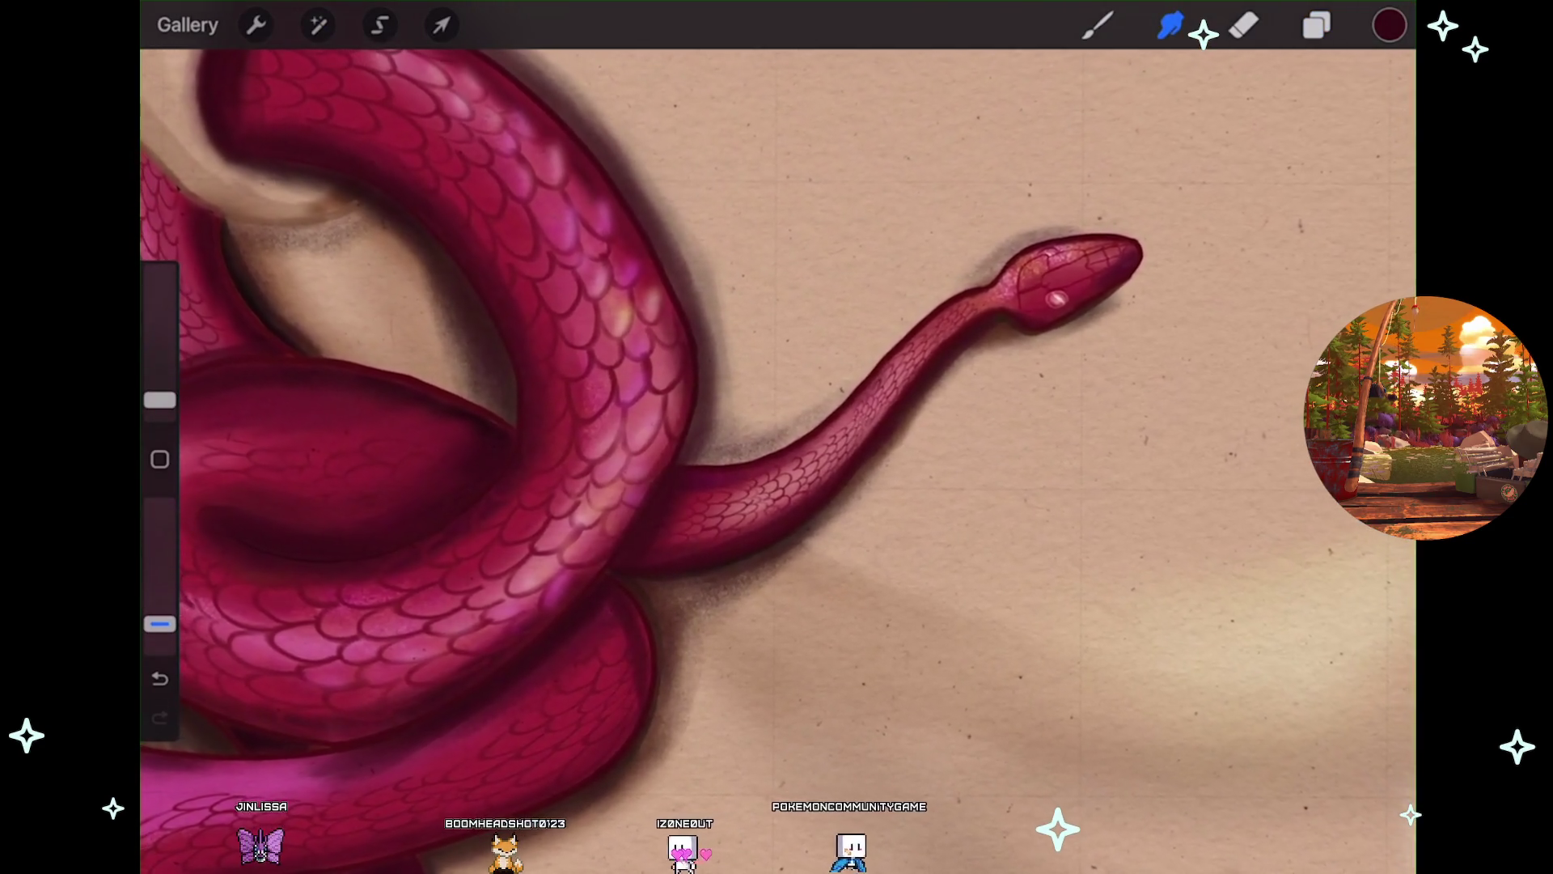
pyautogui.moveTo(210, 81); pyautogui.dragTo(308, 153)
pyautogui.scroll(-2, 728, 437)
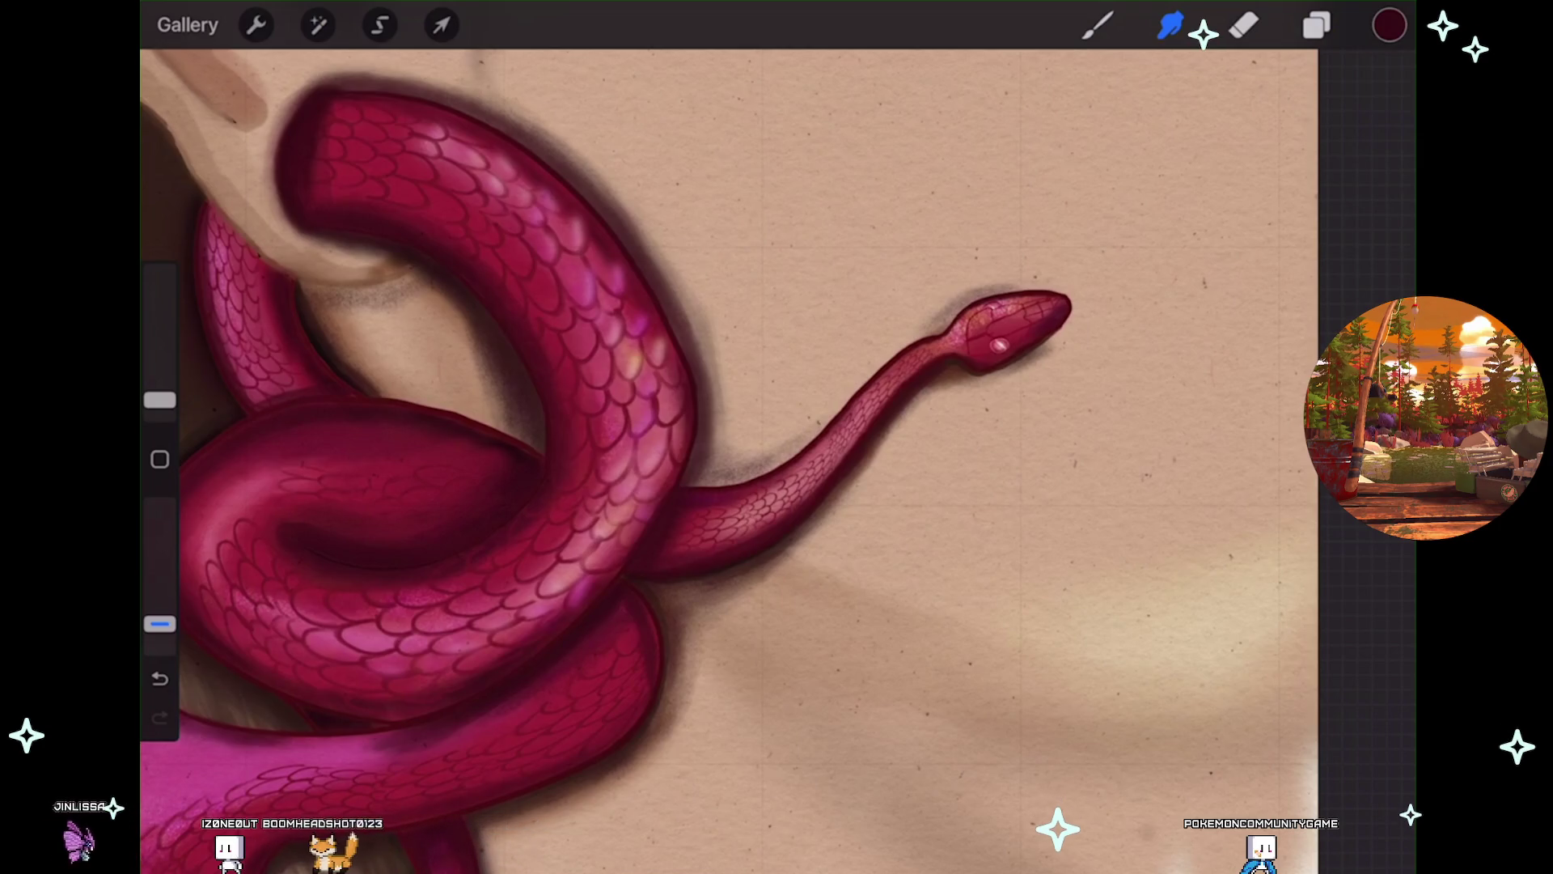
pyautogui.hotkey('ctrl', 'z')
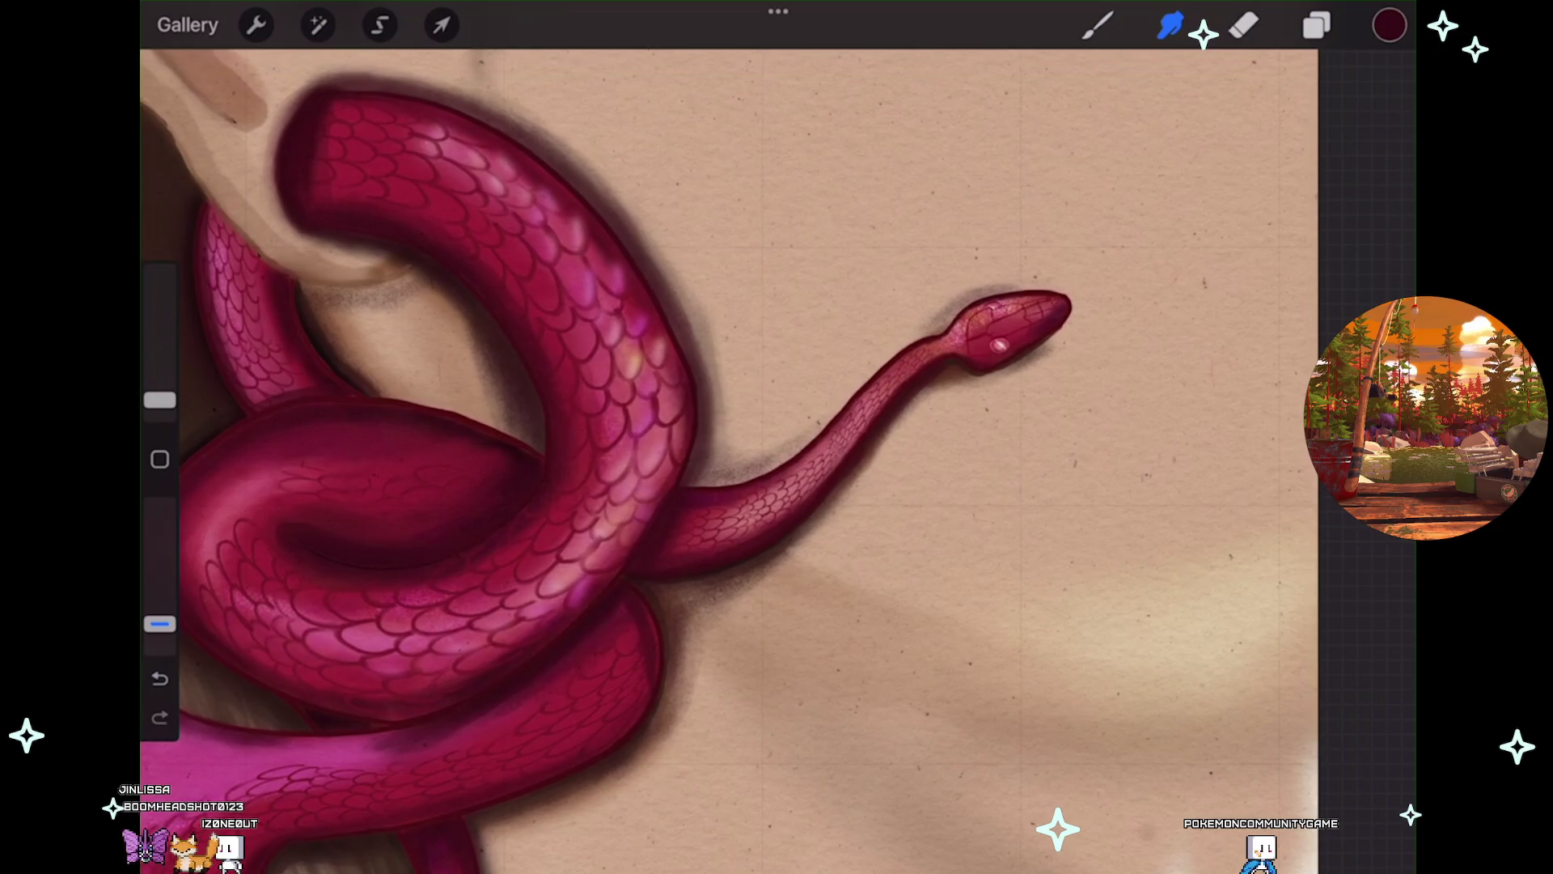
pyautogui.scroll(-5, 567, 462)
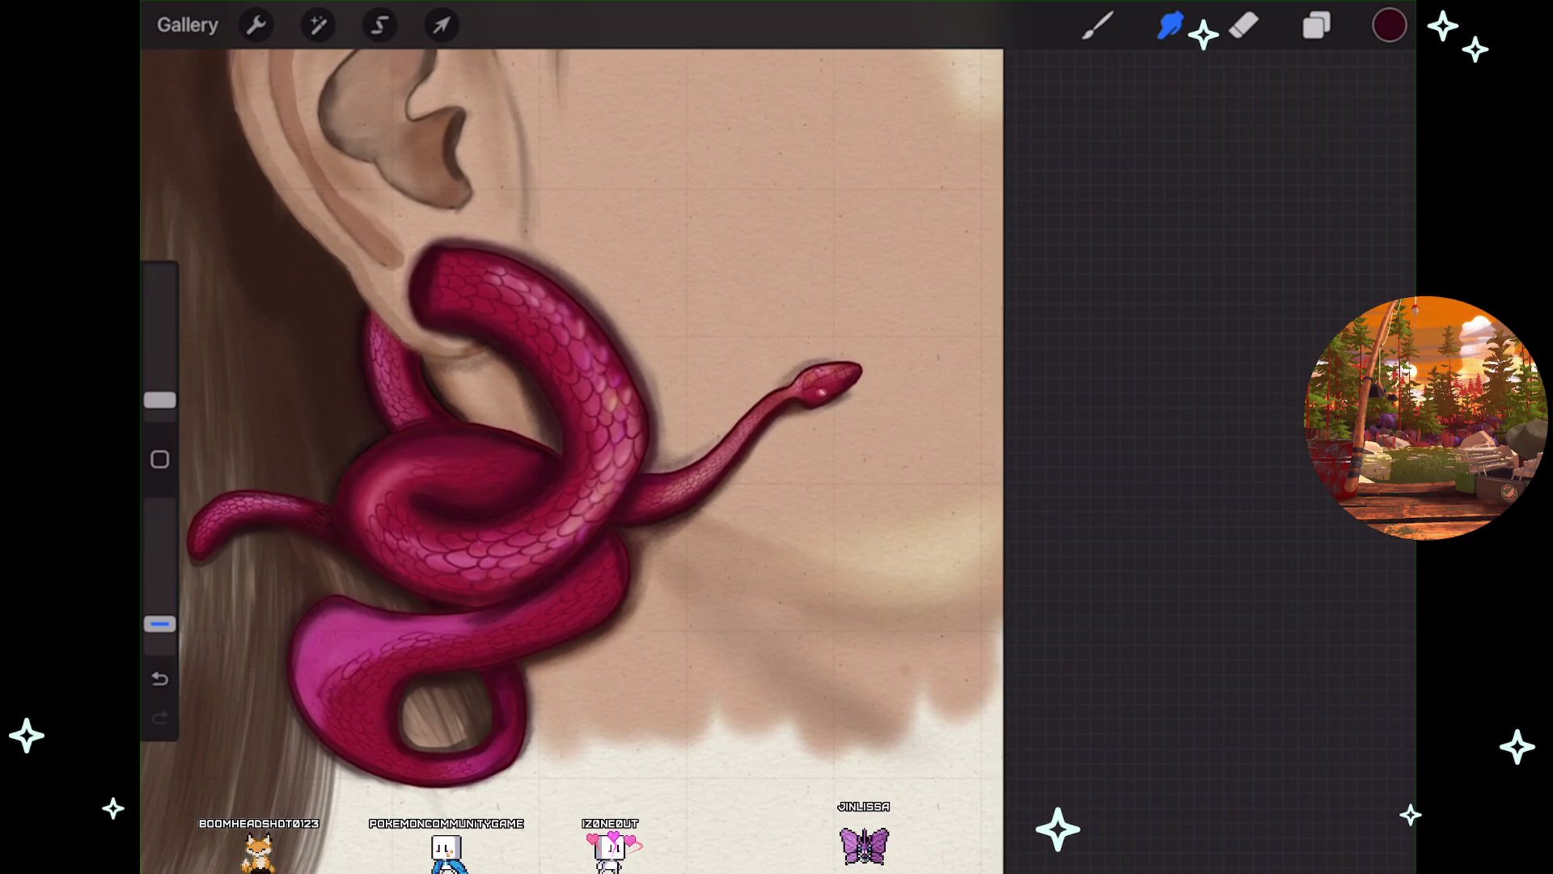
pyautogui.scroll(5, 566, 404)
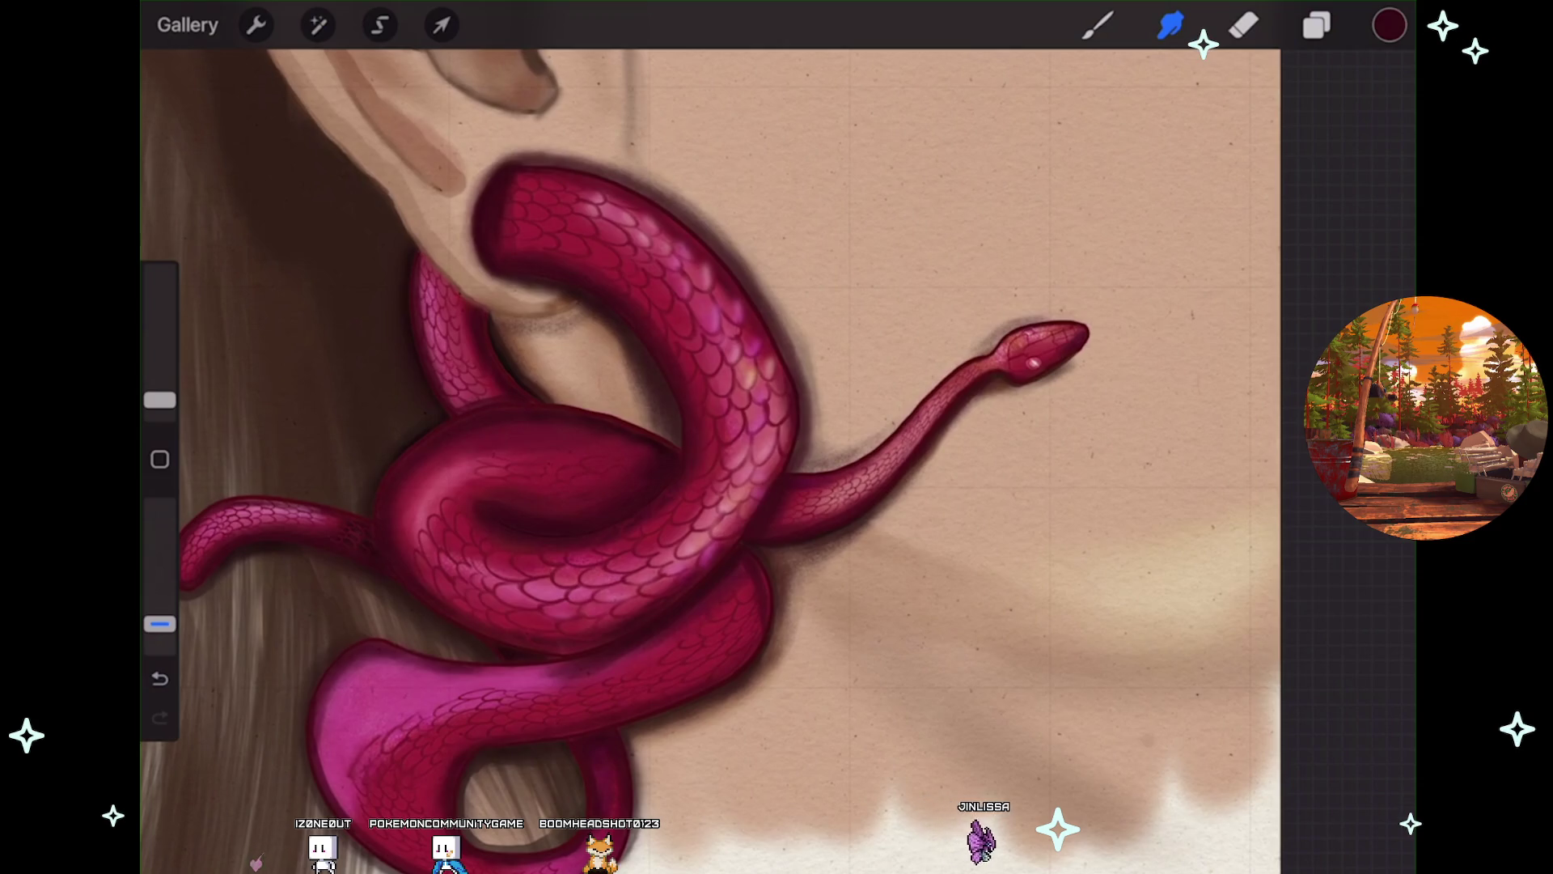
pyautogui.scroll(3, 712, 437)
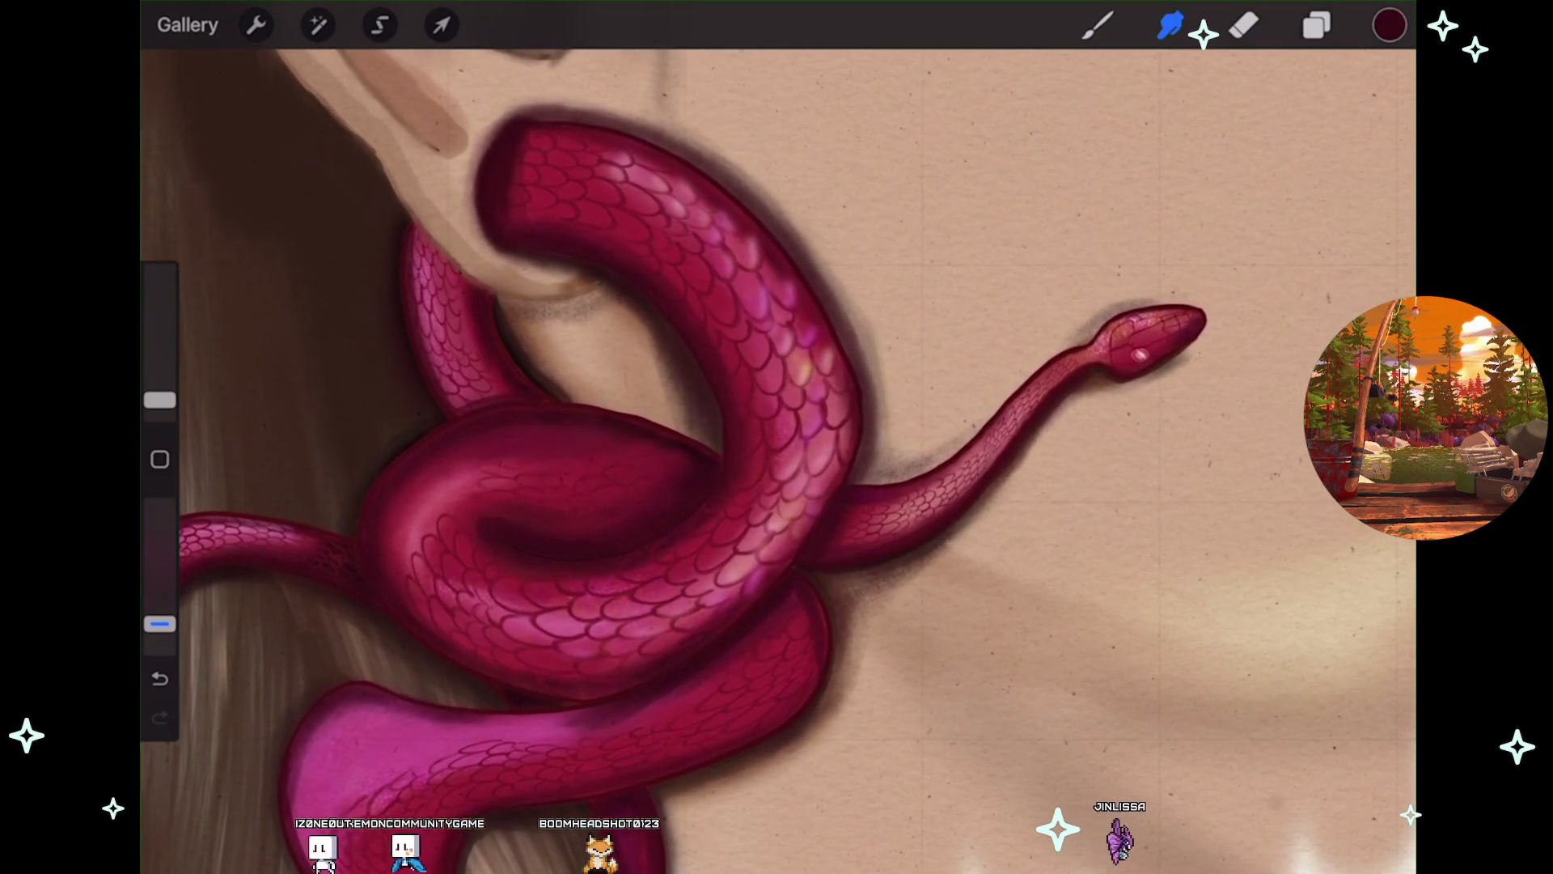
pyautogui.click(1317, 25)
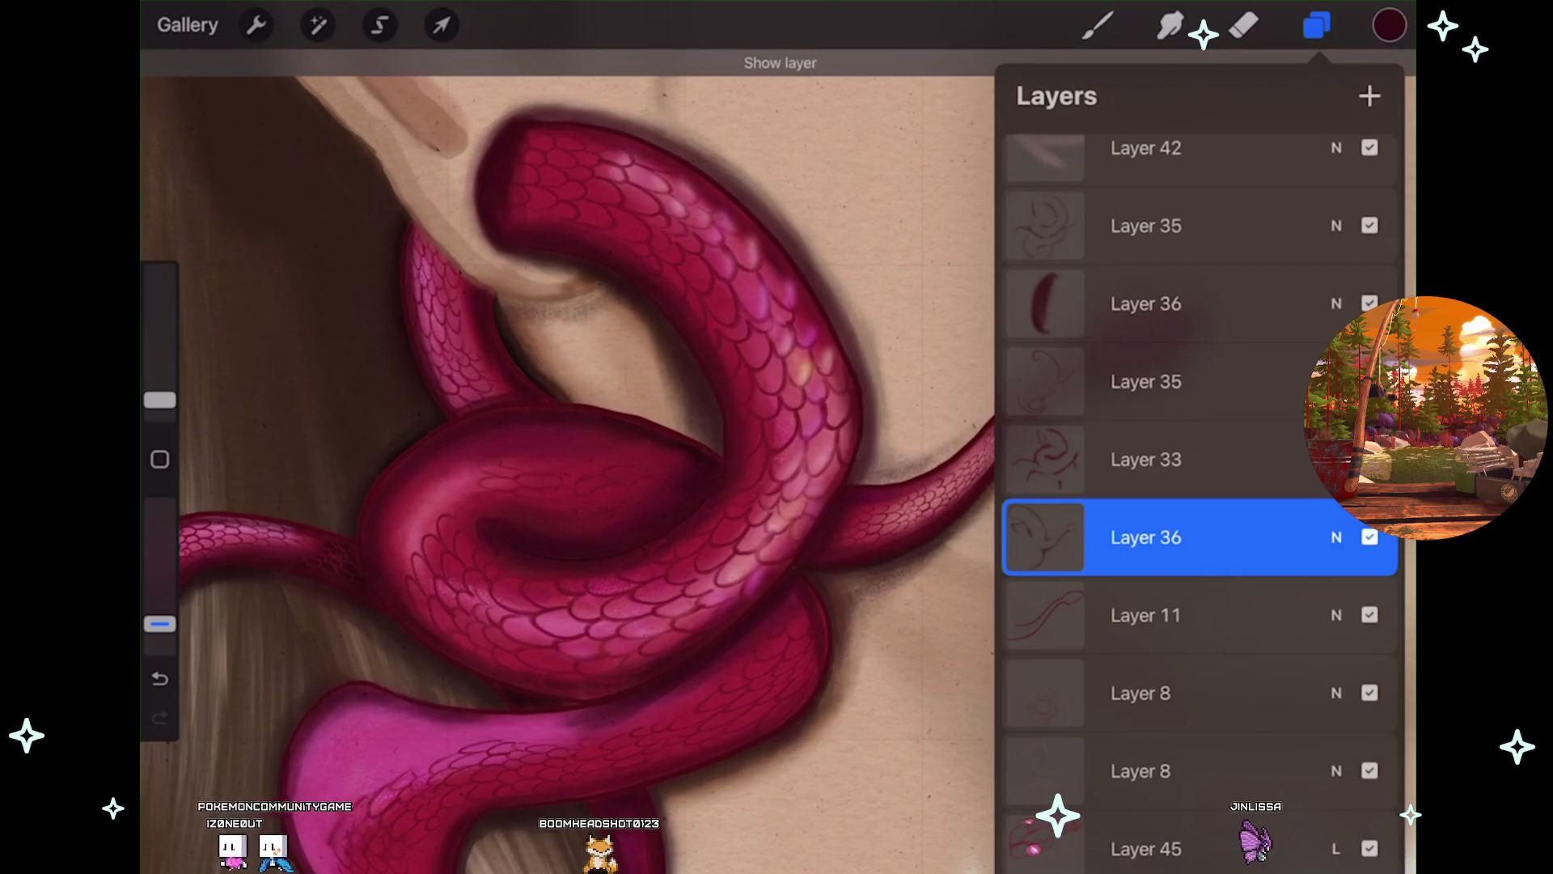
# Pick a Classic Library Smudge brush and soften the snake earring's outline into the skin.
pyautogui.scroll(-3, 566, 437)
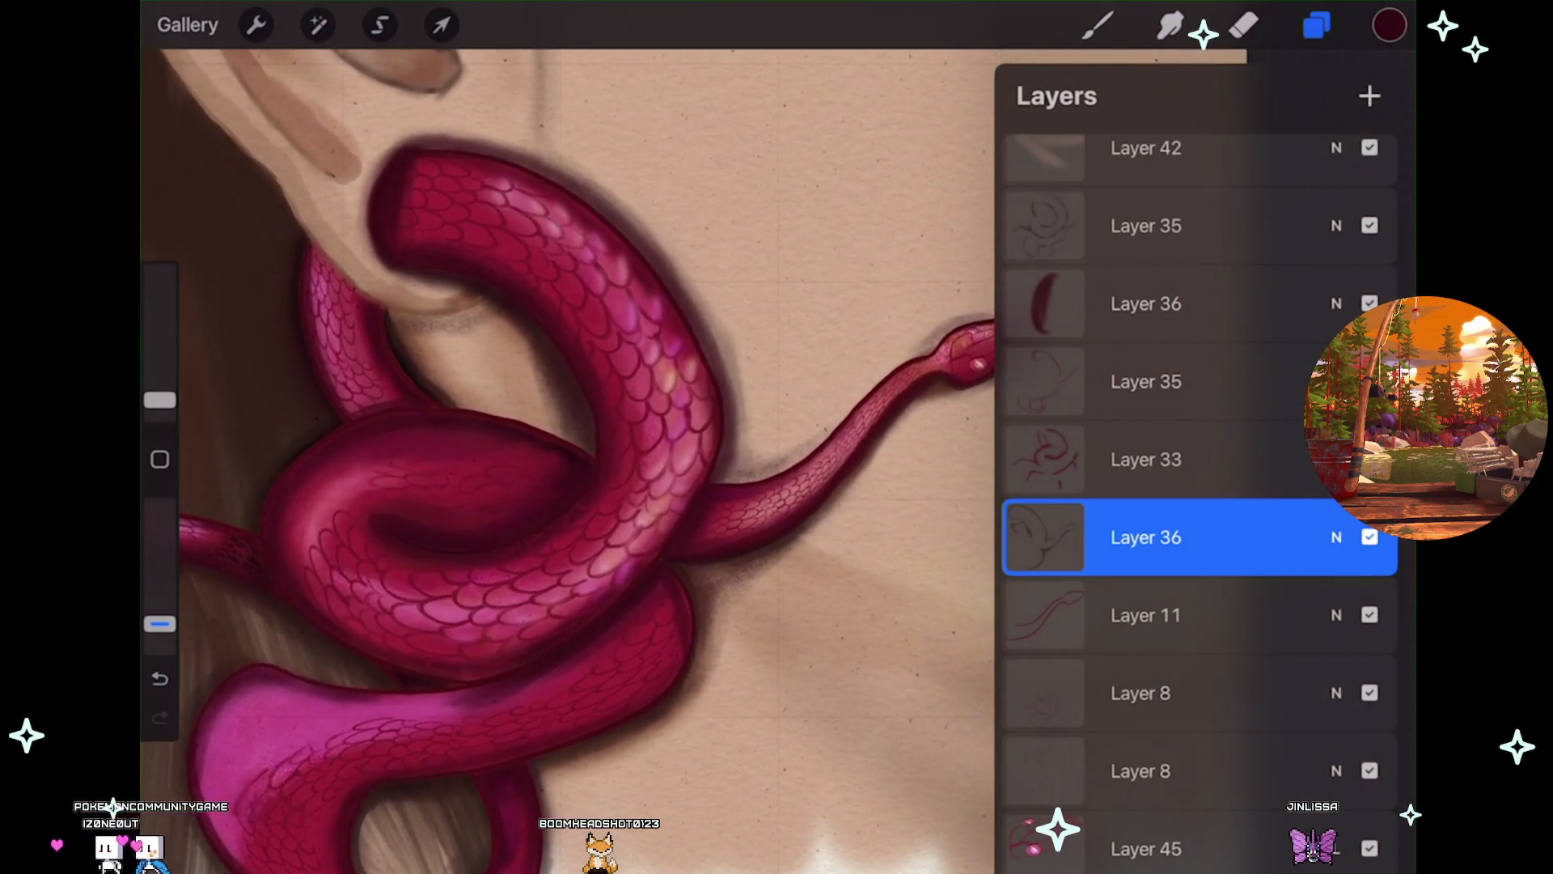
pyautogui.click(1171, 25)
pyautogui.scroll(3, 712, 437)
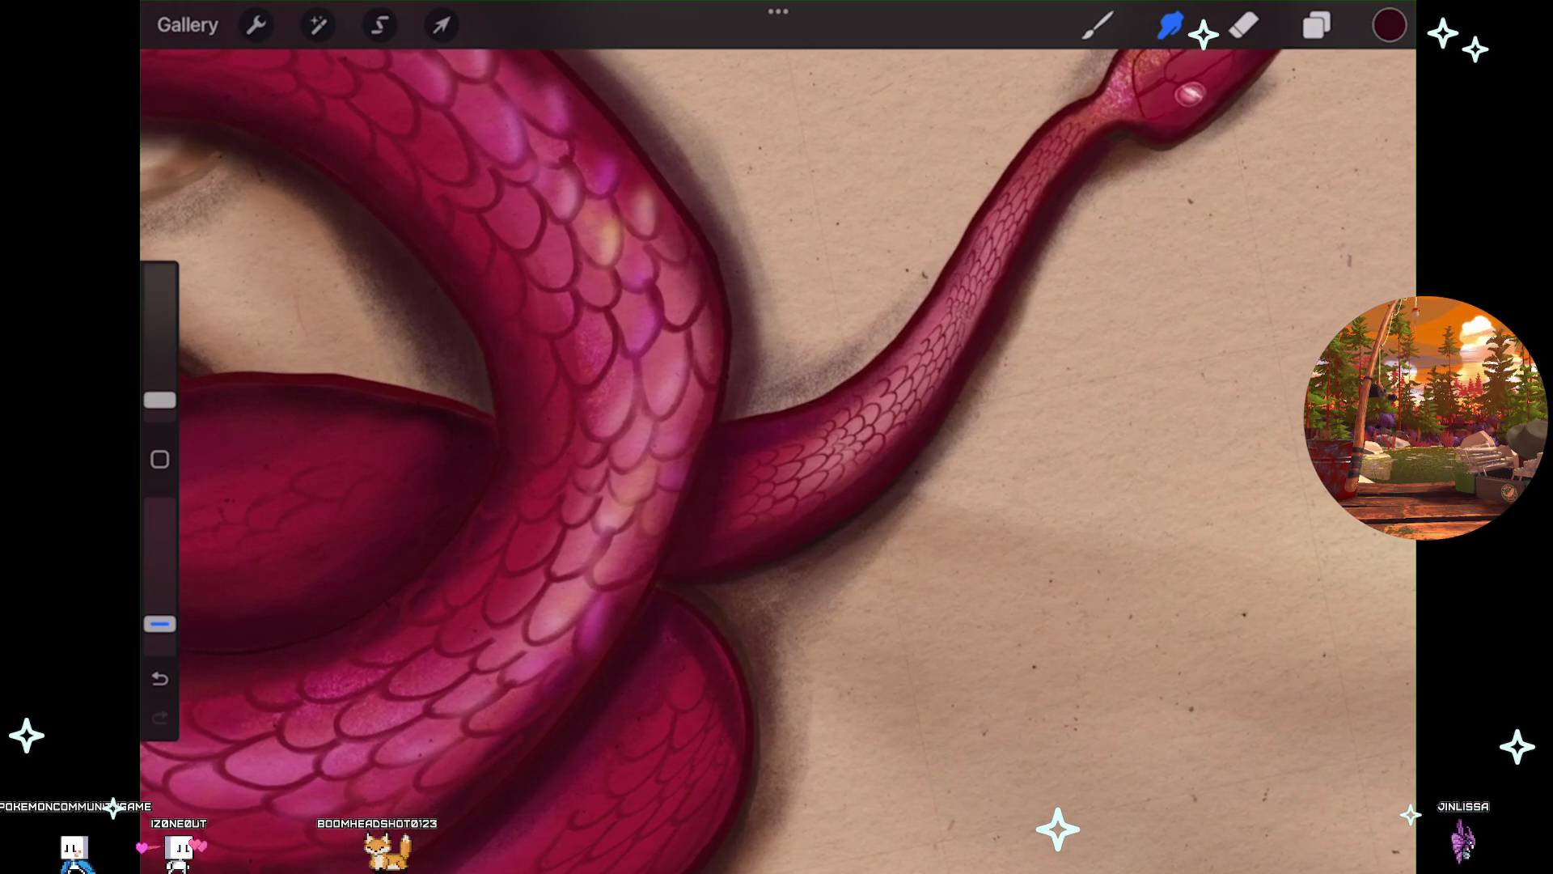
pyautogui.scroll(-1, 712, 437)
pyautogui.scroll(-3, 777, 437)
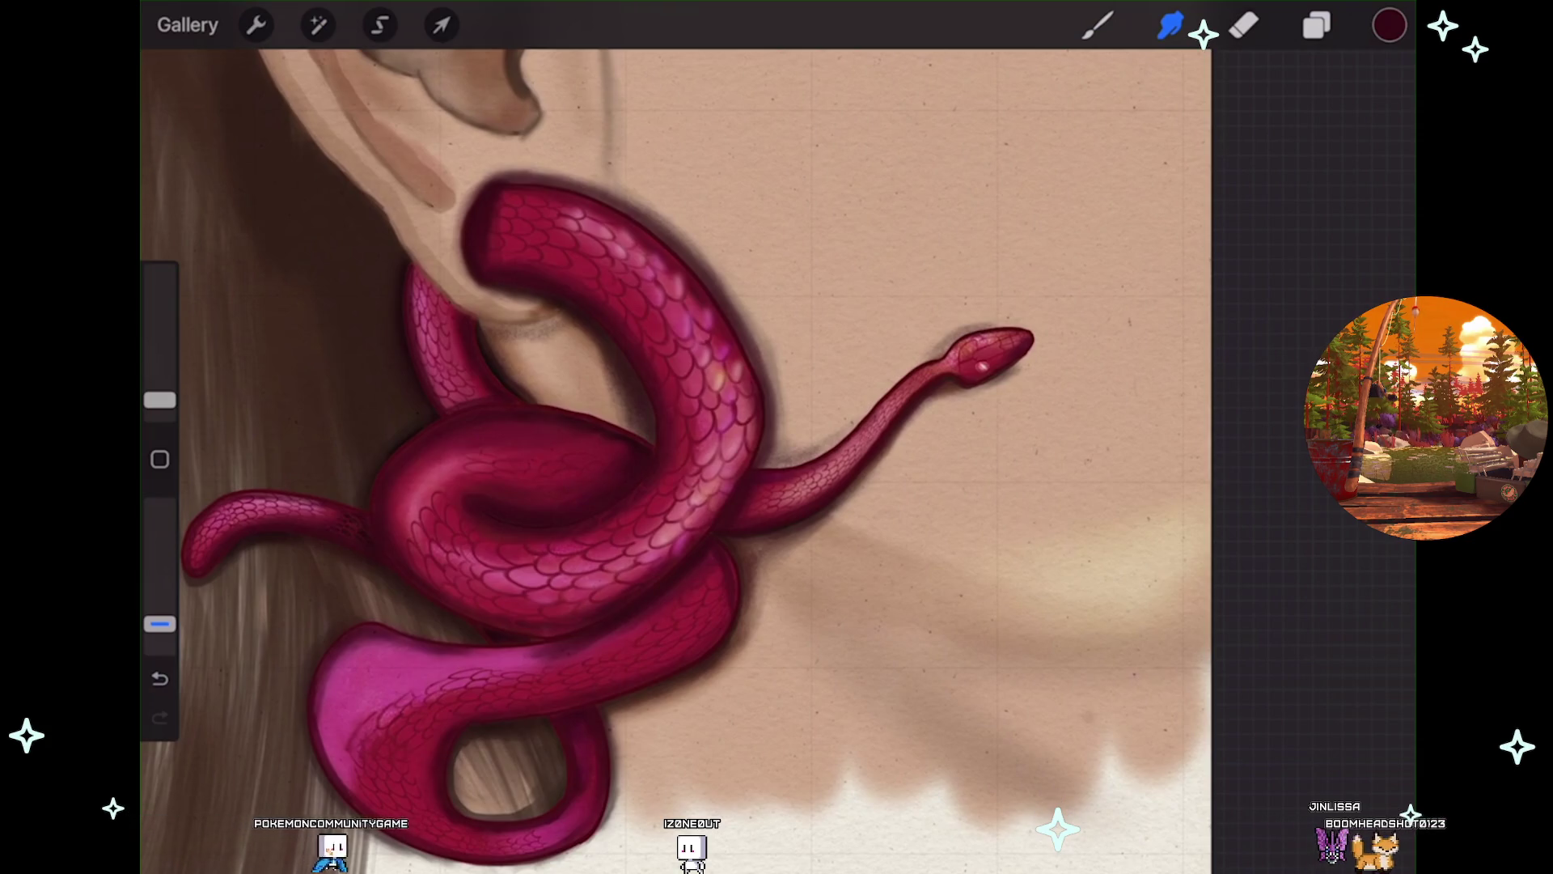
pyautogui.scroll(3, 750, 519)
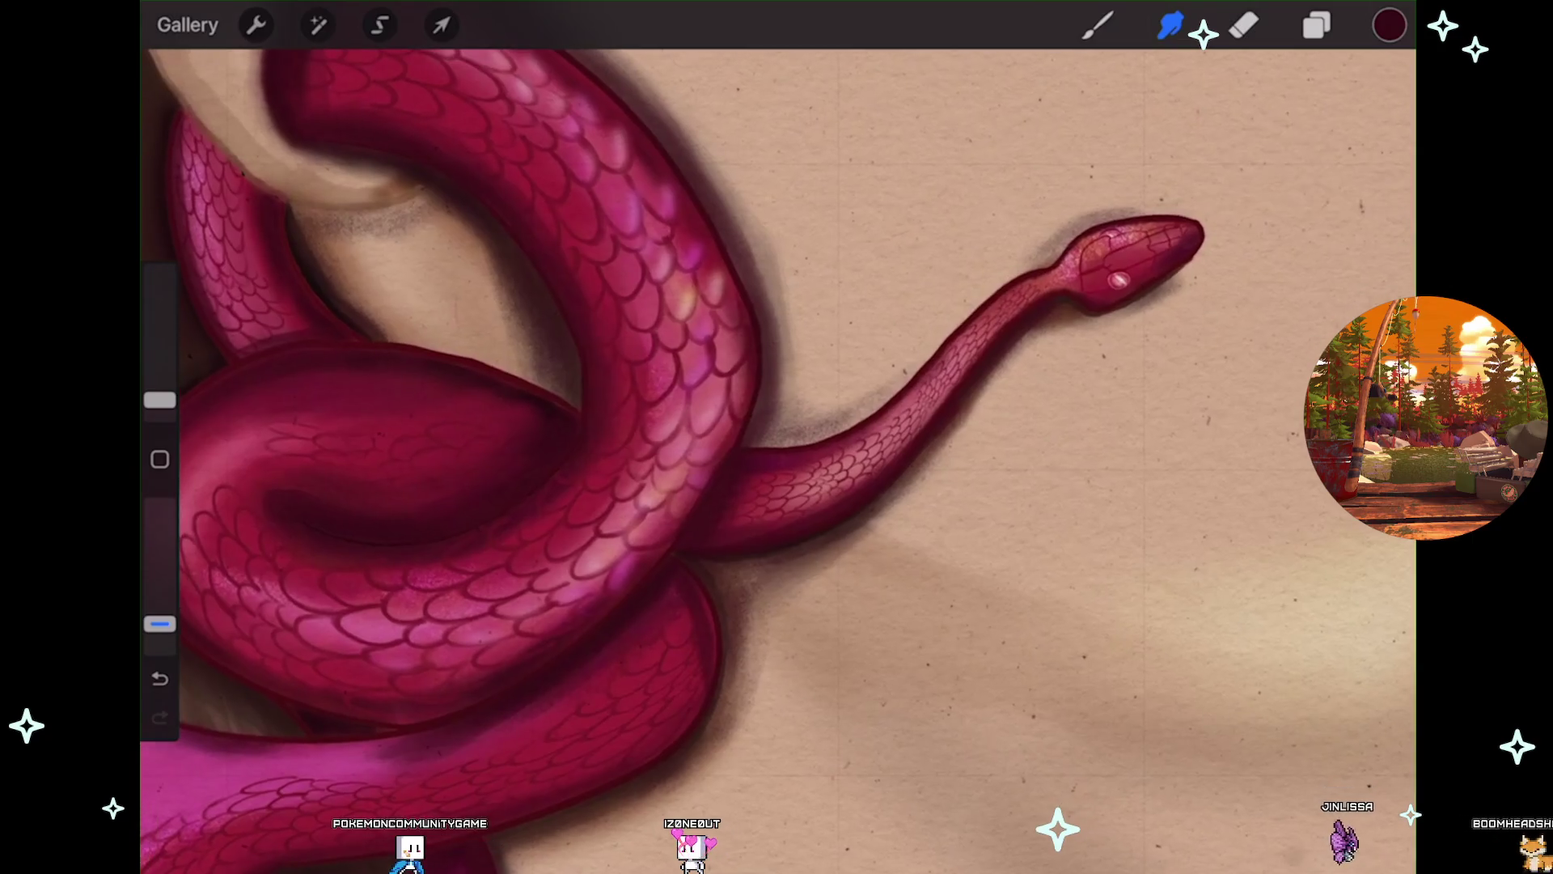
pyautogui.scroll(-1, 776, 453)
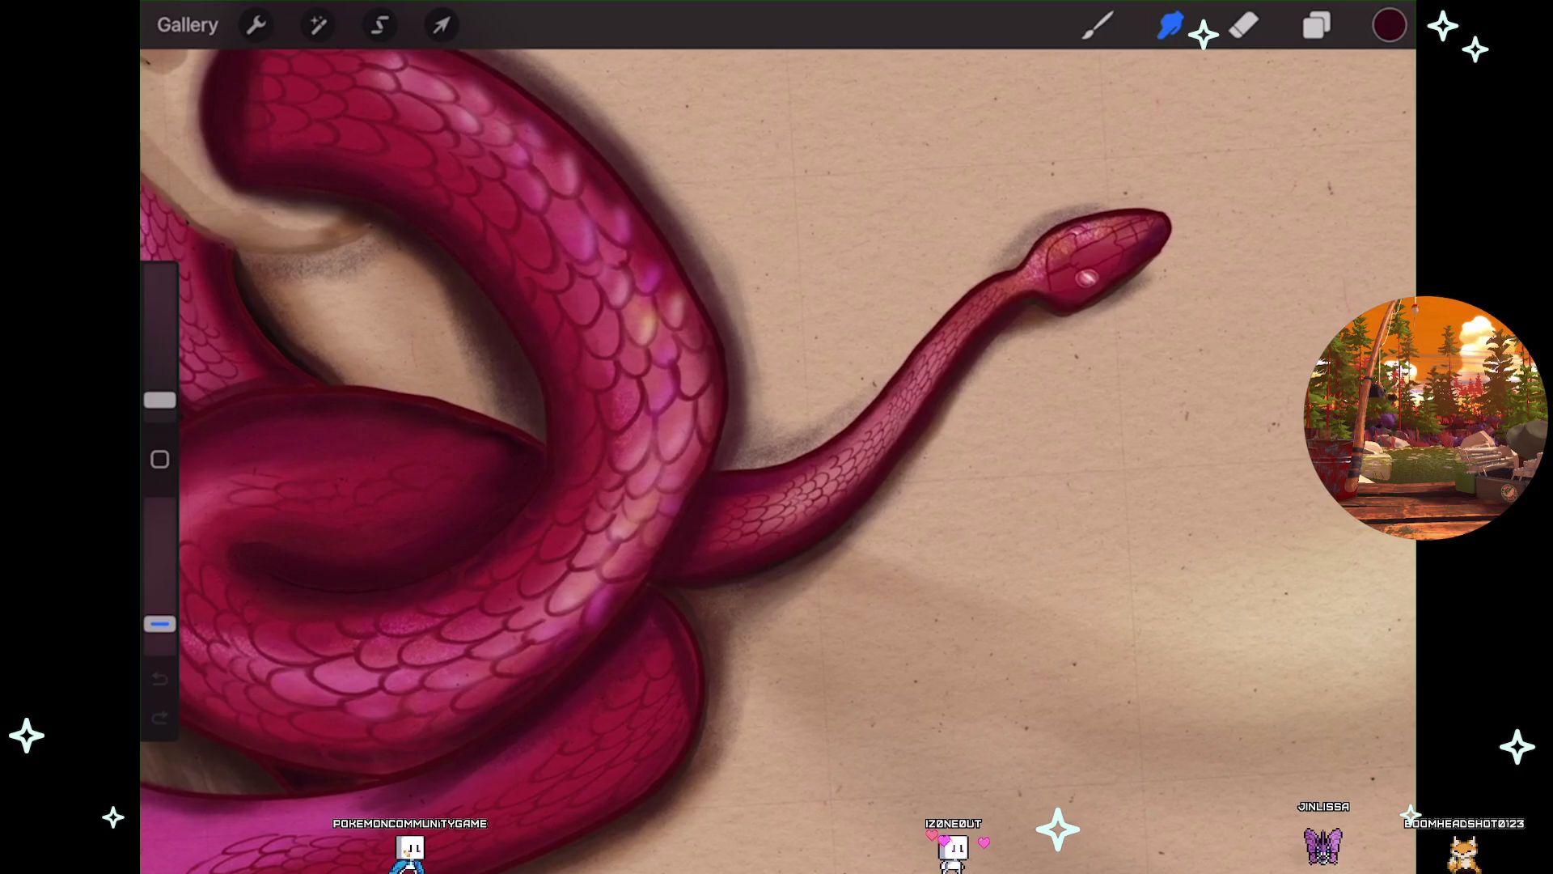
pyautogui.scroll(2, 518, 469)
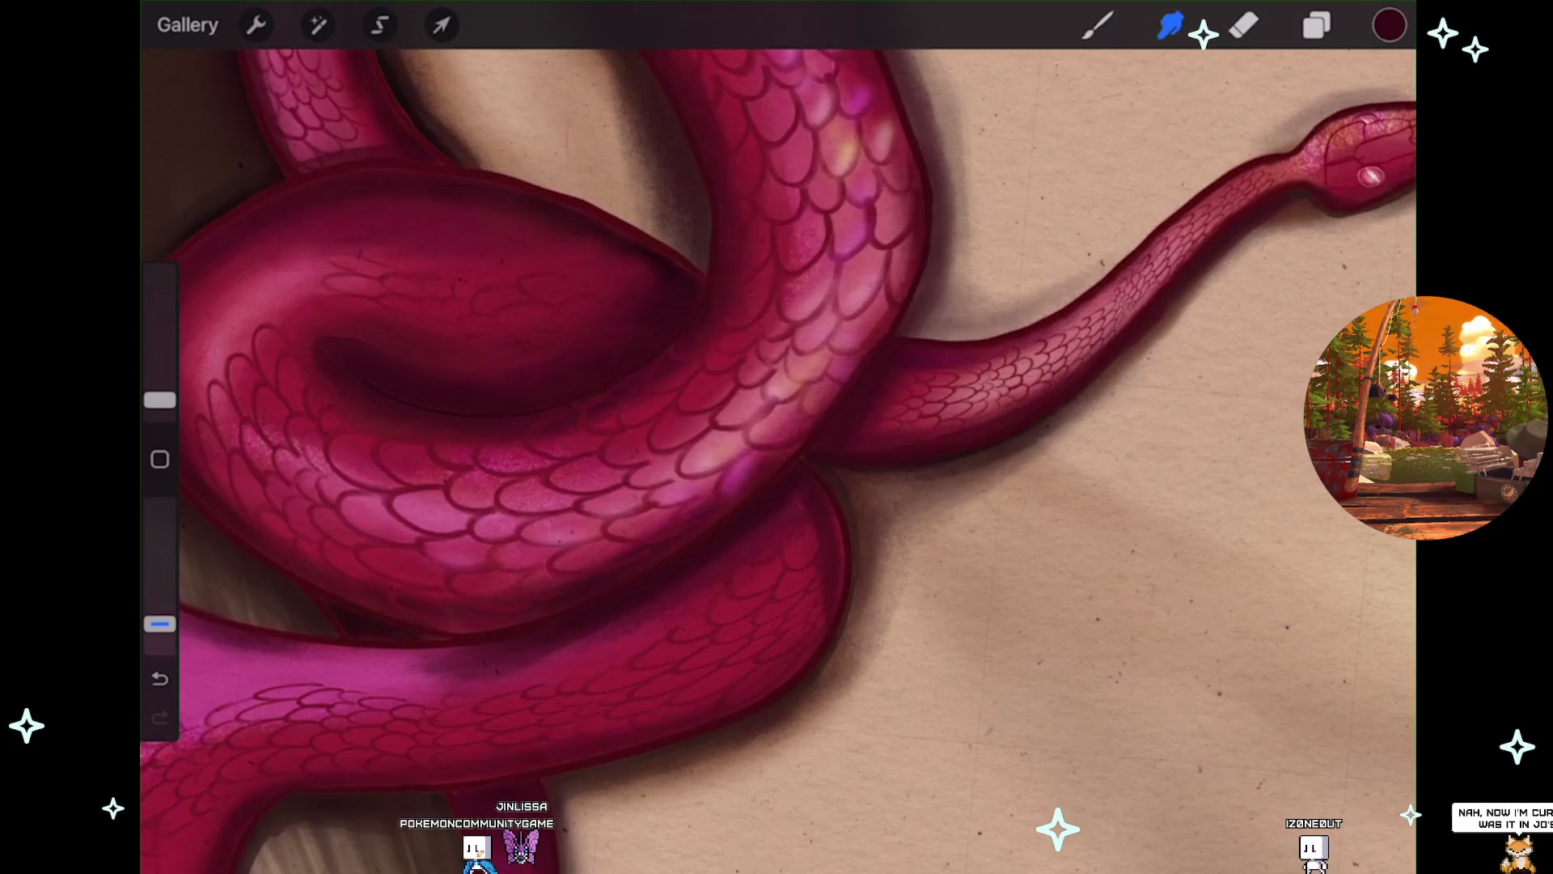
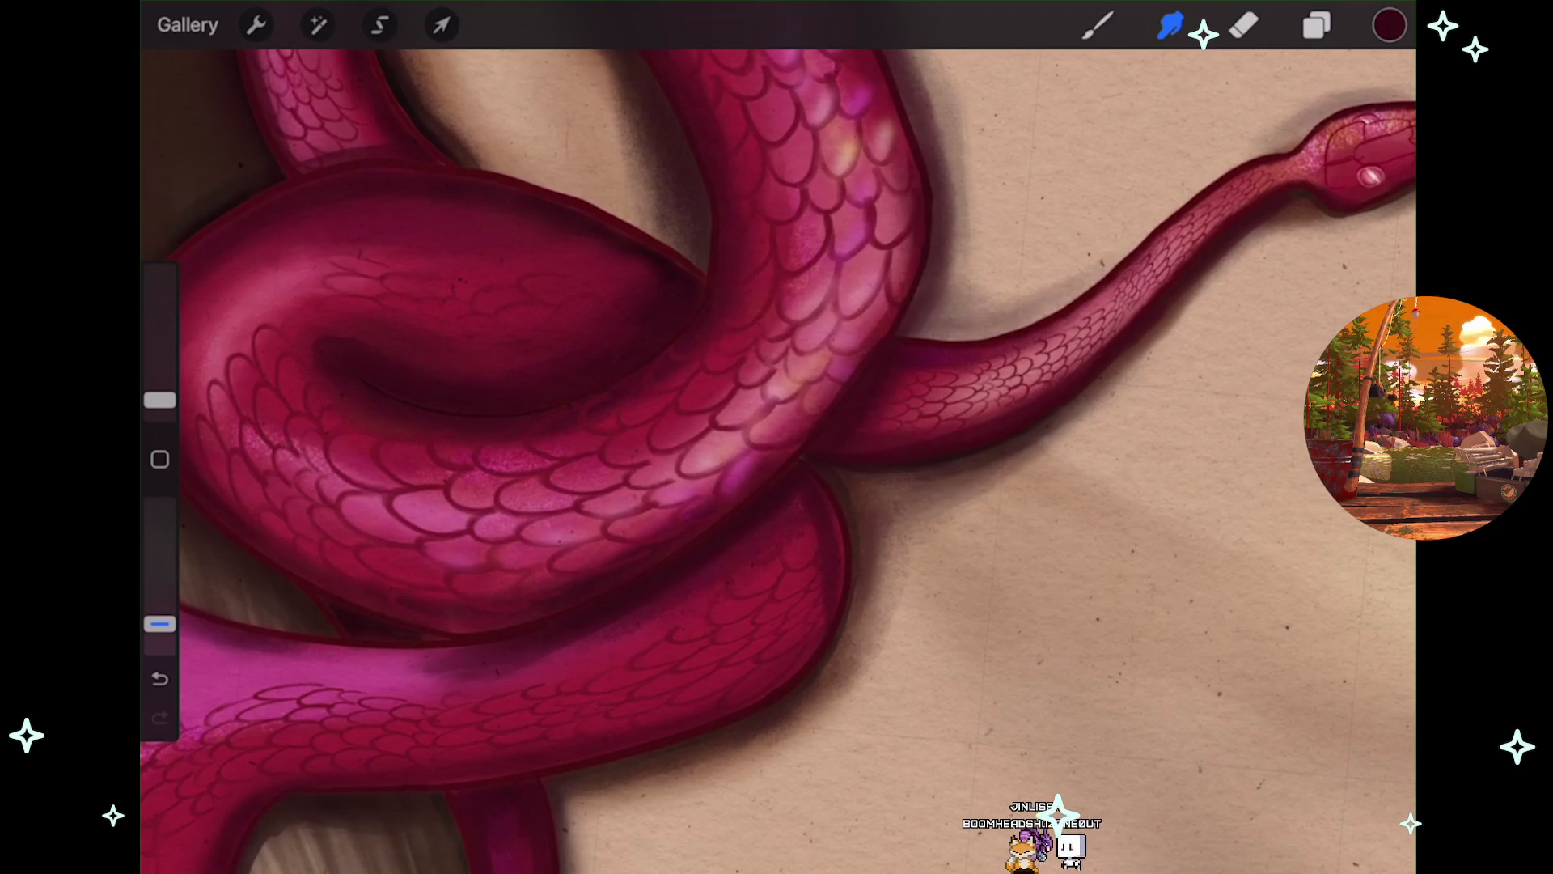
# Smudge the grainy shadow inside the coil, undoing bad strokes and shrinking the brush to about 2%.
pyautogui.scroll(-5, 777, 461)
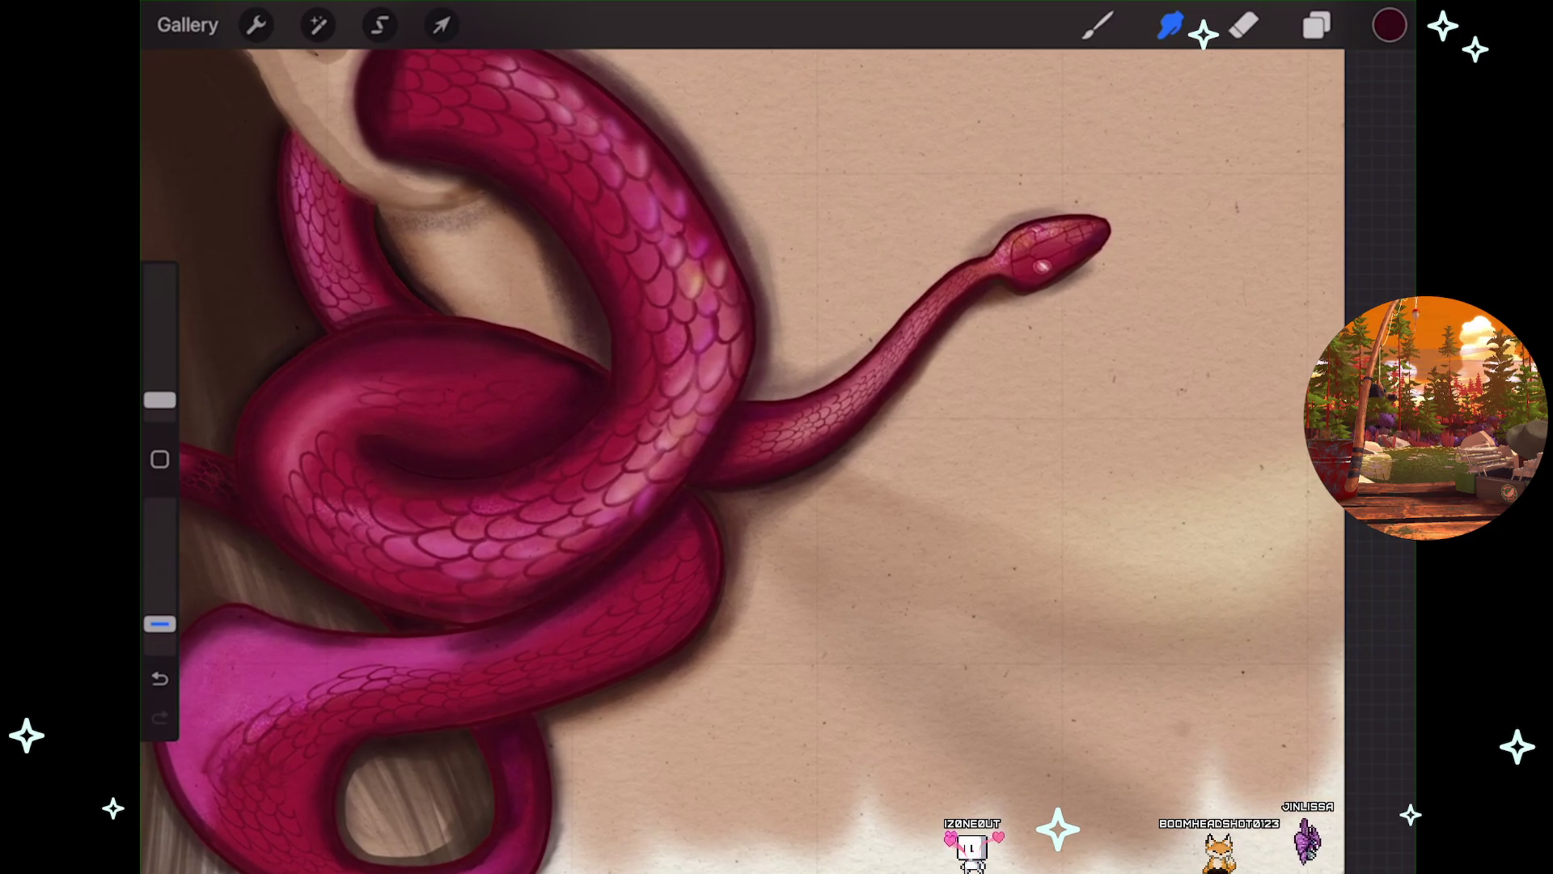
pyautogui.scroll(-3, 776, 436)
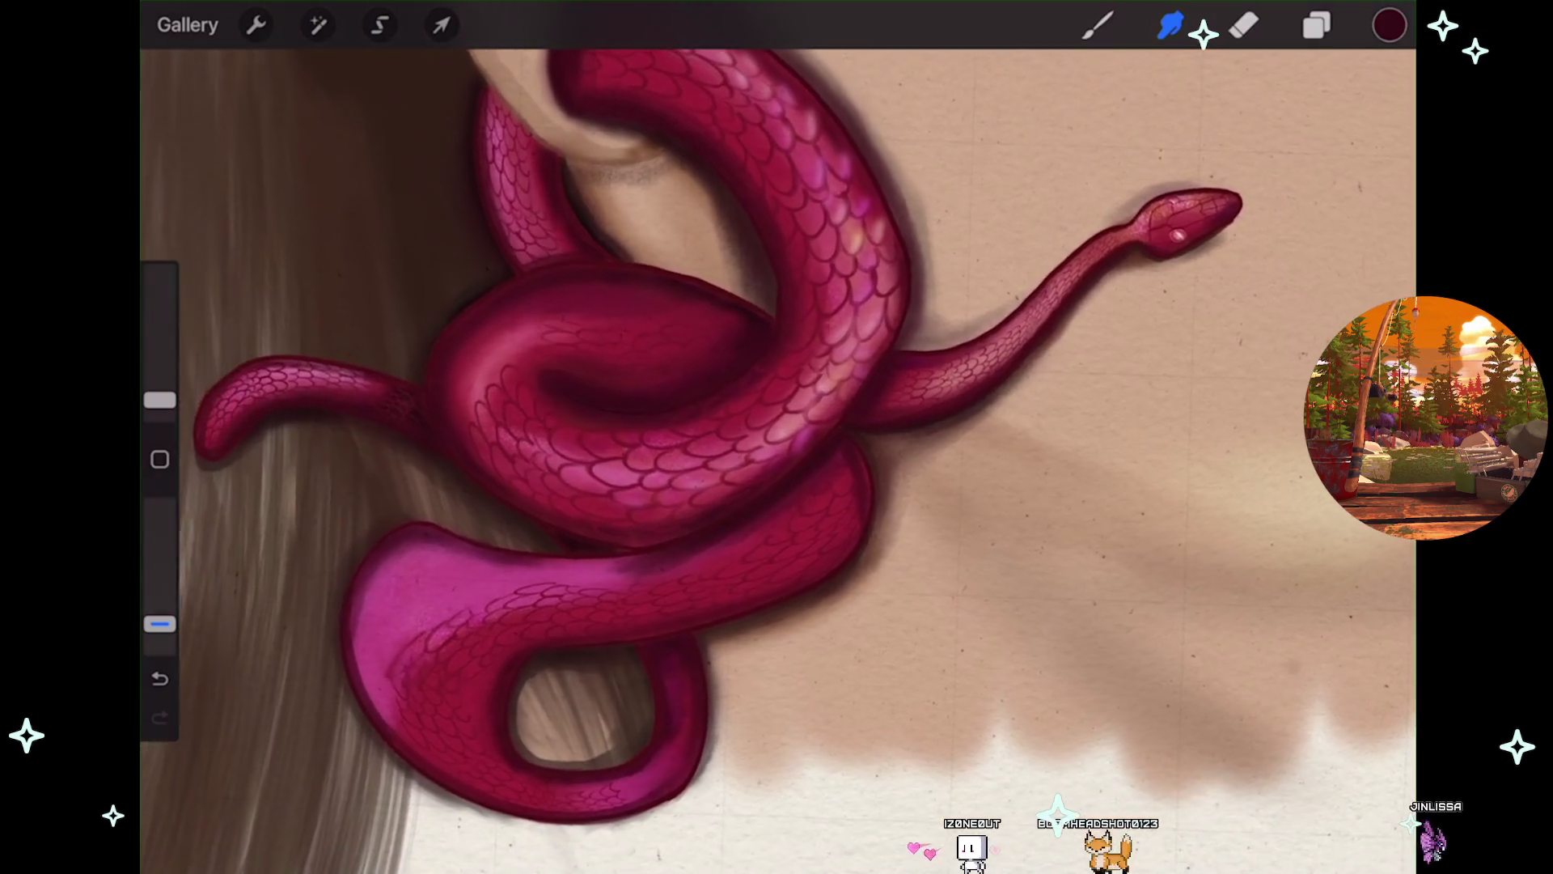
pyautogui.scroll(-5, 695, 453)
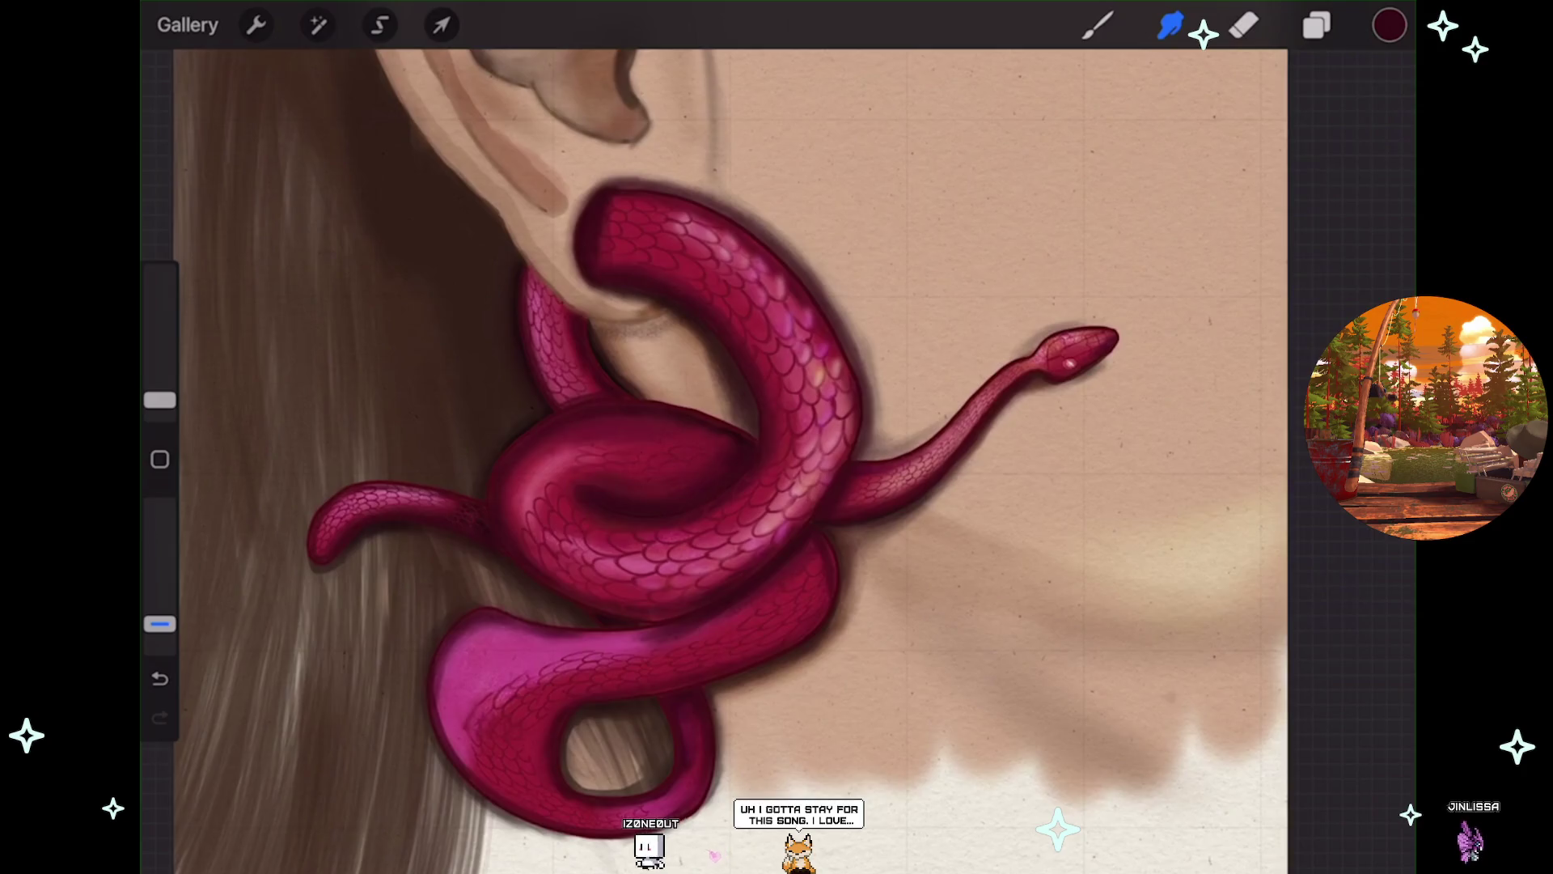
pyautogui.scroll(5, 820, 423)
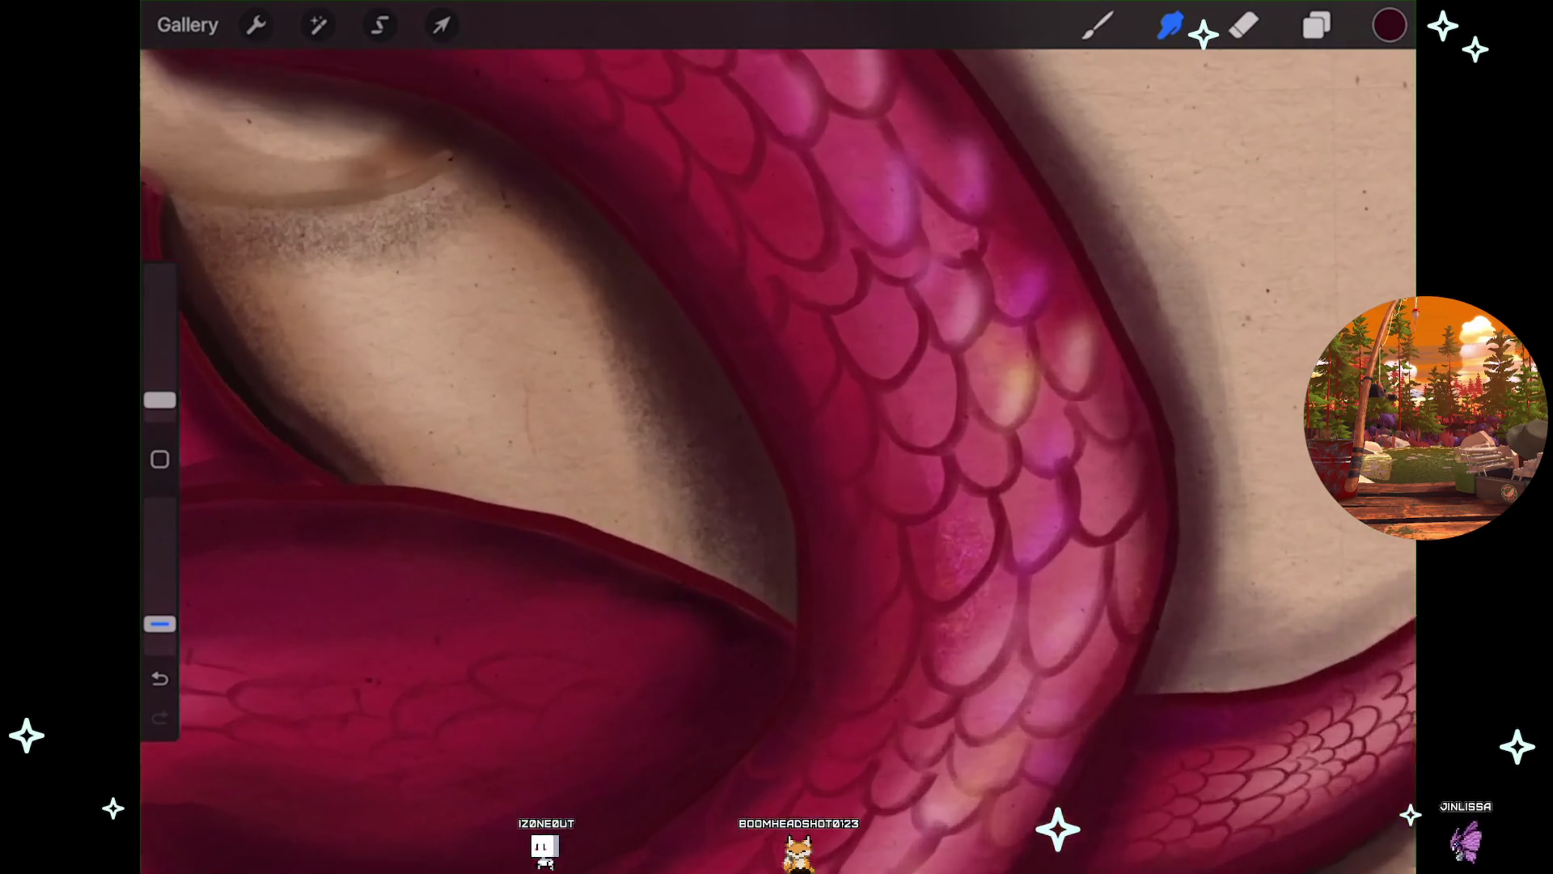
pyautogui.scroll(5, 656, 328)
pyautogui.click(1316, 26)
pyautogui.click(1317, 25)
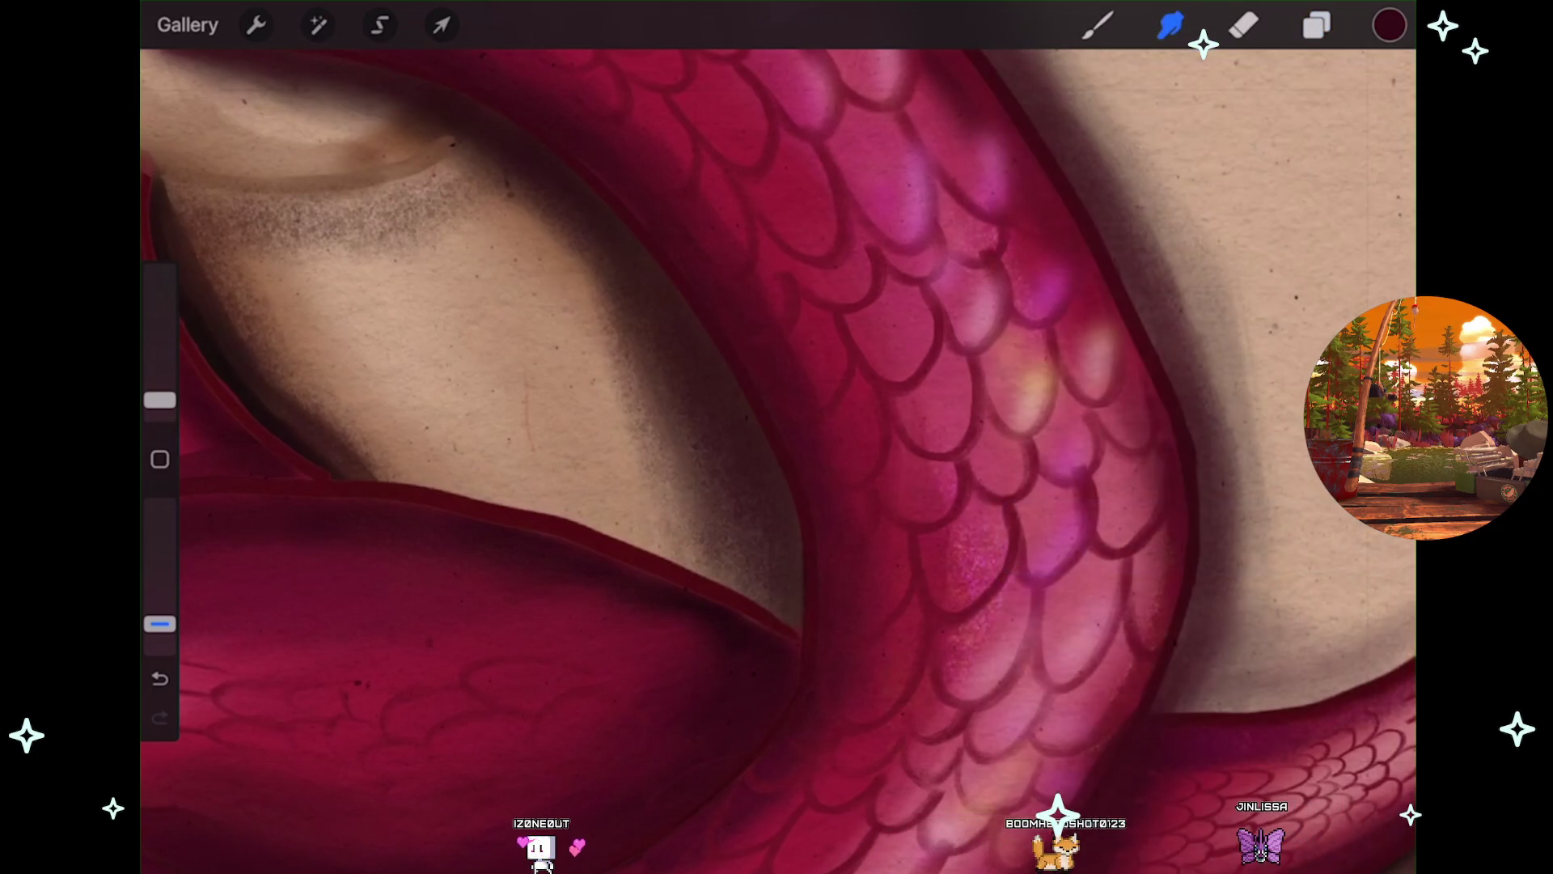
pyautogui.hotkey('ctrl', 'z')
pyautogui.moveTo(160, 400); pyautogui.dragTo(160, 378)
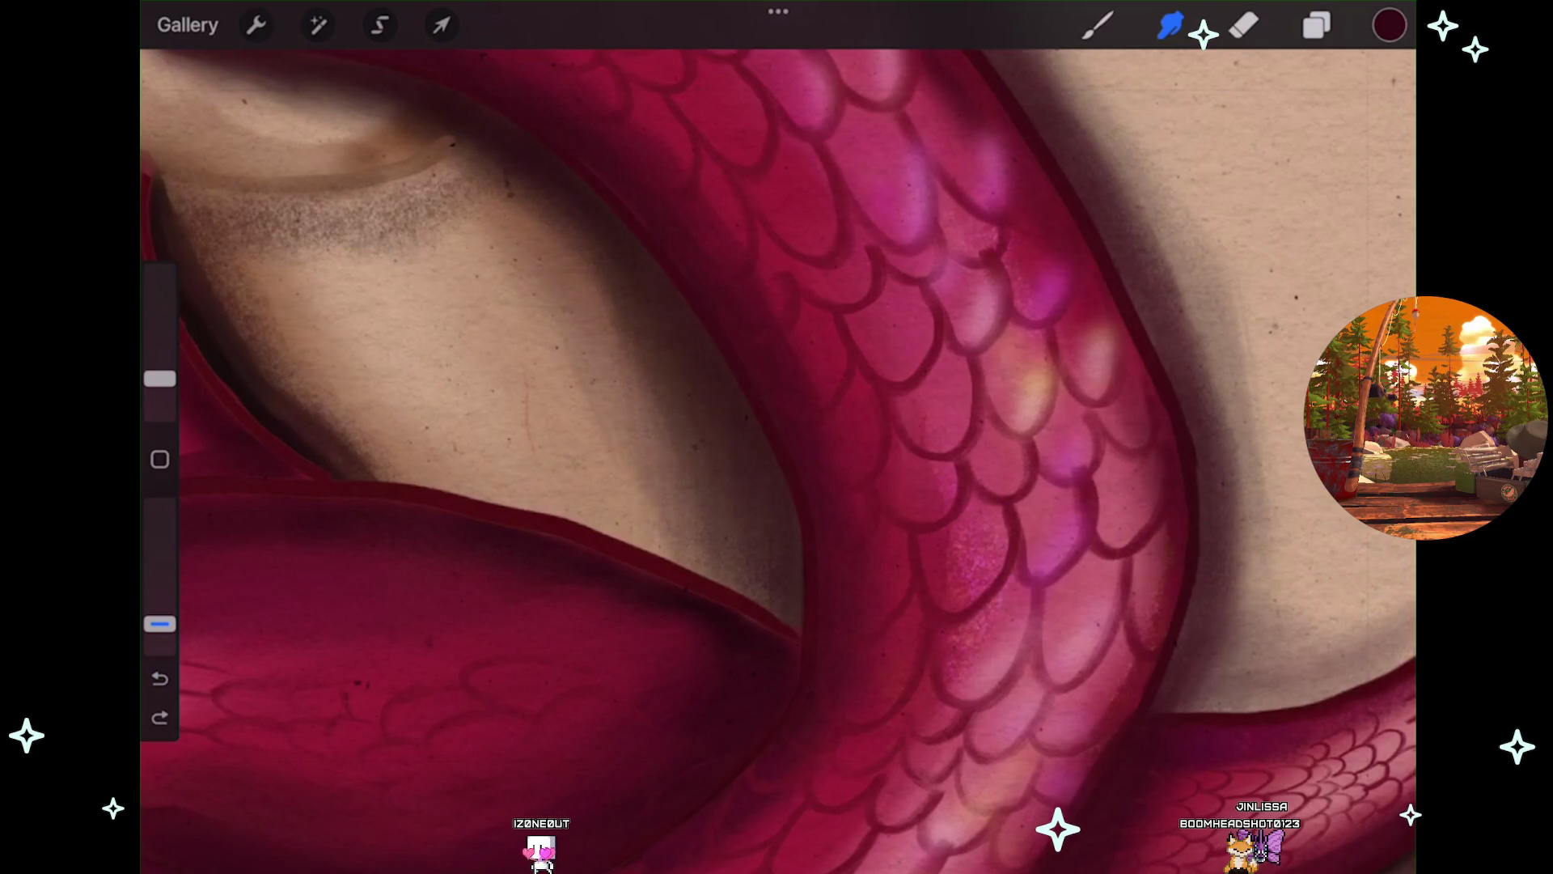
pyautogui.hotkey('ctrl', 'z')
pyautogui.moveTo(159, 378); pyautogui.dragTo(159, 398)
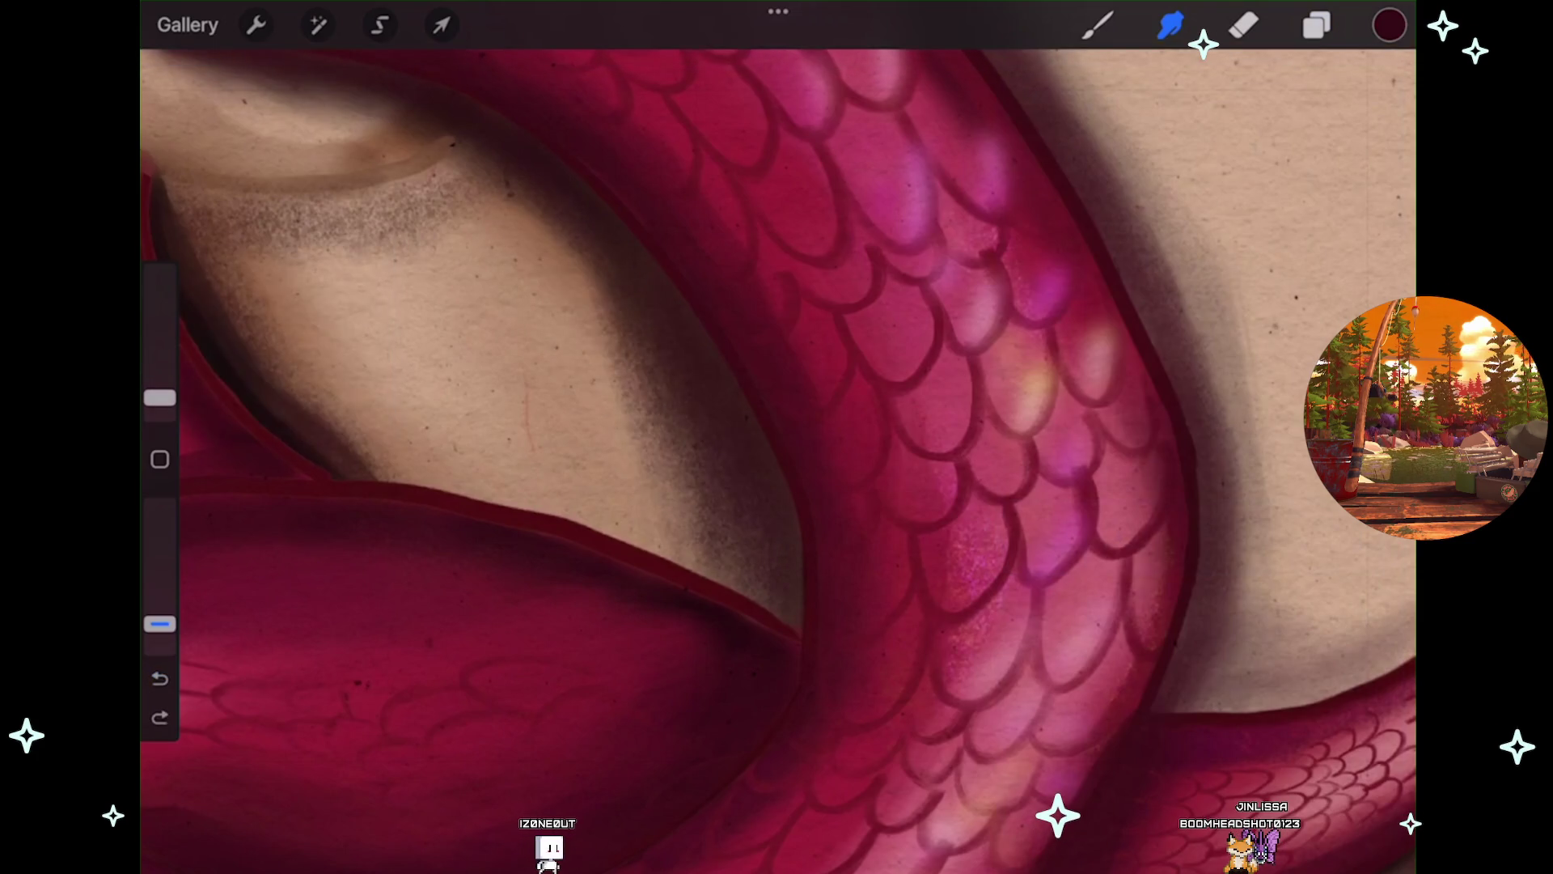
pyautogui.hotkey('ctrl', 'z')
pyautogui.moveTo(160, 397); pyautogui.dragTo(159, 392)
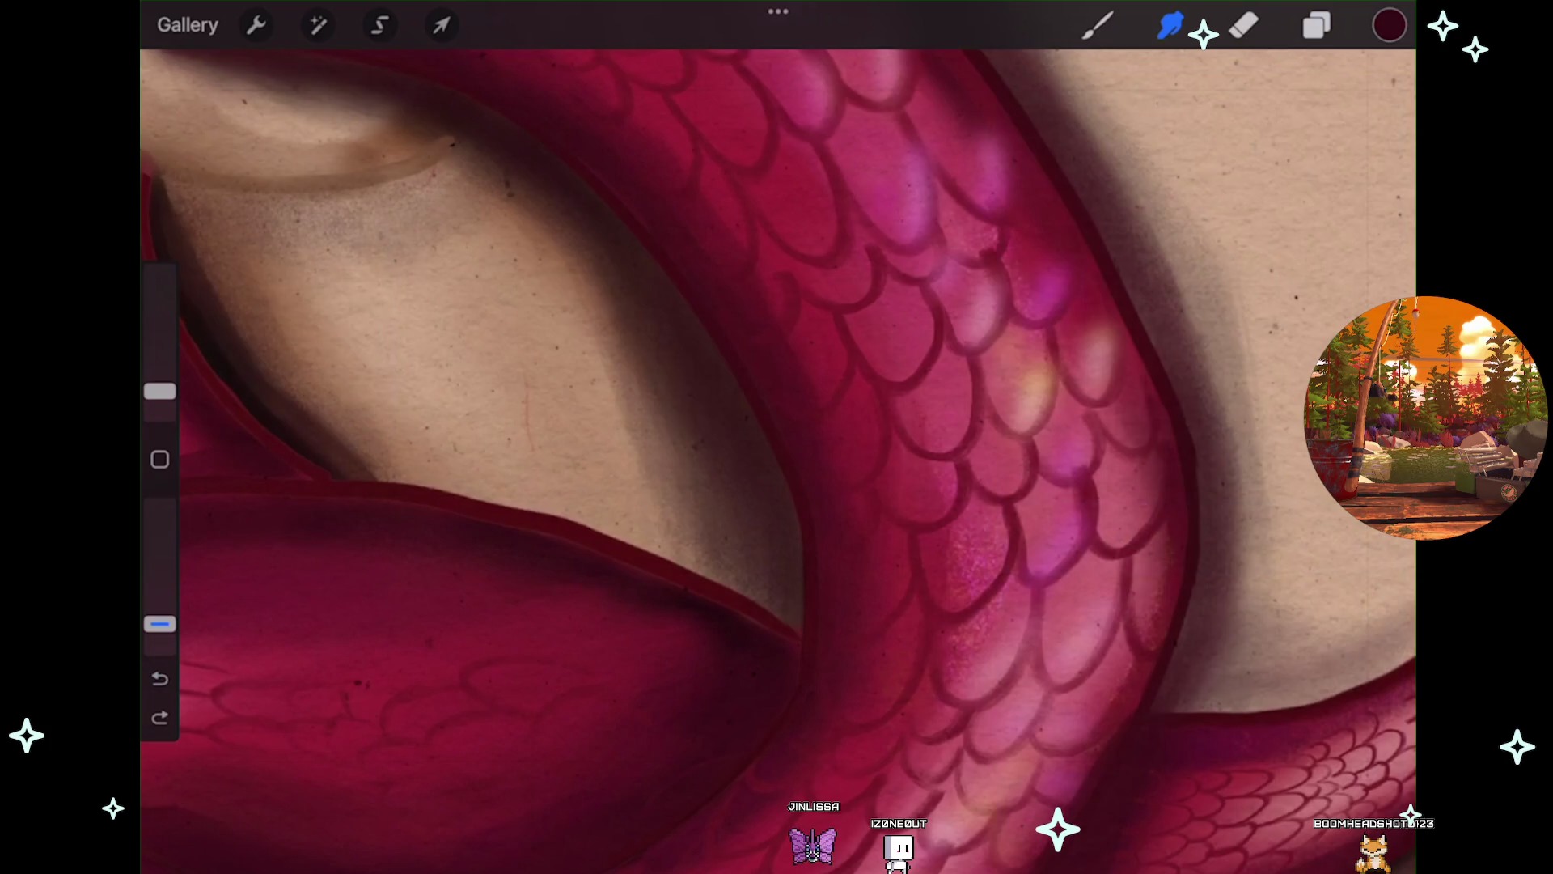
pyautogui.scroll(-3, 777, 453)
pyautogui.scroll(-3, 776, 453)
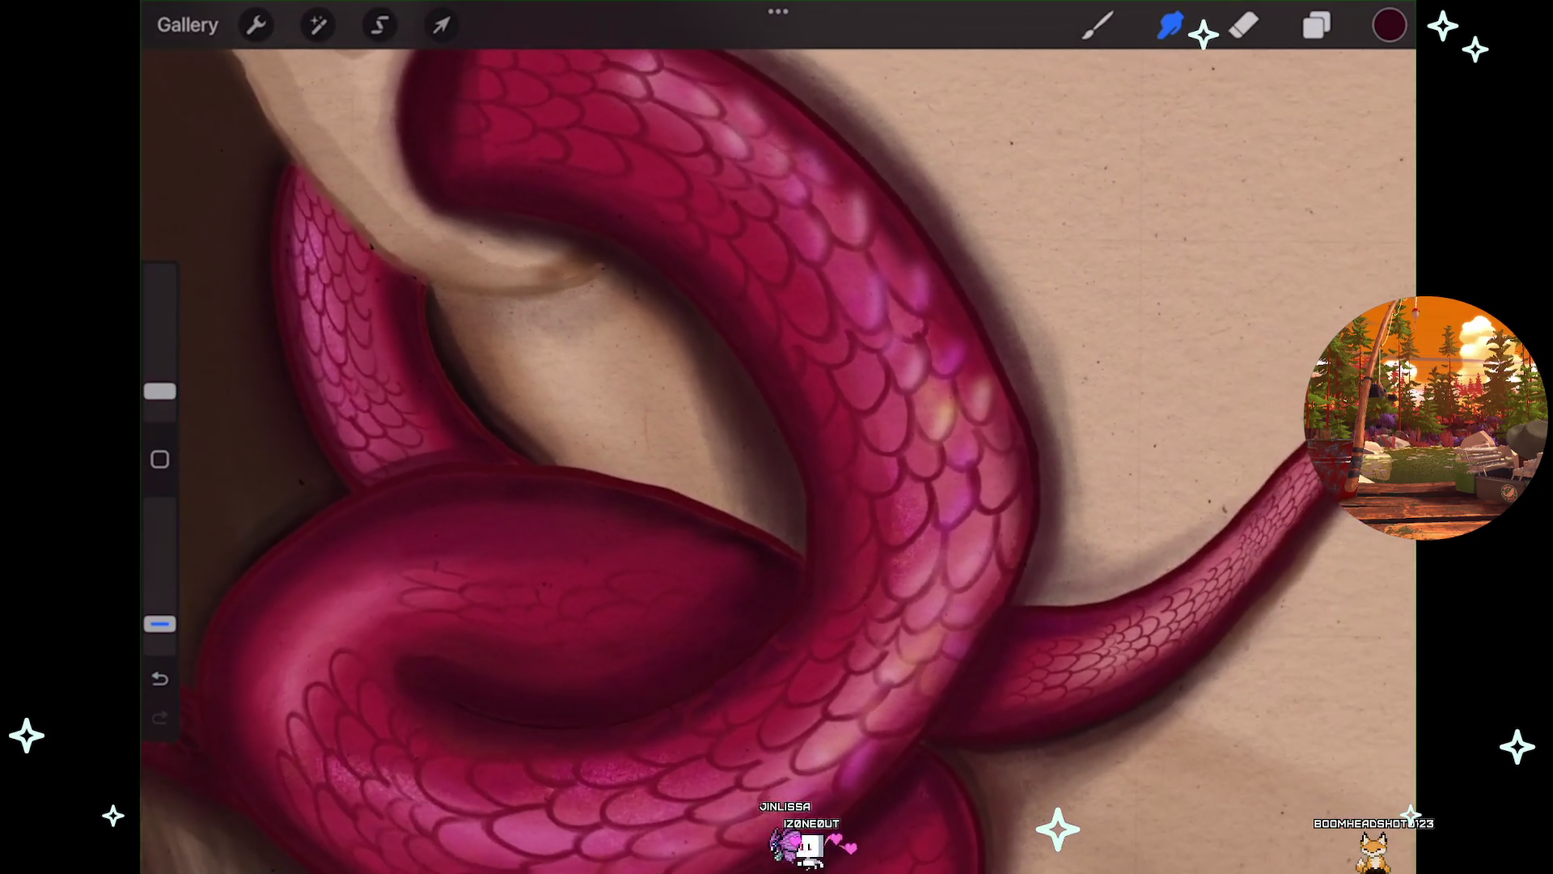
pyautogui.scroll(-3, 777, 453)
pyautogui.scroll(-3, 776, 453)
pyautogui.scroll(-1, 777, 454)
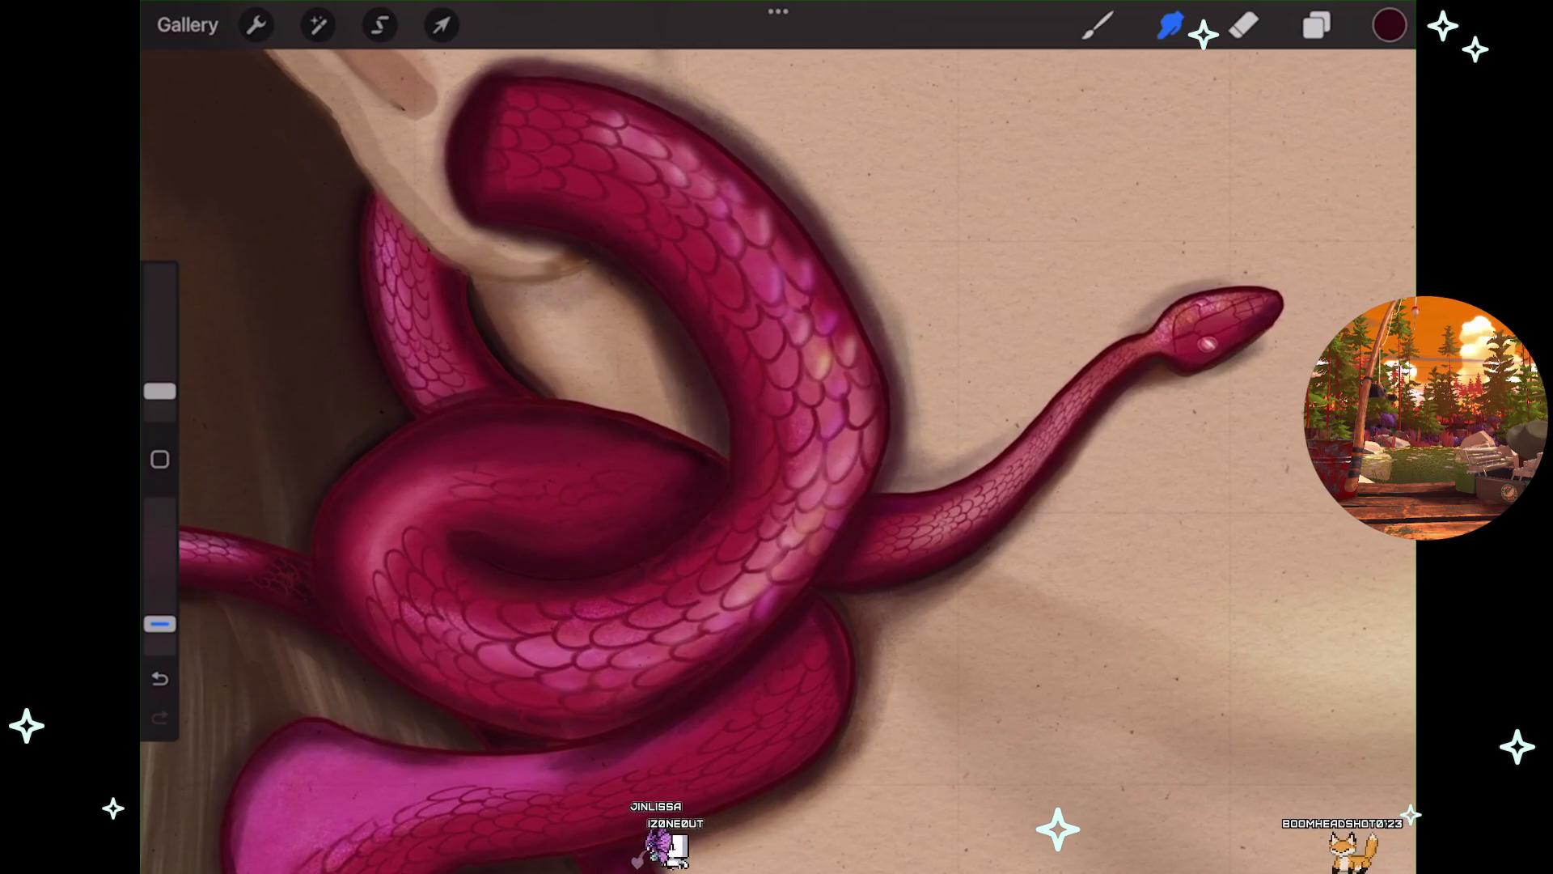
pyautogui.scroll(-2, 776, 453)
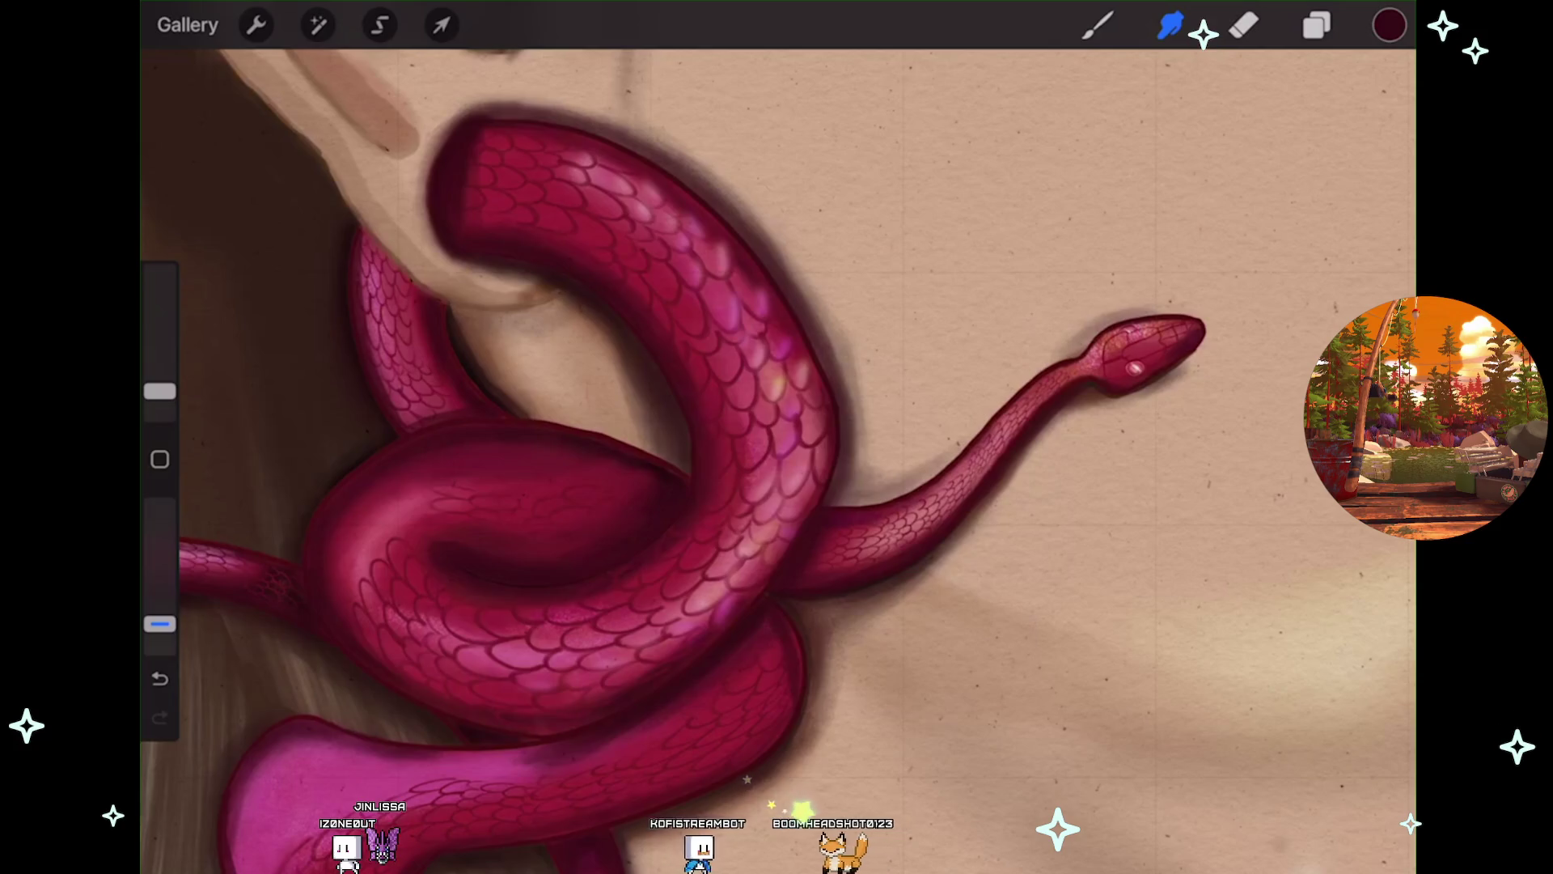
pyautogui.scroll(-5, 776, 453)
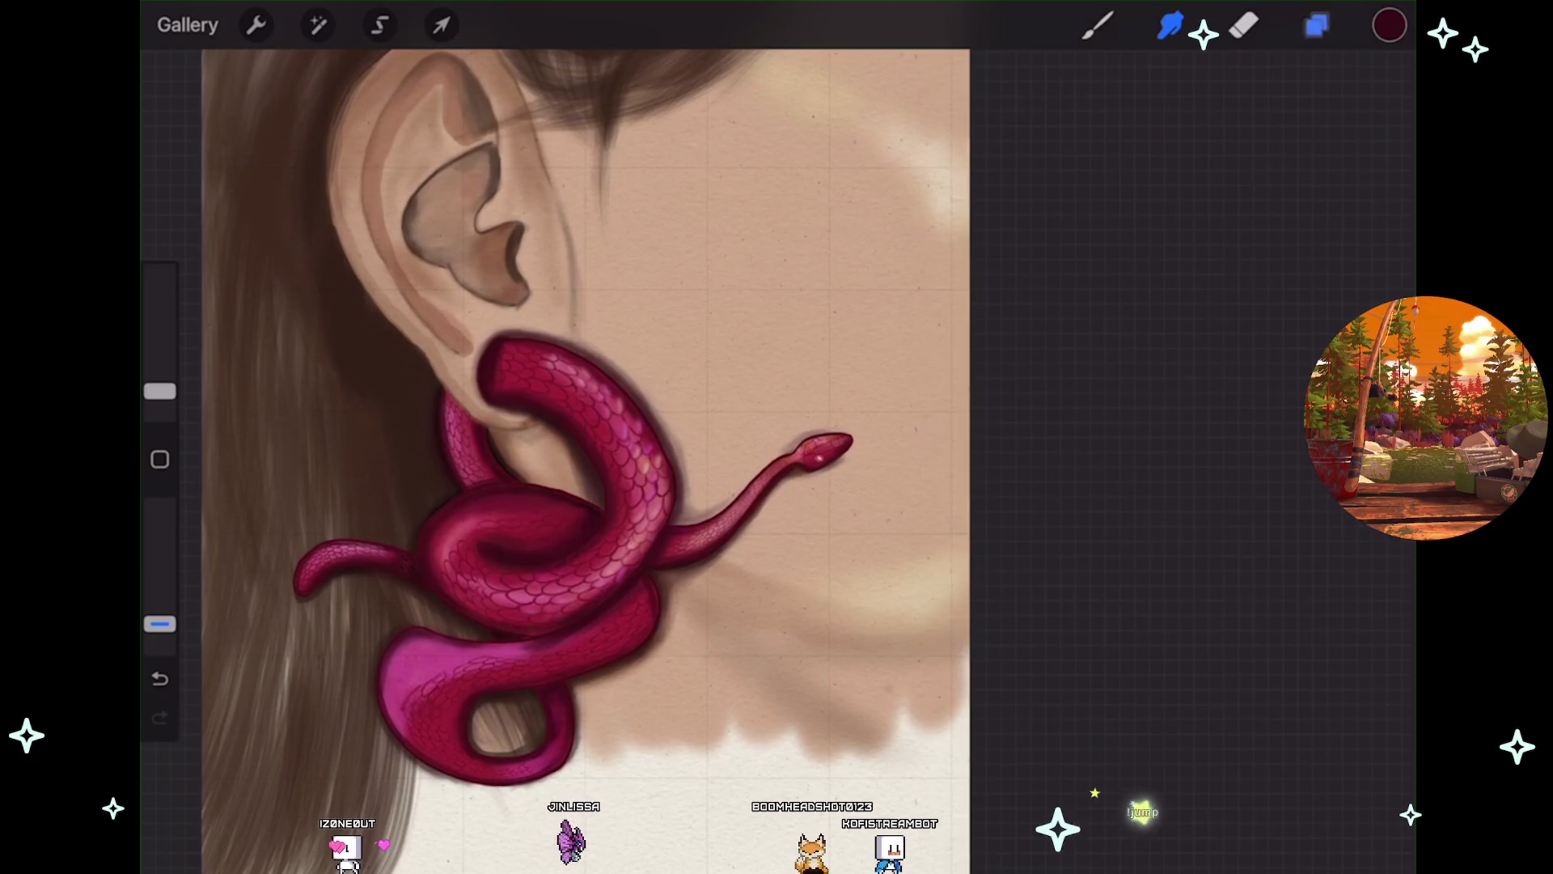
# Hide and show Layer 36 twice to compare the snake with and without it.
pyautogui.click(1317, 25)
pyautogui.click(1369, 537)
pyautogui.click(1370, 538)
pyautogui.click(1370, 538)
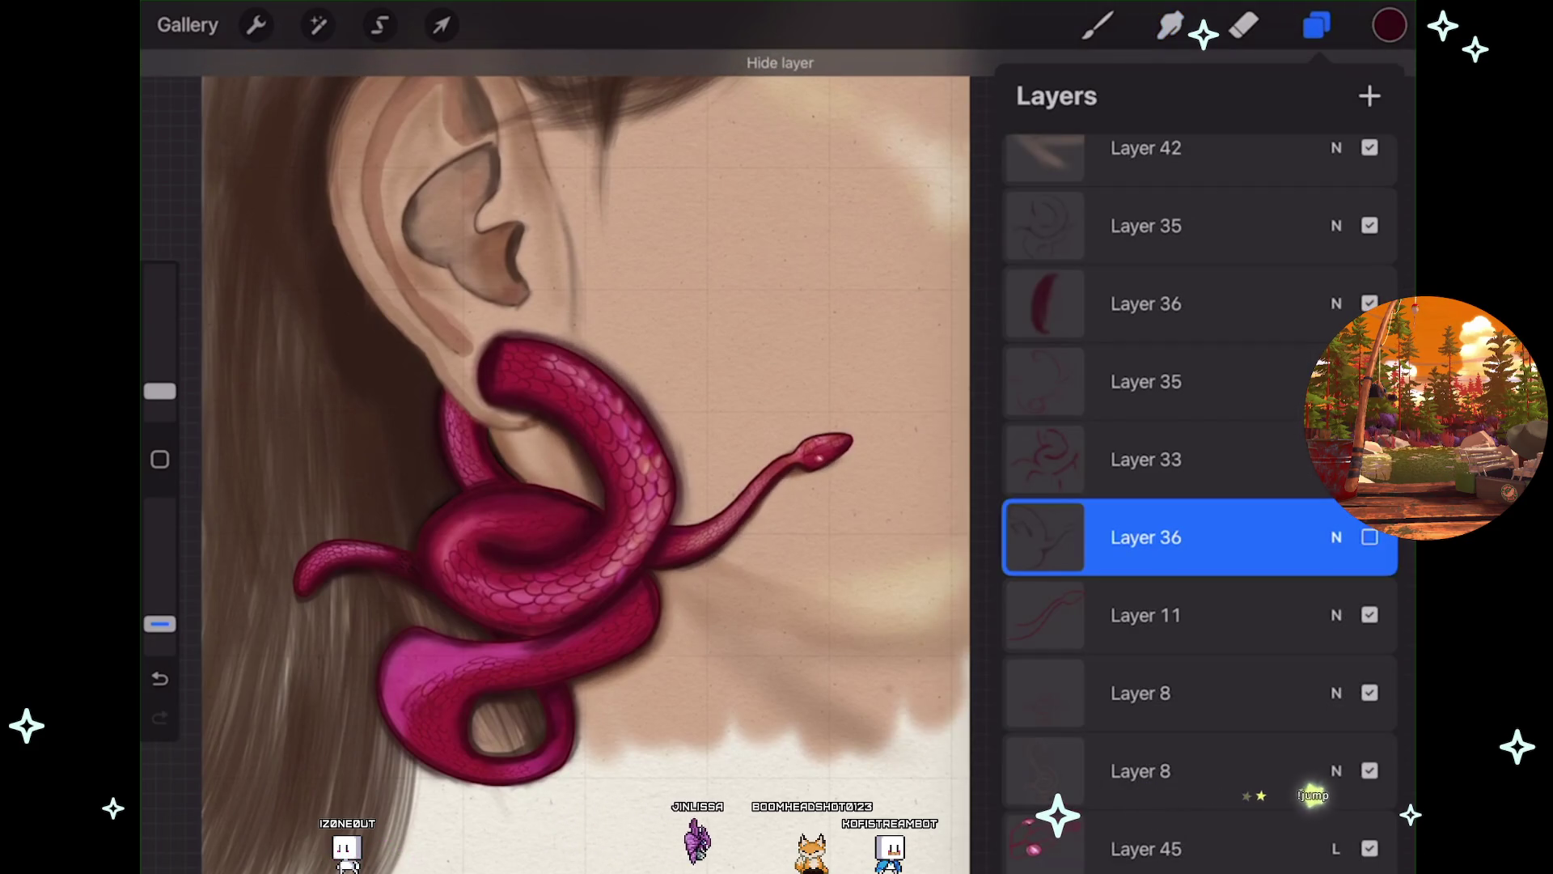
pyautogui.click(1370, 537)
pyautogui.click(1043, 538)
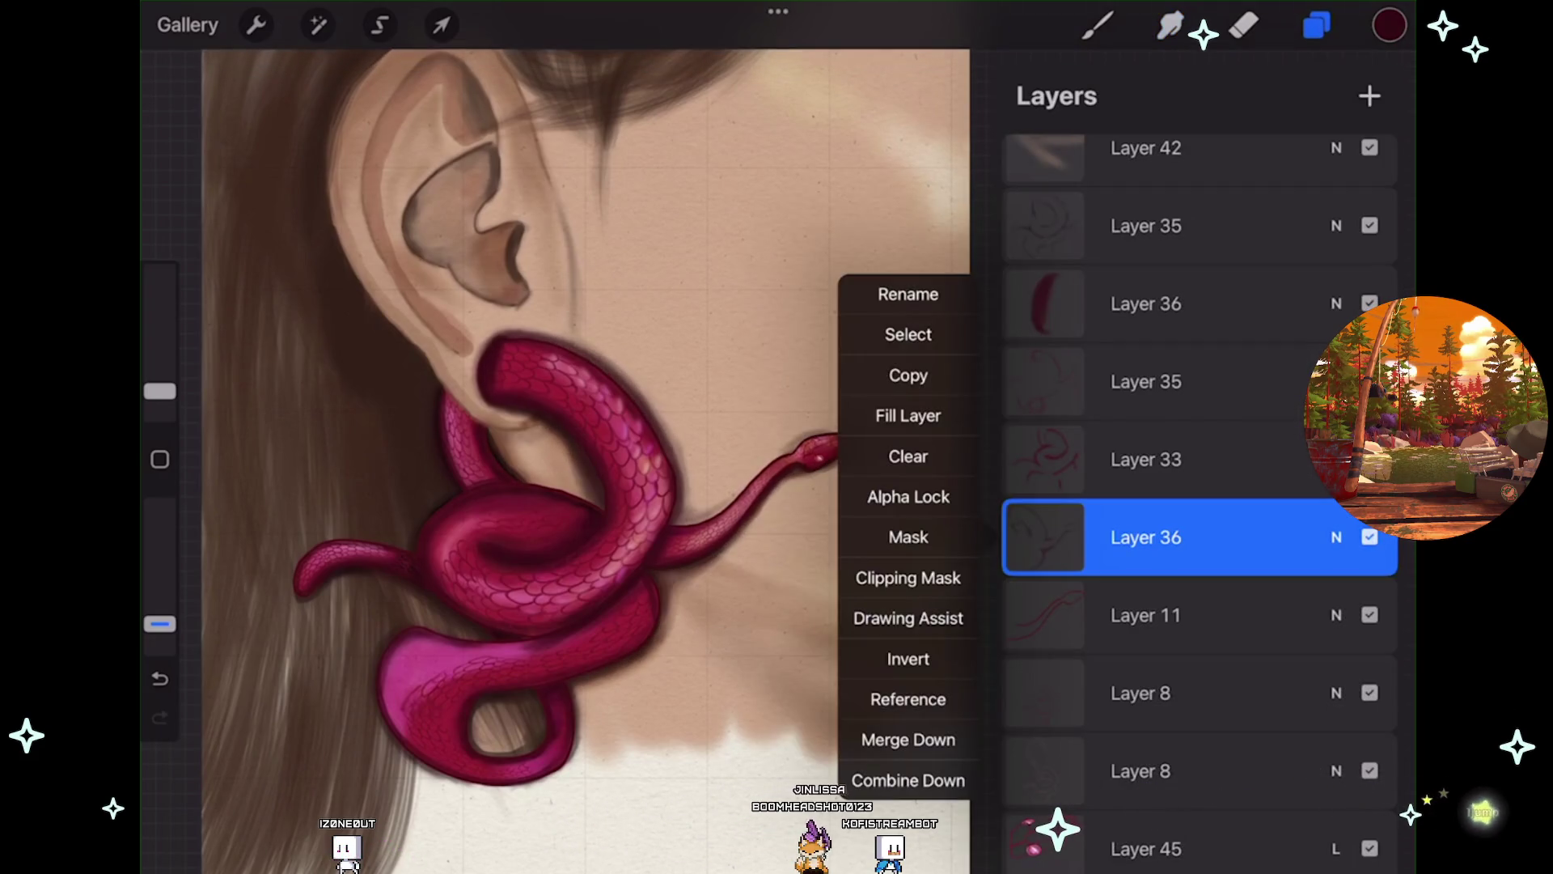
# Try a few Eraser strokes on the snake, undo all three, and open Layer 36's options.
pyautogui.scroll(3, 566, 453)
pyautogui.click(1244, 25)
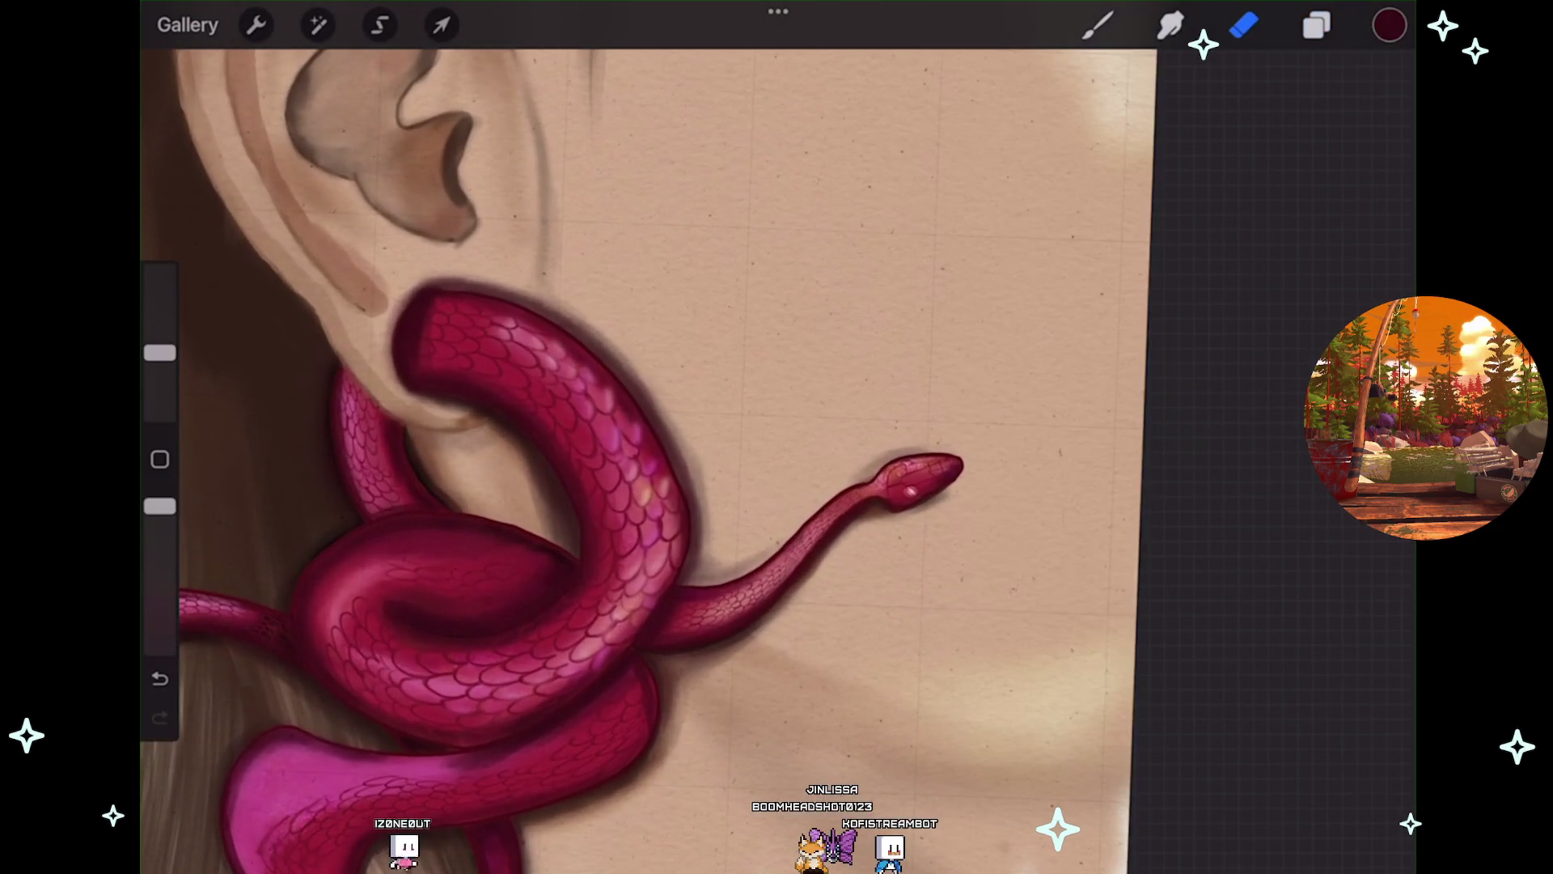
pyautogui.scroll(2, 599, 518)
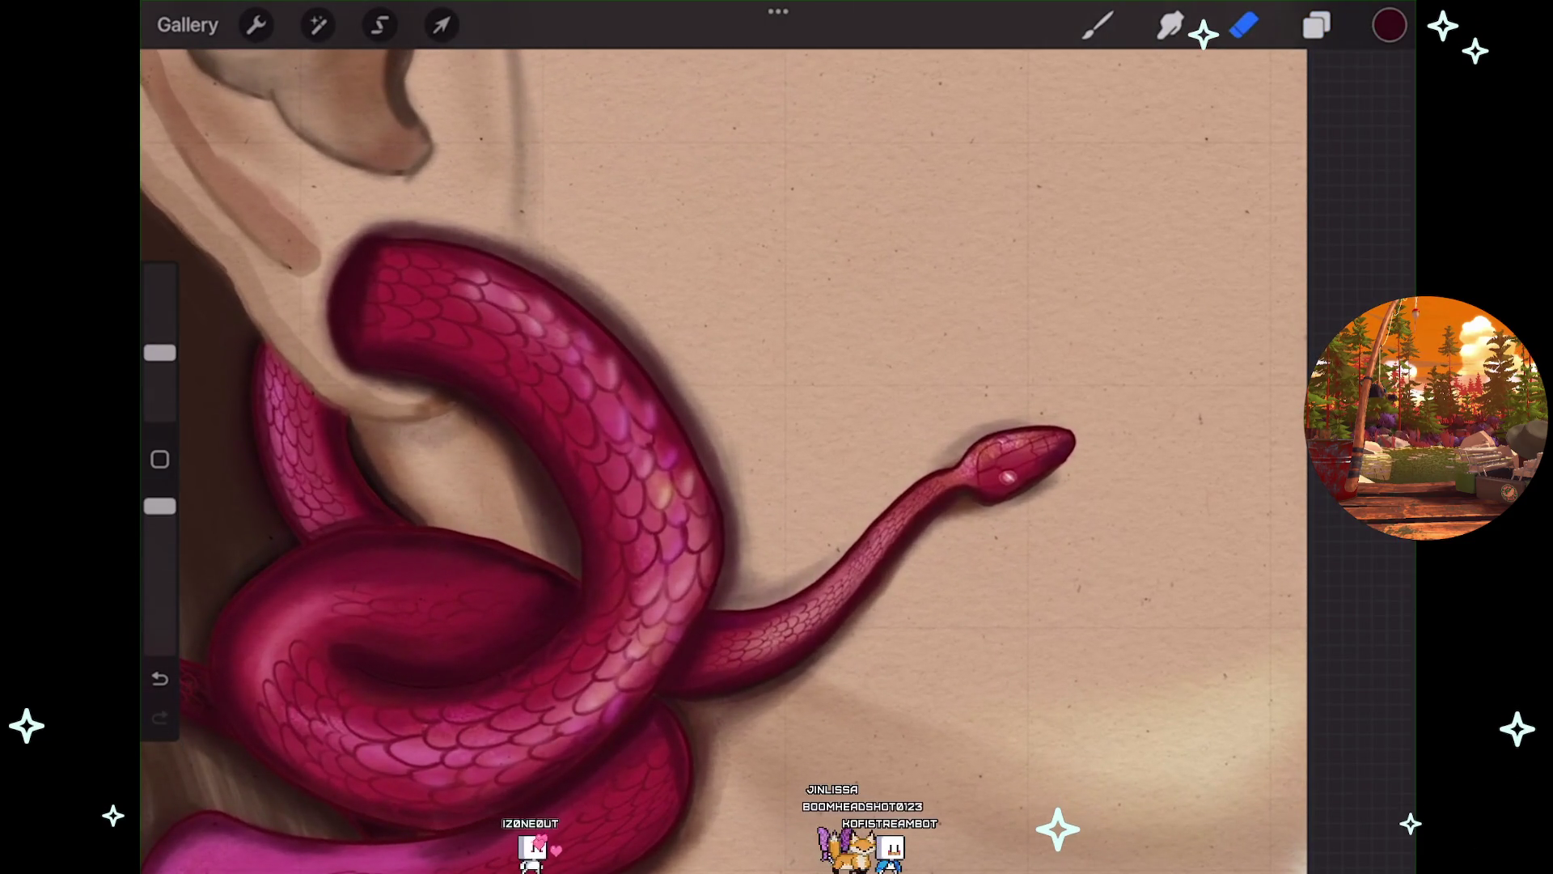
pyautogui.hotkey('ctrl', 'z')
pyautogui.scroll(3, 639, 469)
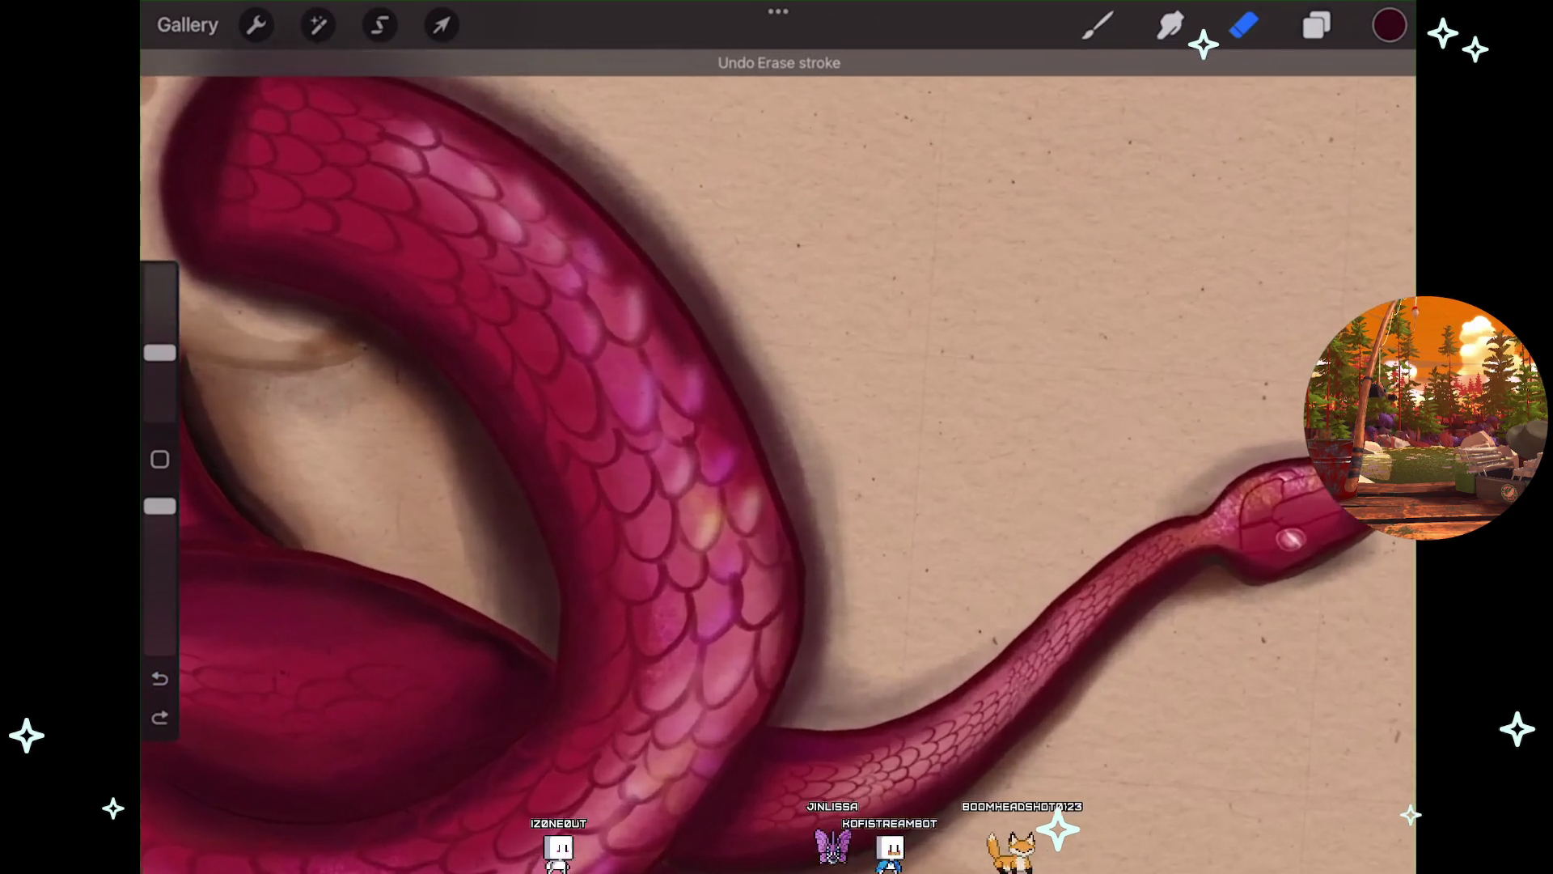
pyautogui.hotkey('ctrl', 'z')
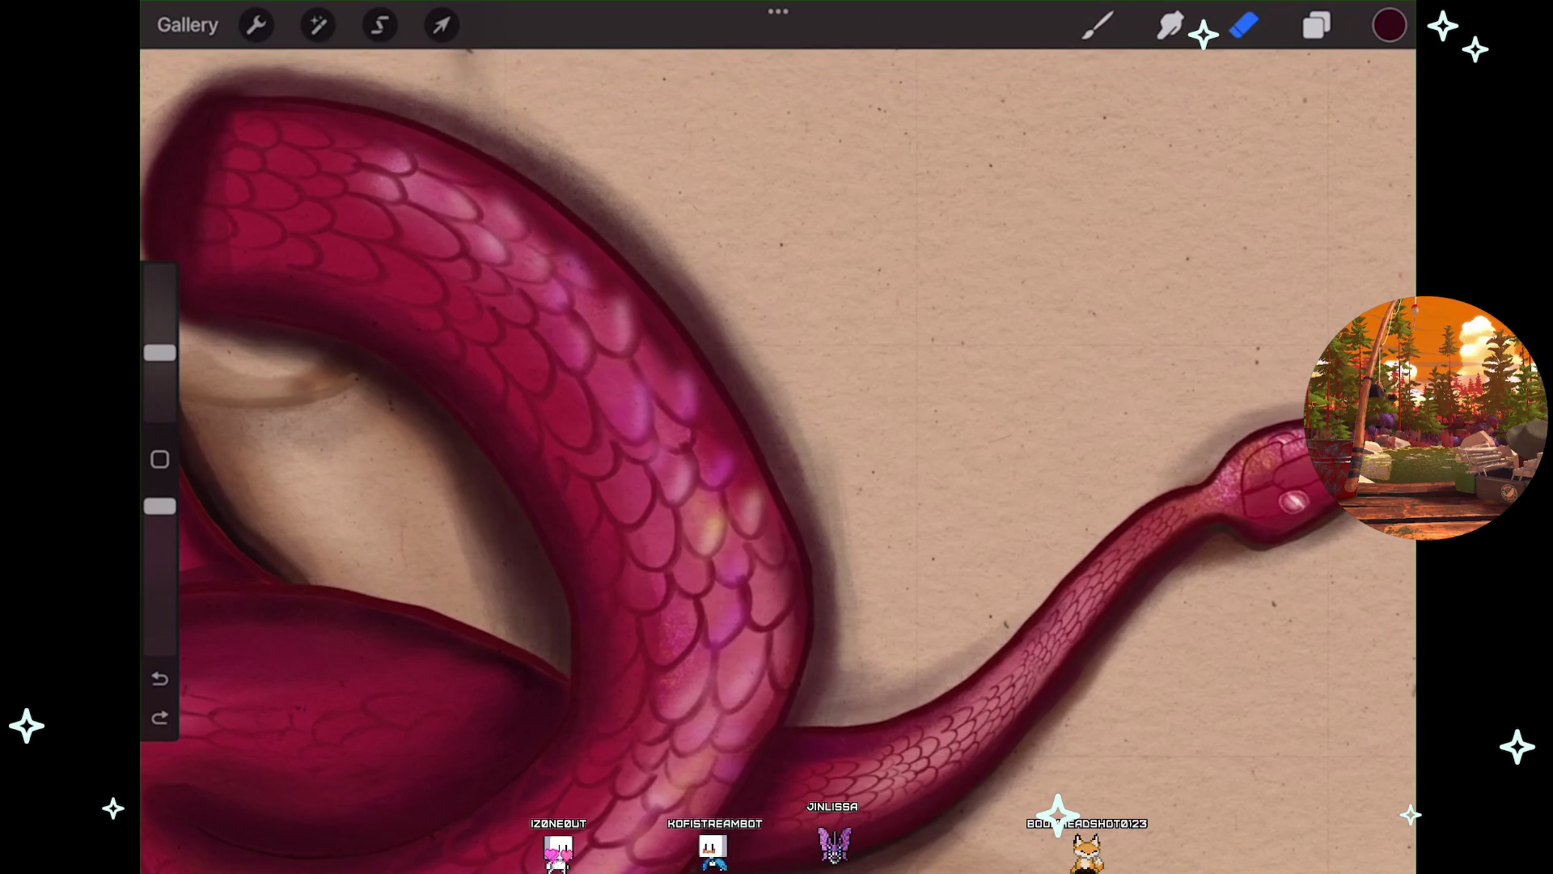
pyautogui.hotkey('ctrl', 'z')
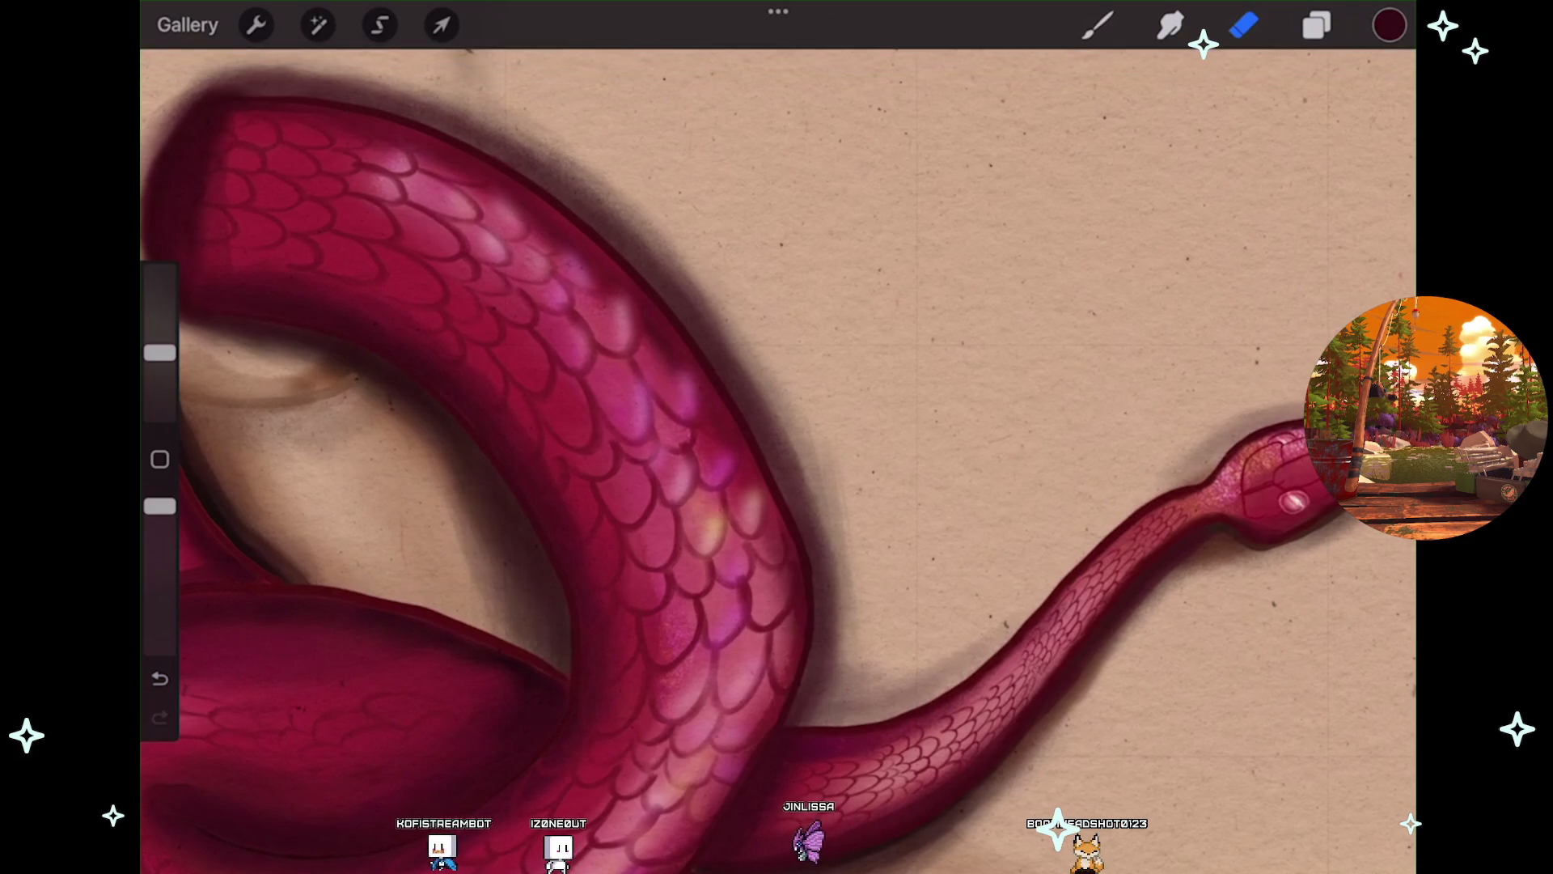
pyautogui.press('l')
pyautogui.click(1145, 538)
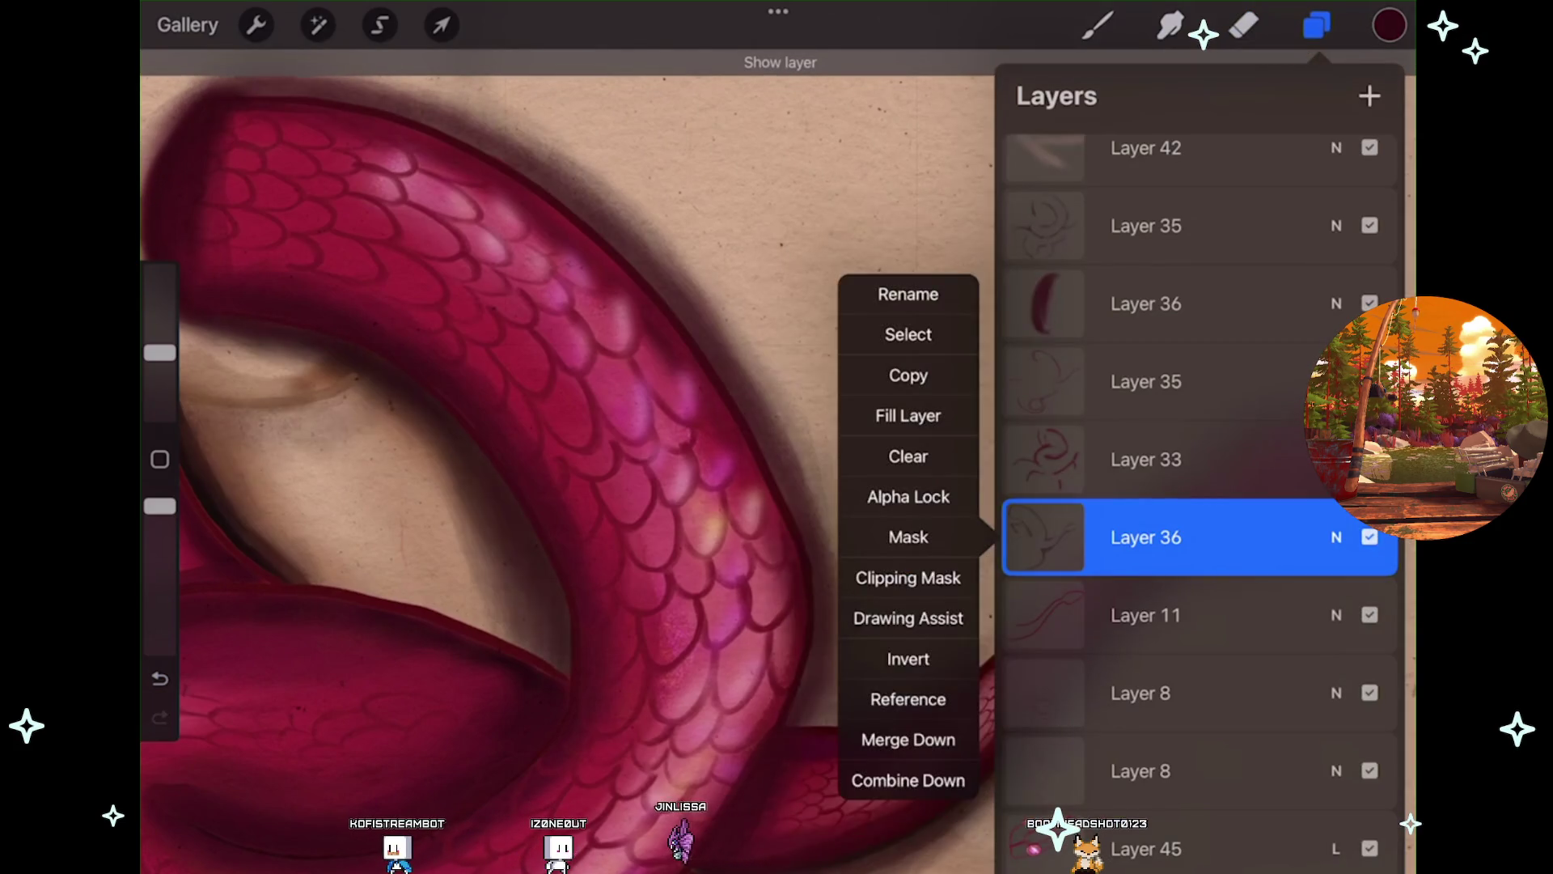
# Dismiss the Layer 36 menu, pick the Smudge tool, and zoom around the earring.
pyautogui.press('s')
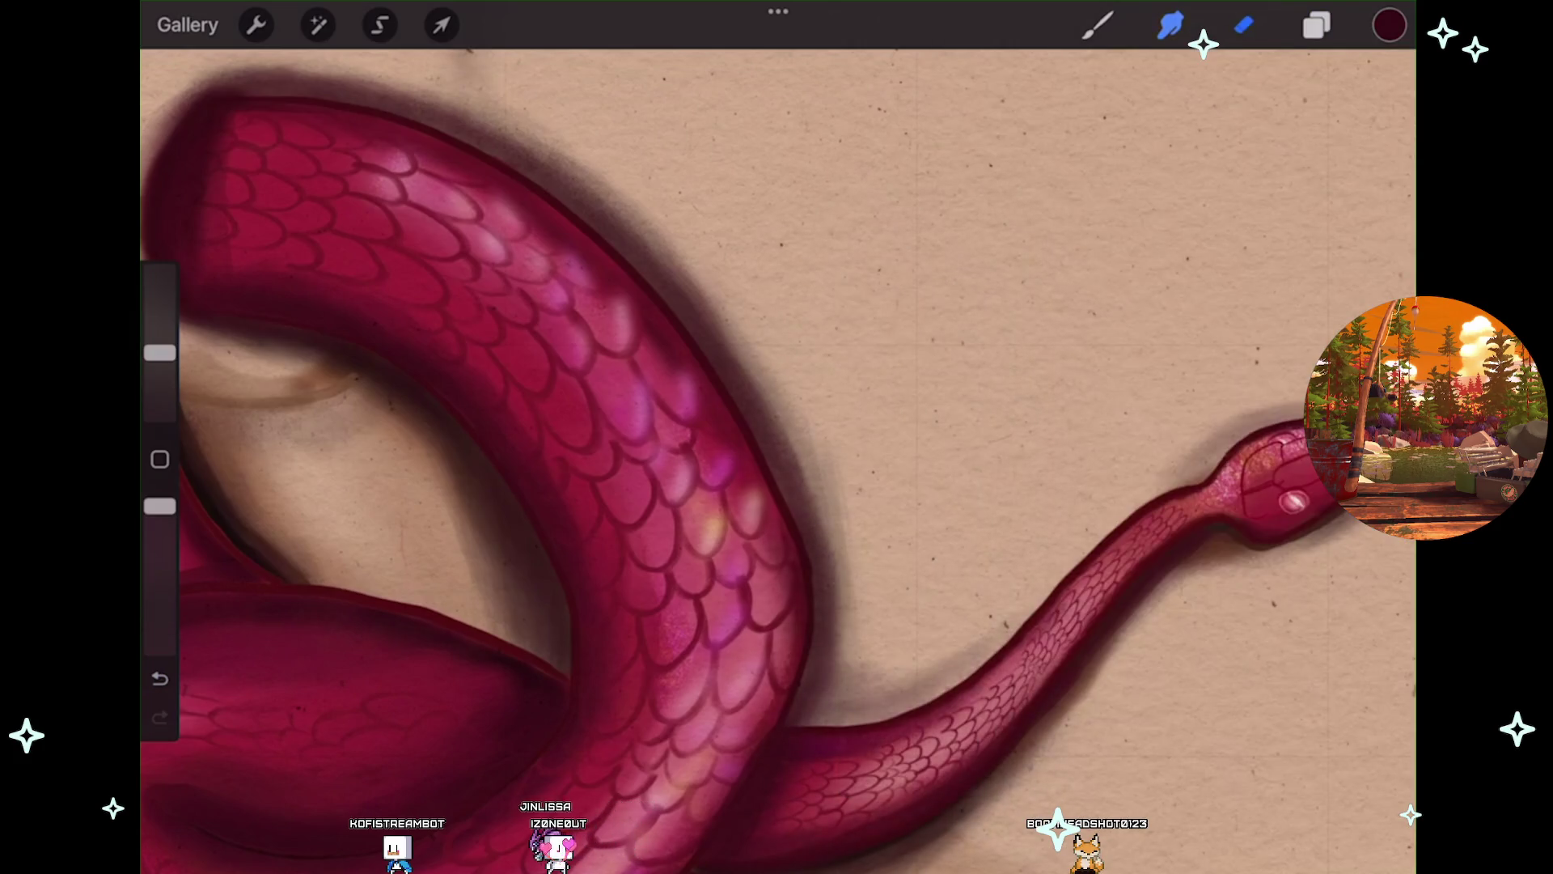
pyautogui.scroll(2, 776, 461)
pyautogui.scroll(1, 543, 348)
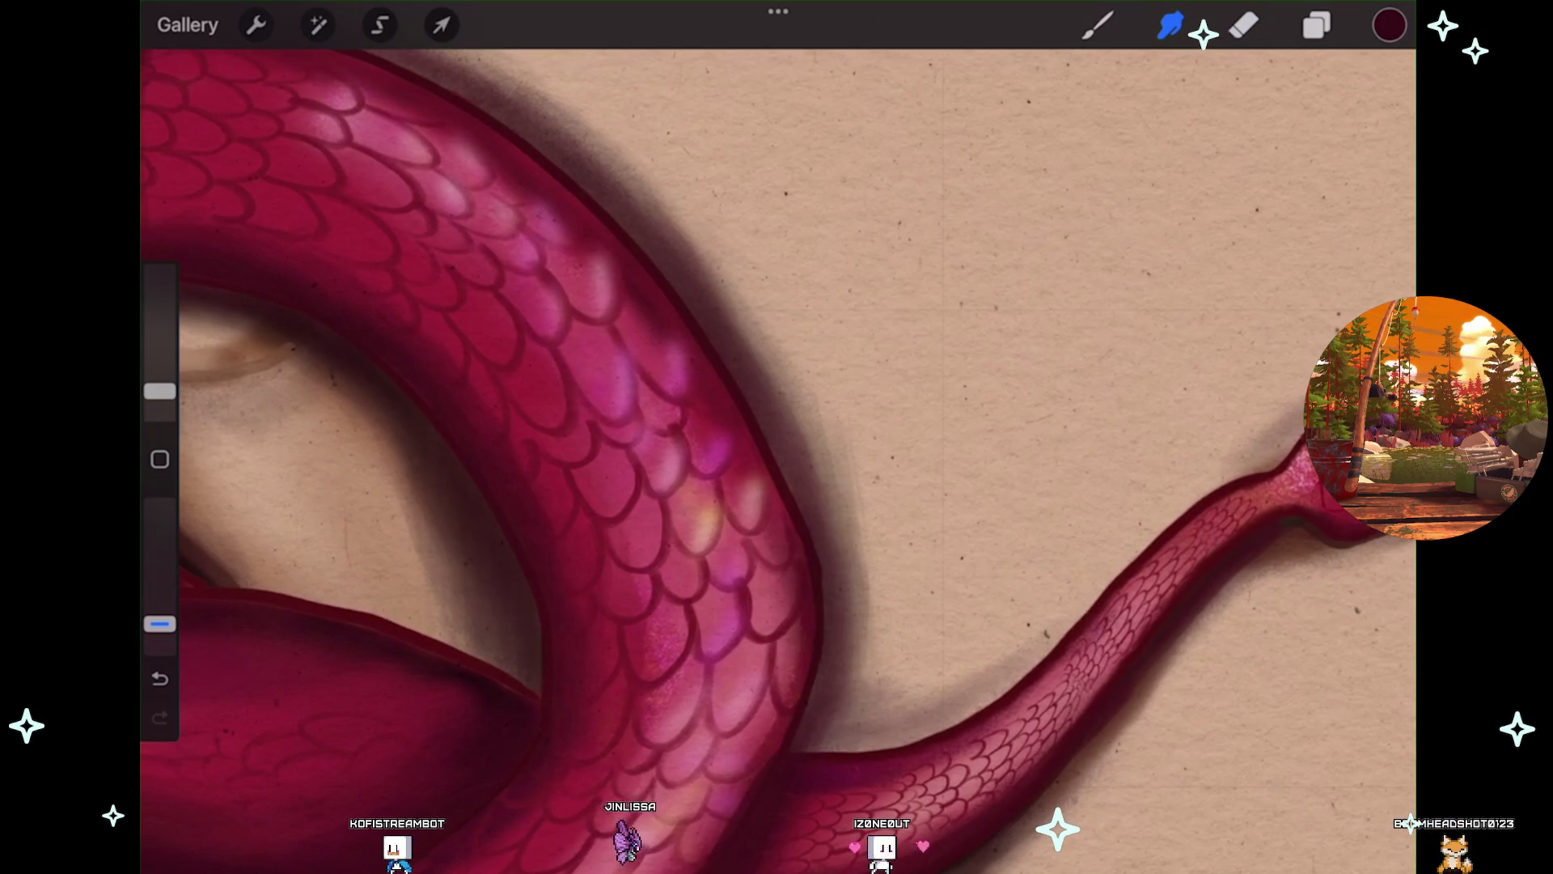
pyautogui.scroll(5, 777, 437)
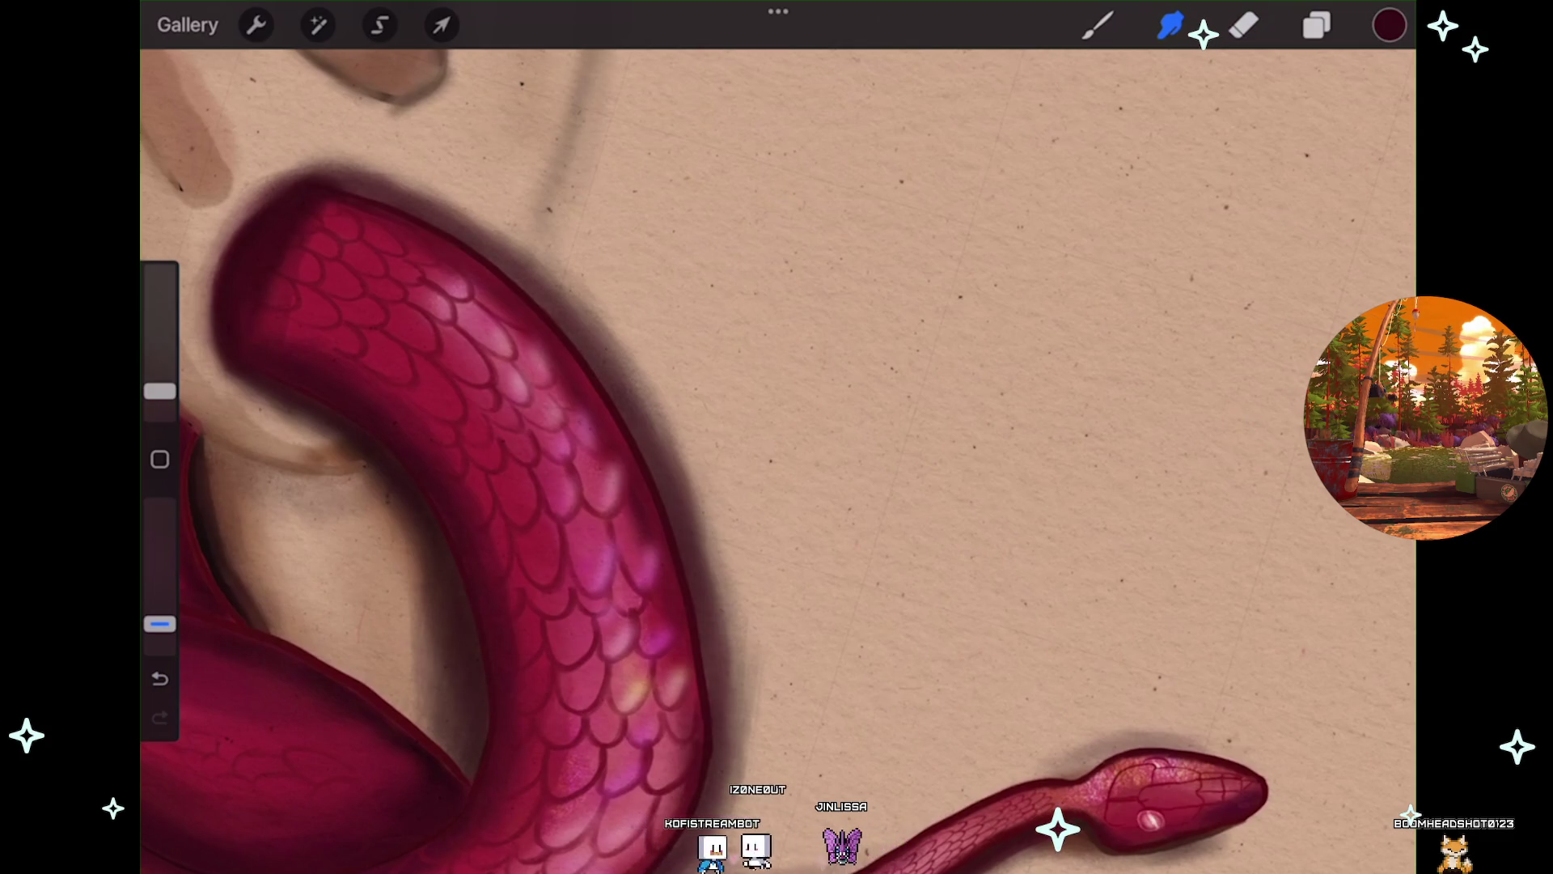
pyautogui.scroll(3, 777, 437)
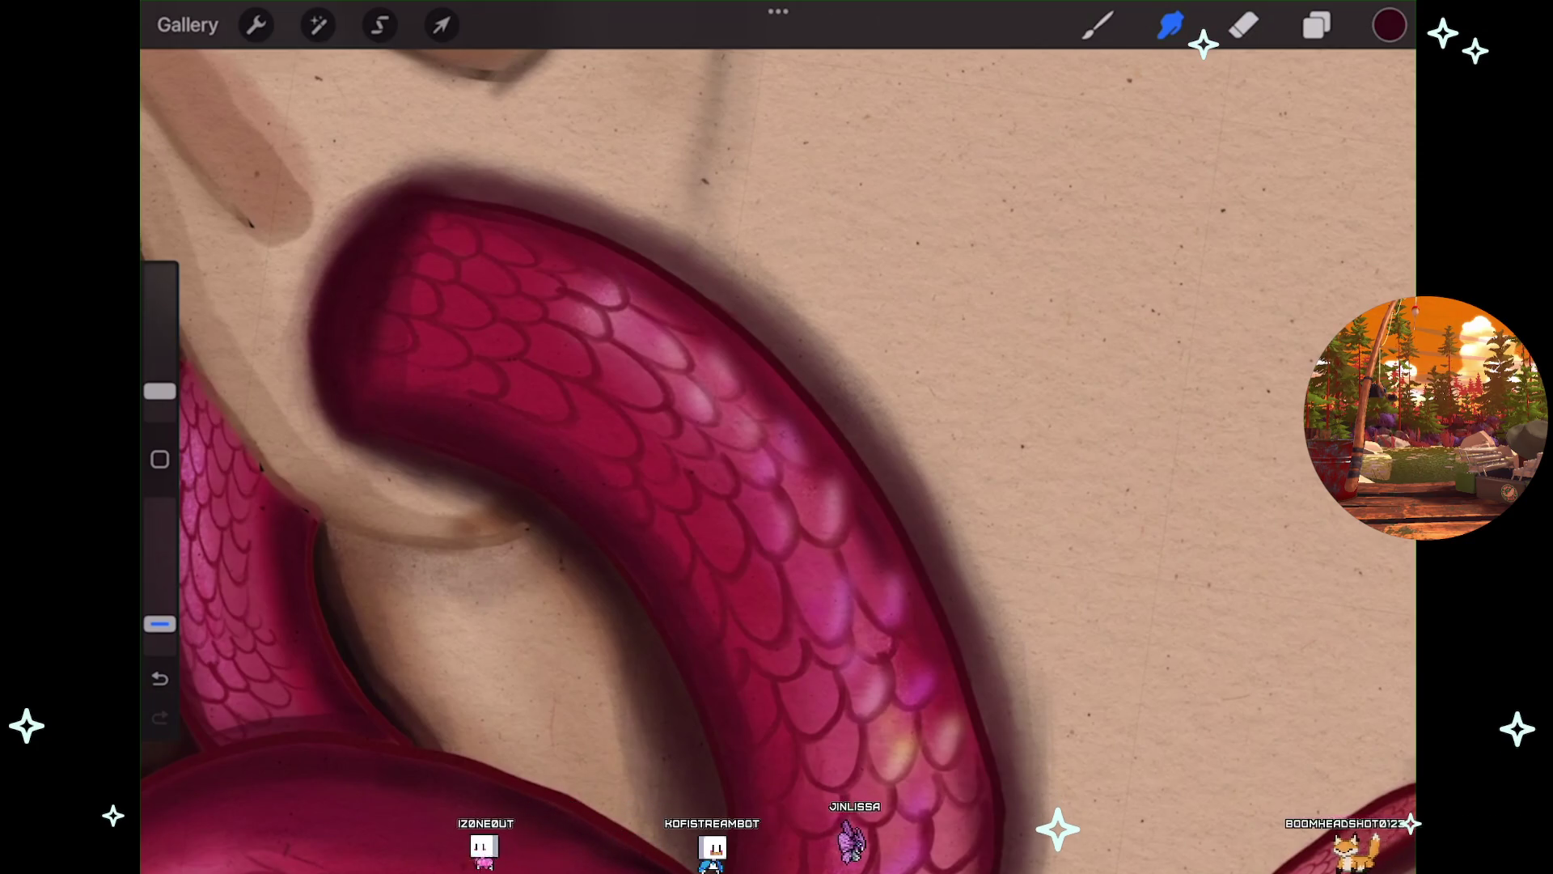
pyautogui.scroll(-3, 777, 437)
pyautogui.scroll(-5, 567, 461)
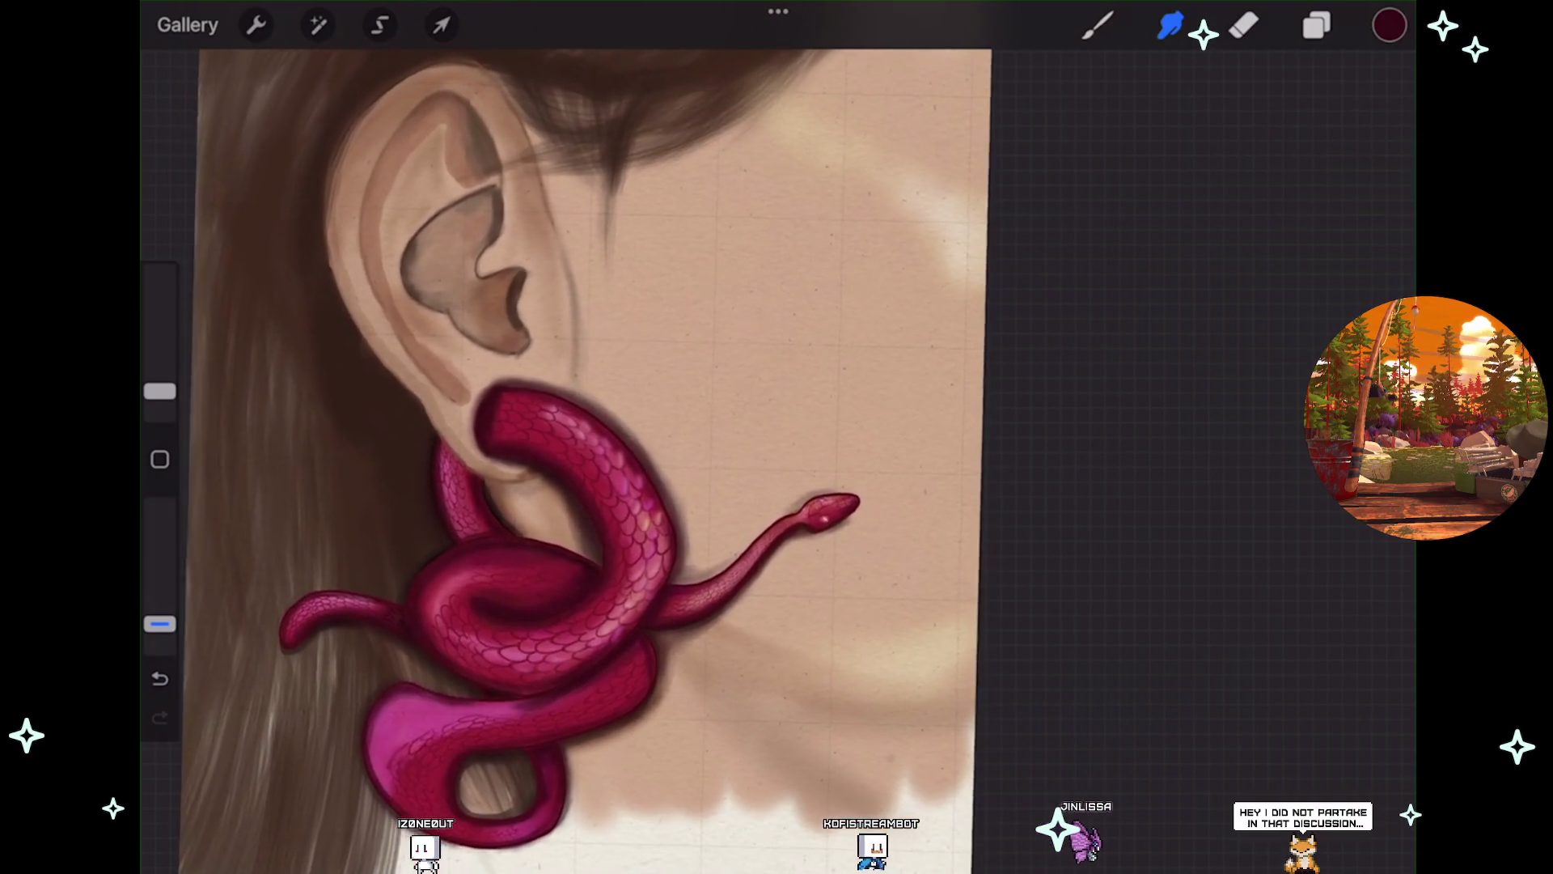
# Paint shaded scales on the snake and a blurred shadow onto the neck and ear.
pyautogui.scroll(2, 566, 461)
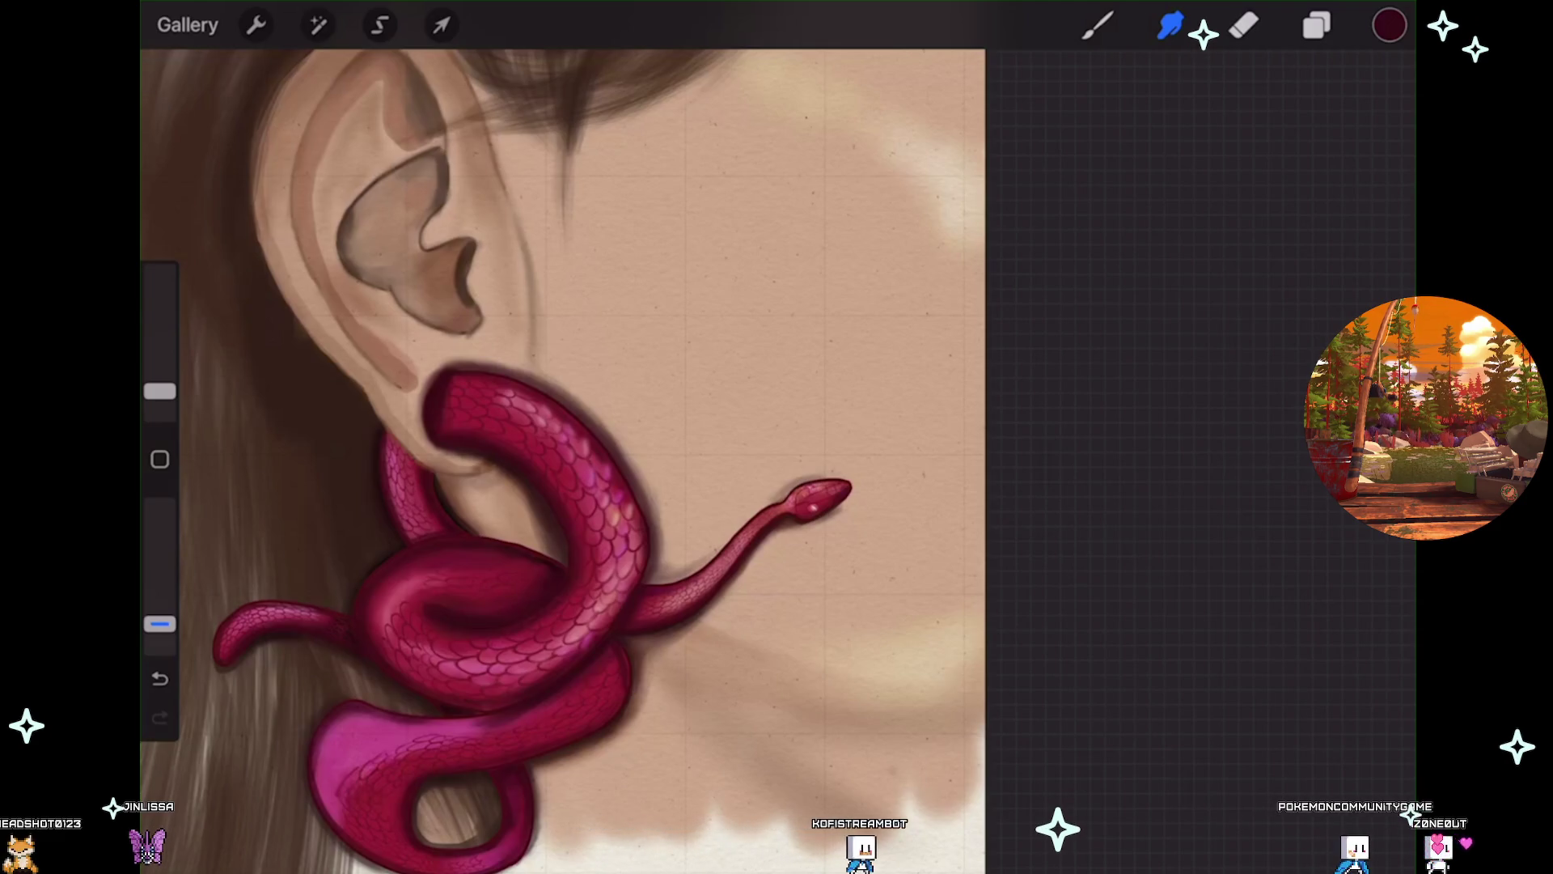
pyautogui.scroll(5, 566, 486)
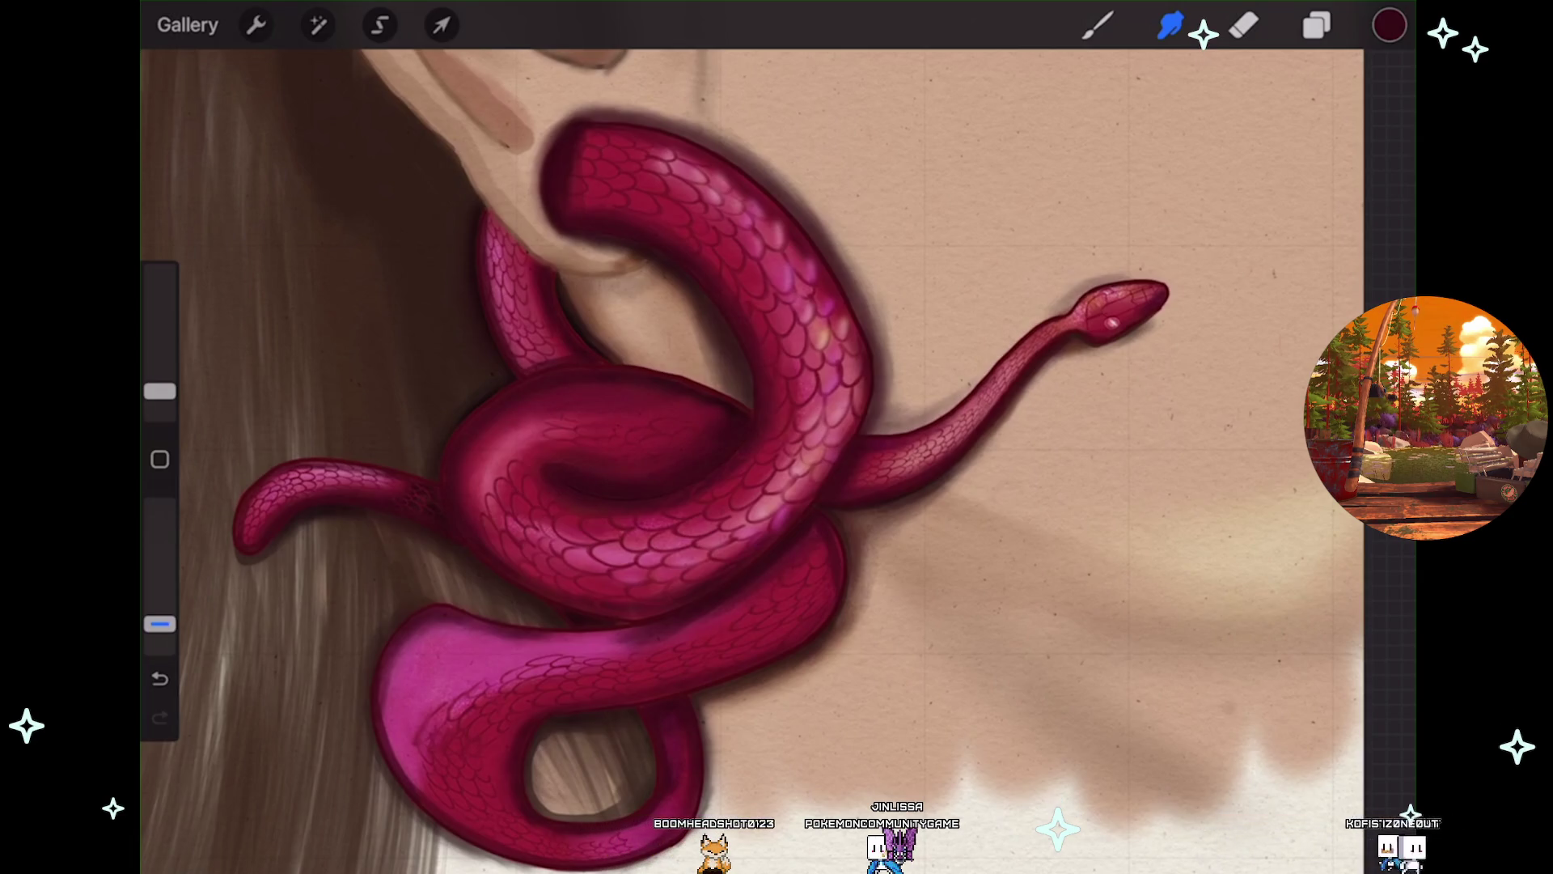
# Start a Warp transform on the snake piece passing behind the earlobe.
pyautogui.click(442, 25)
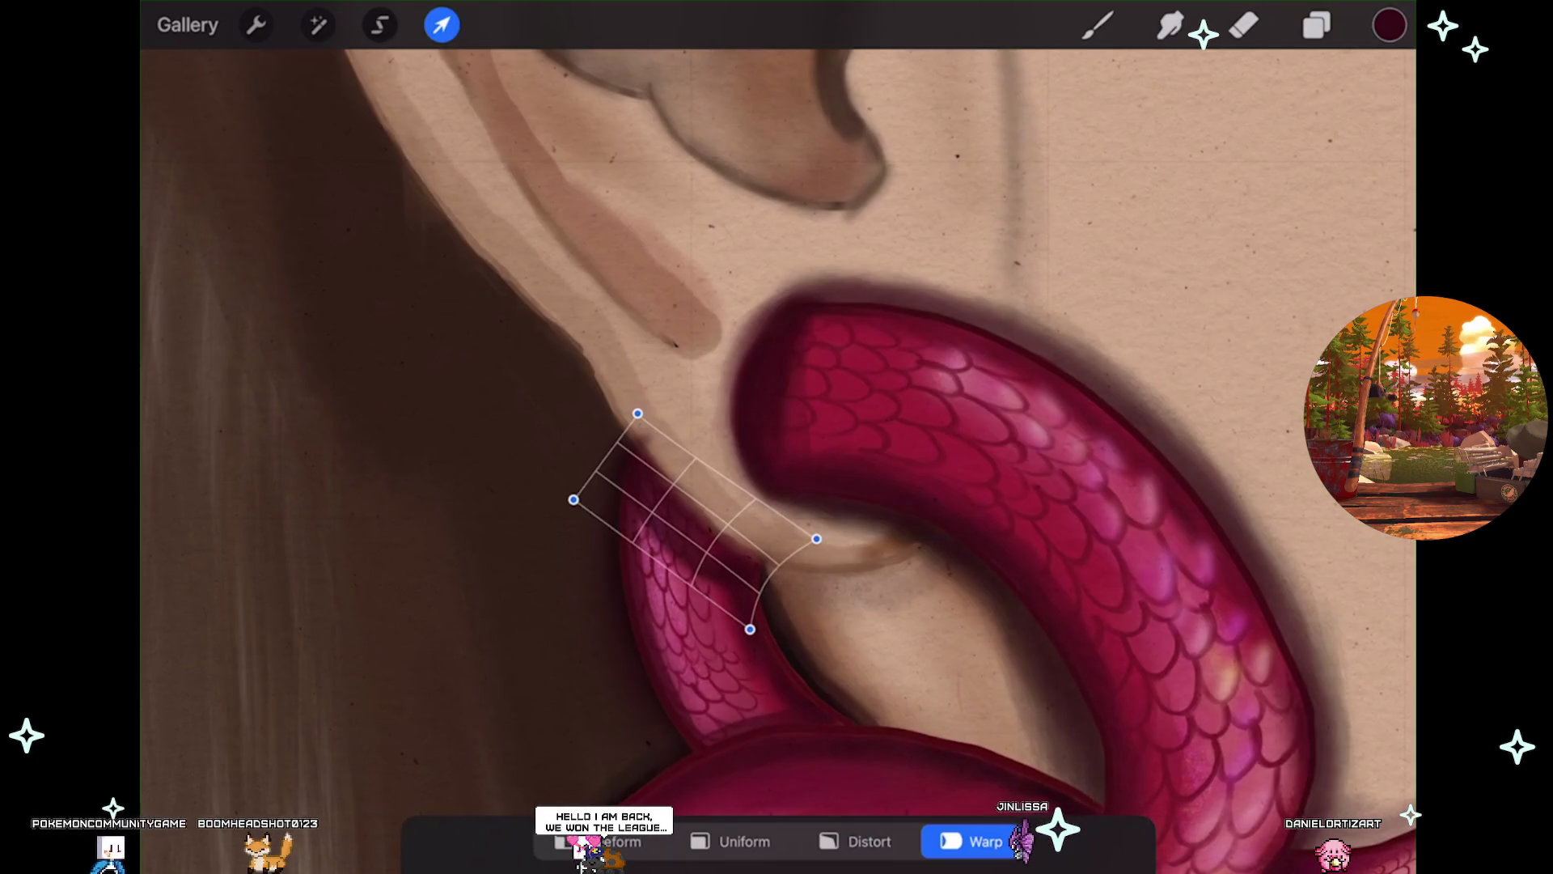
# Bend the earlobe coil with the warp mesh so it hugs the lobe, and commit the transform.
pyautogui.scroll(-5, 777, 437)
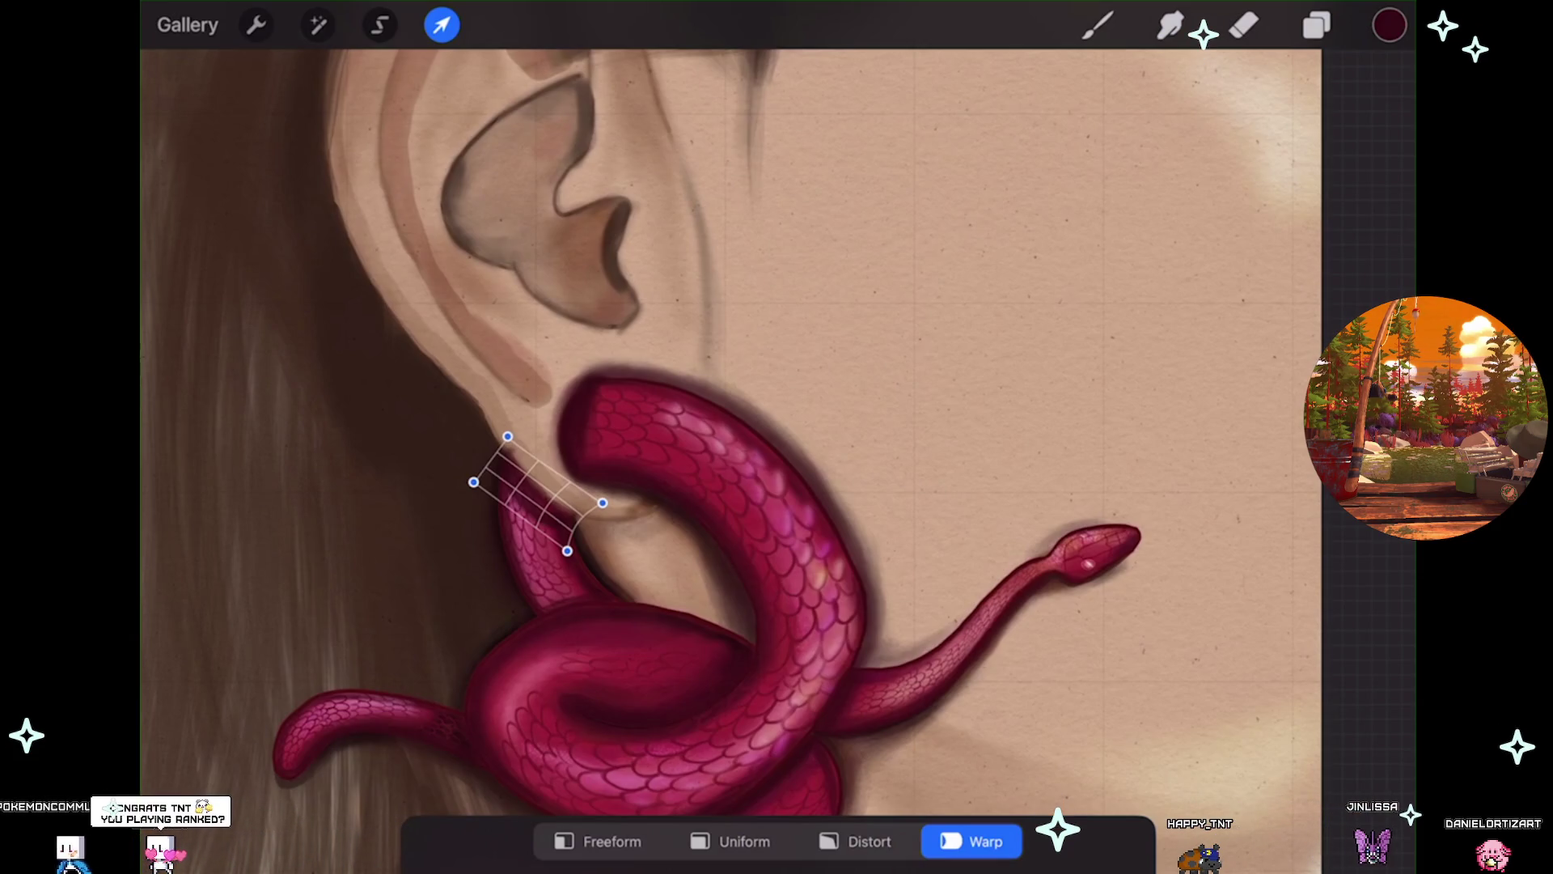
pyautogui.scroll(3, 566, 486)
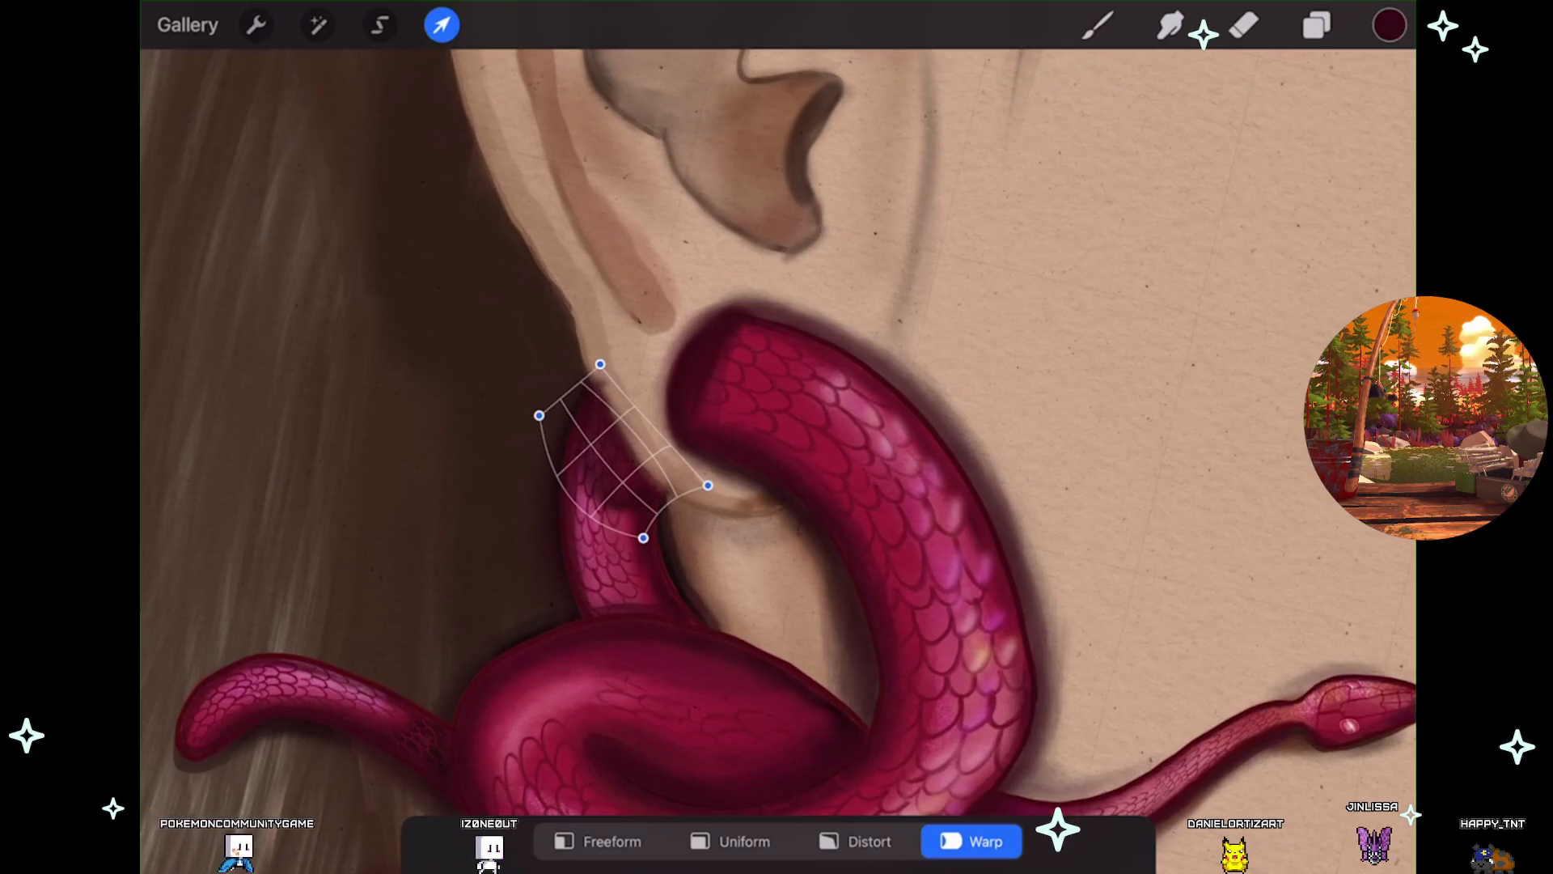
pyautogui.scroll(-2, 776, 437)
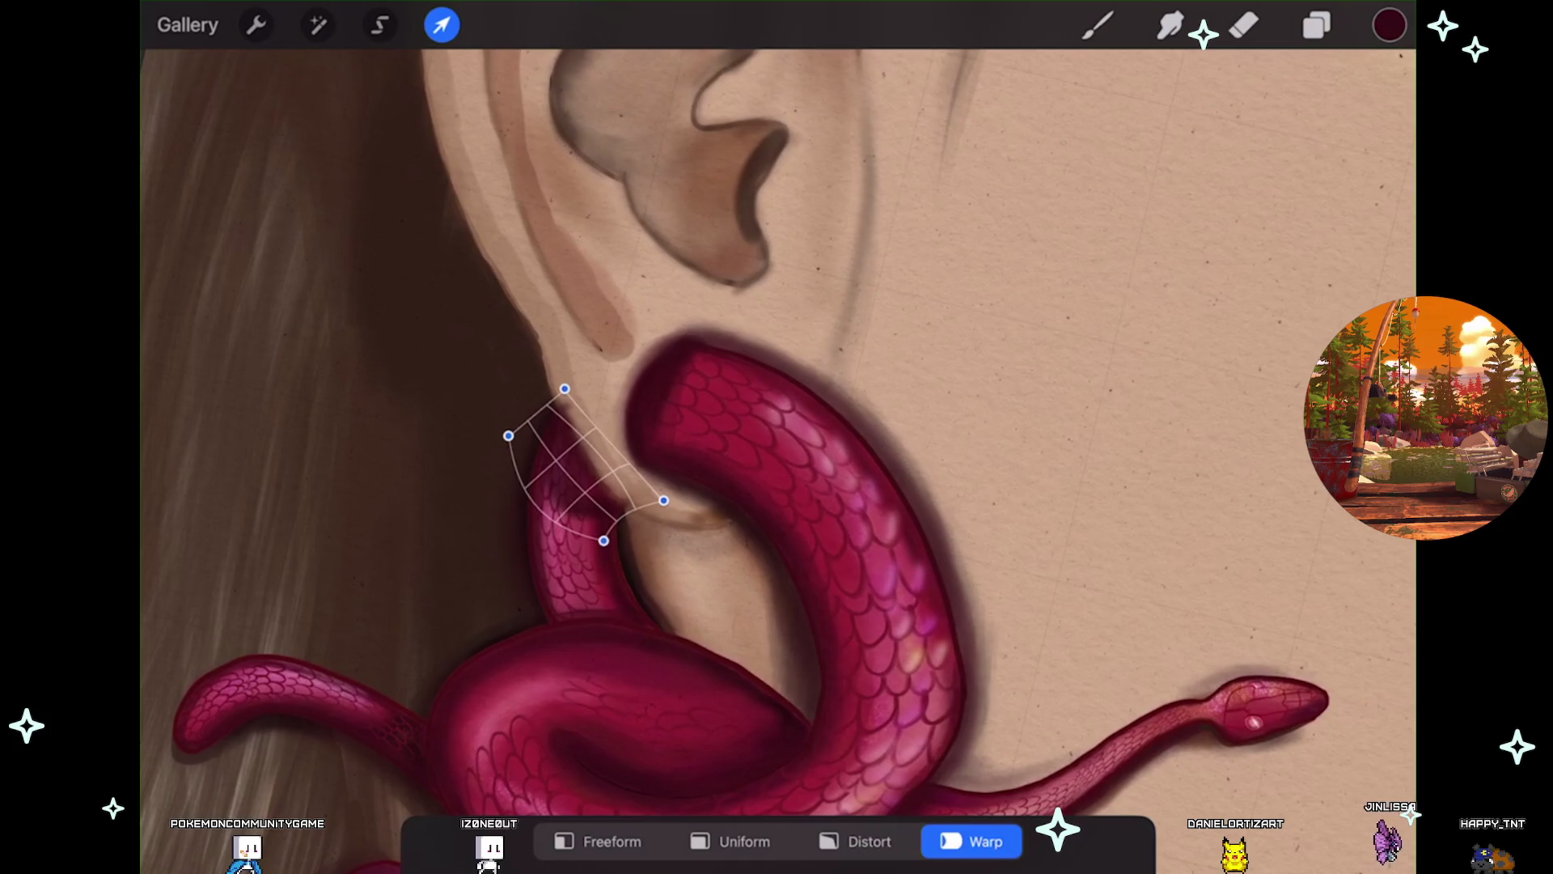
pyautogui.moveTo(565, 389); pyautogui.dragTo(561, 396)
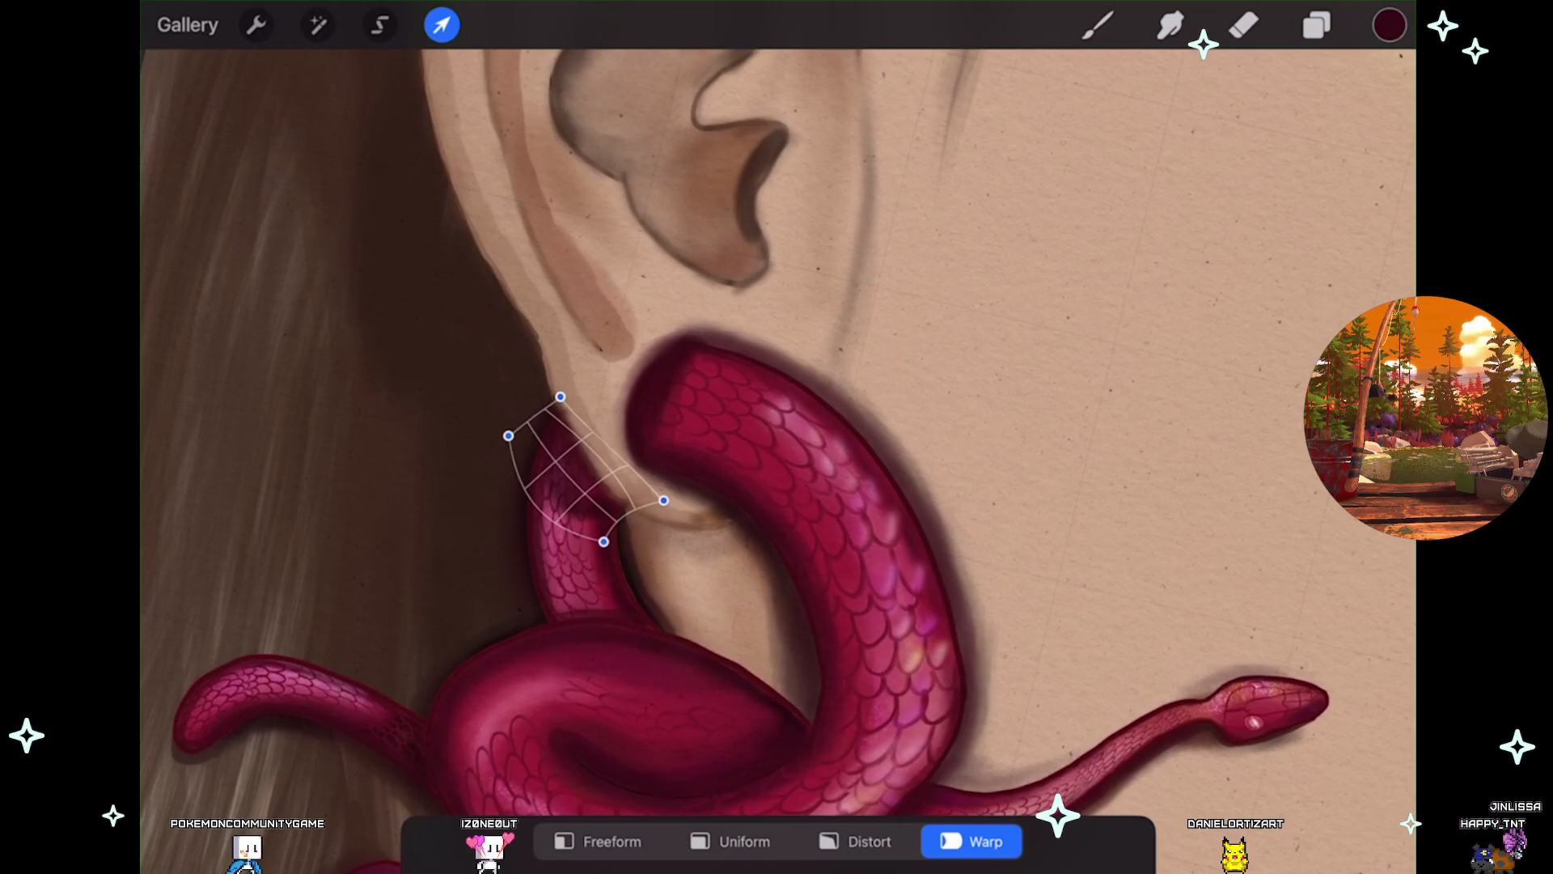
pyautogui.scroll(3, 512, 395)
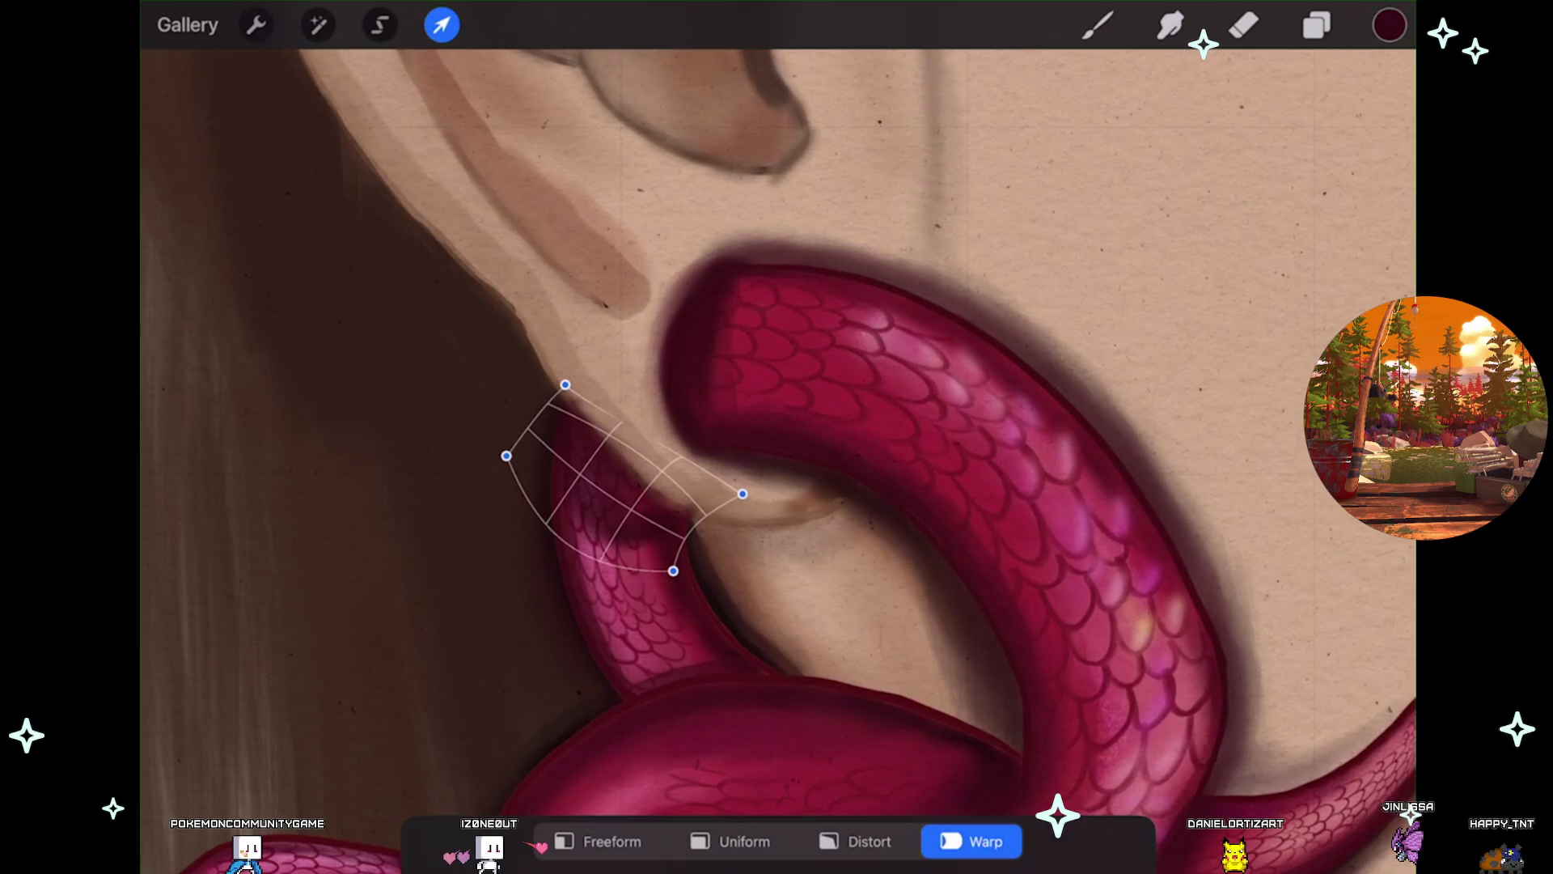
pyautogui.click(1170, 25)
pyautogui.scroll(-5, 729, 453)
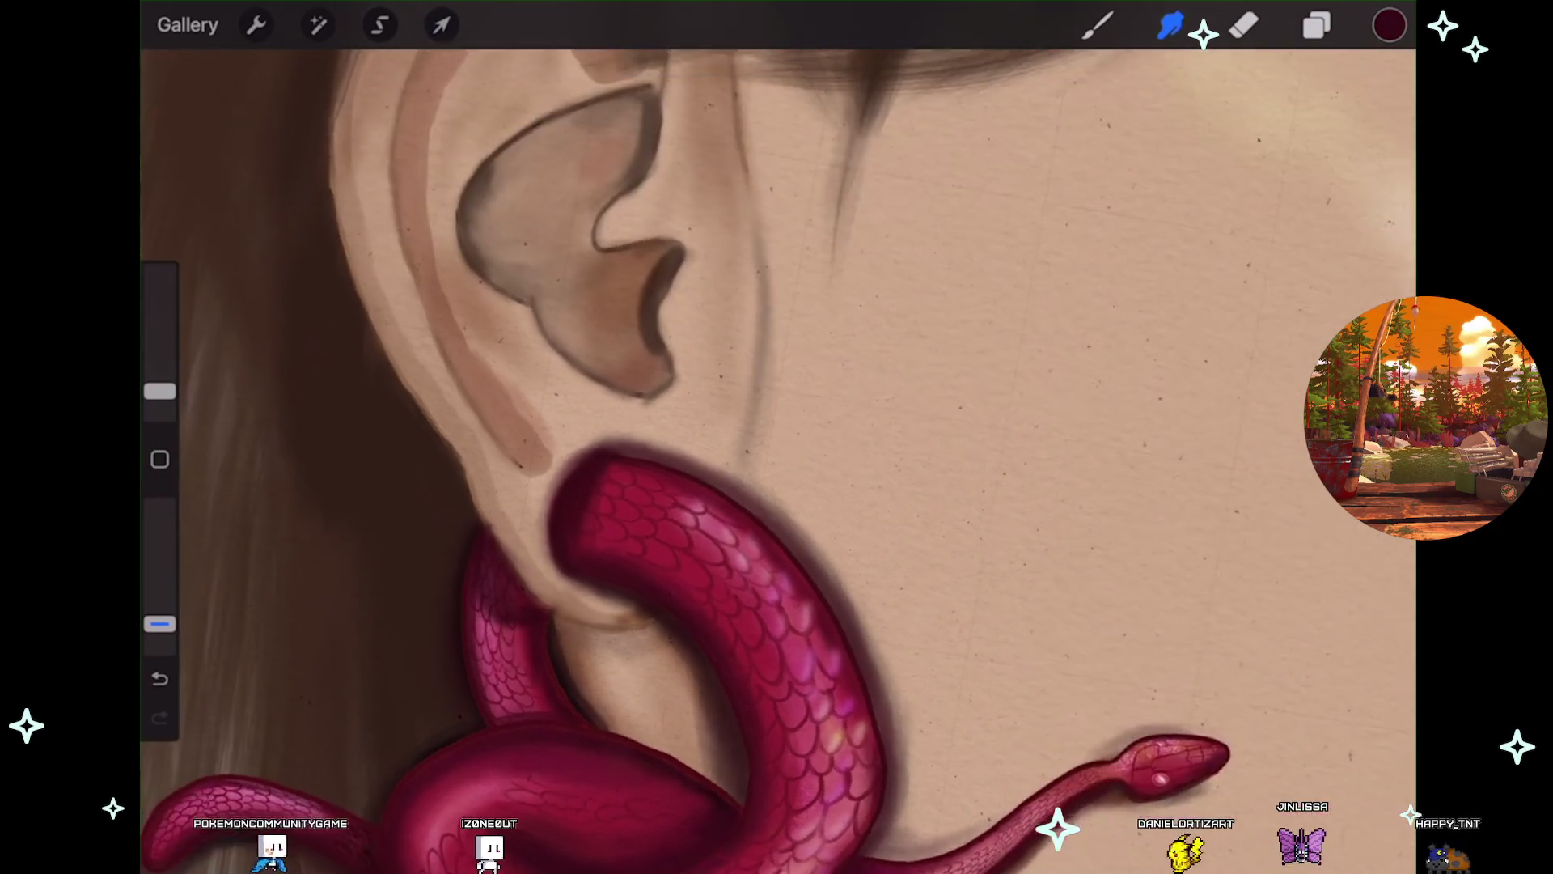
pyautogui.scroll(-2, 728, 453)
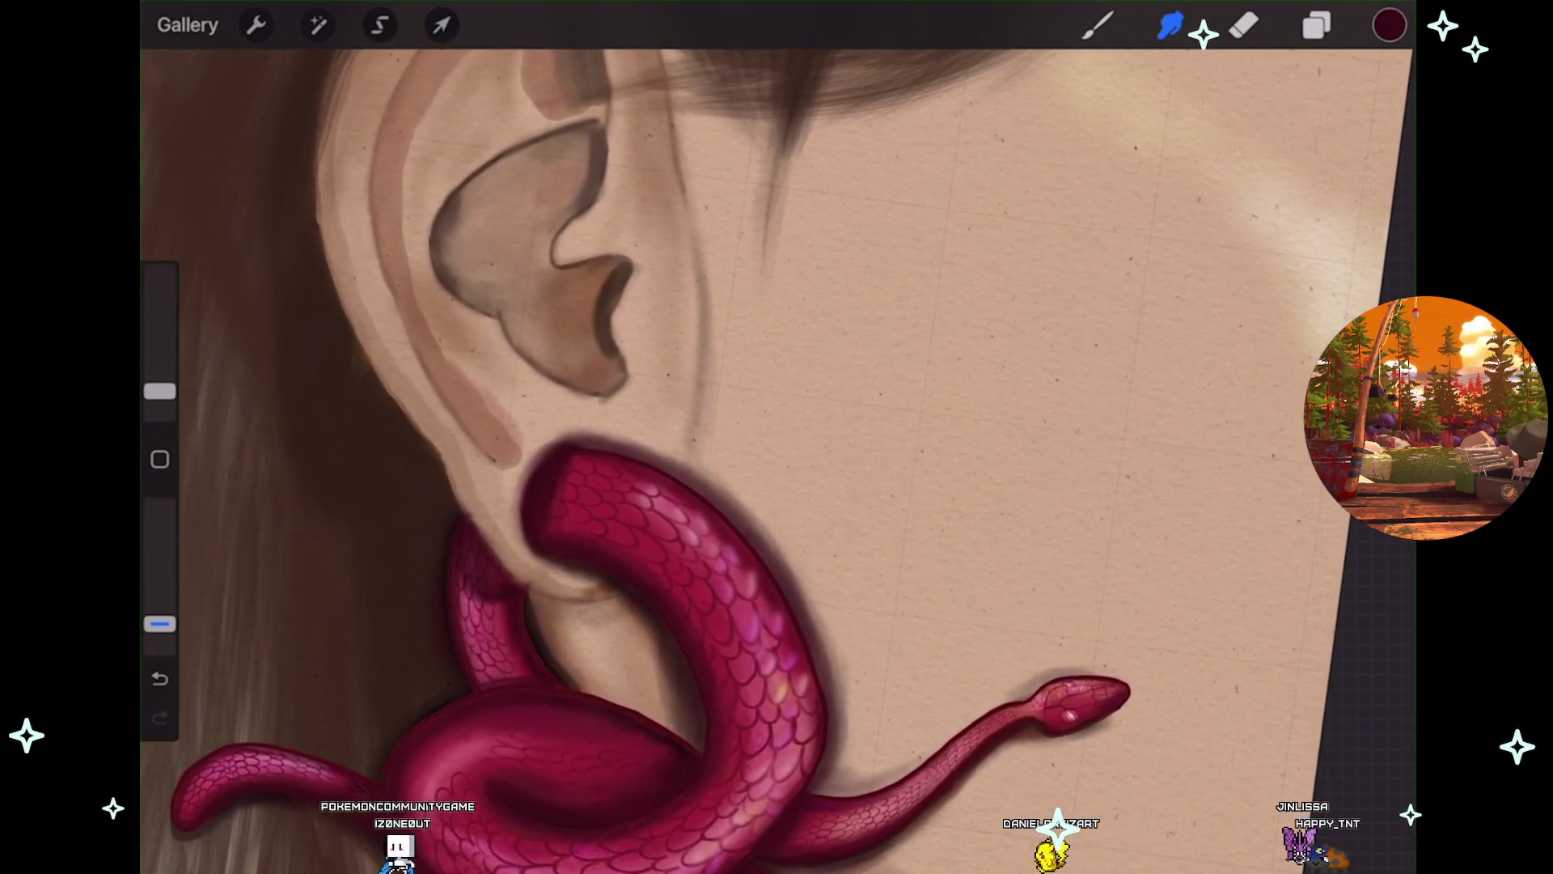
pyautogui.click(1316, 25)
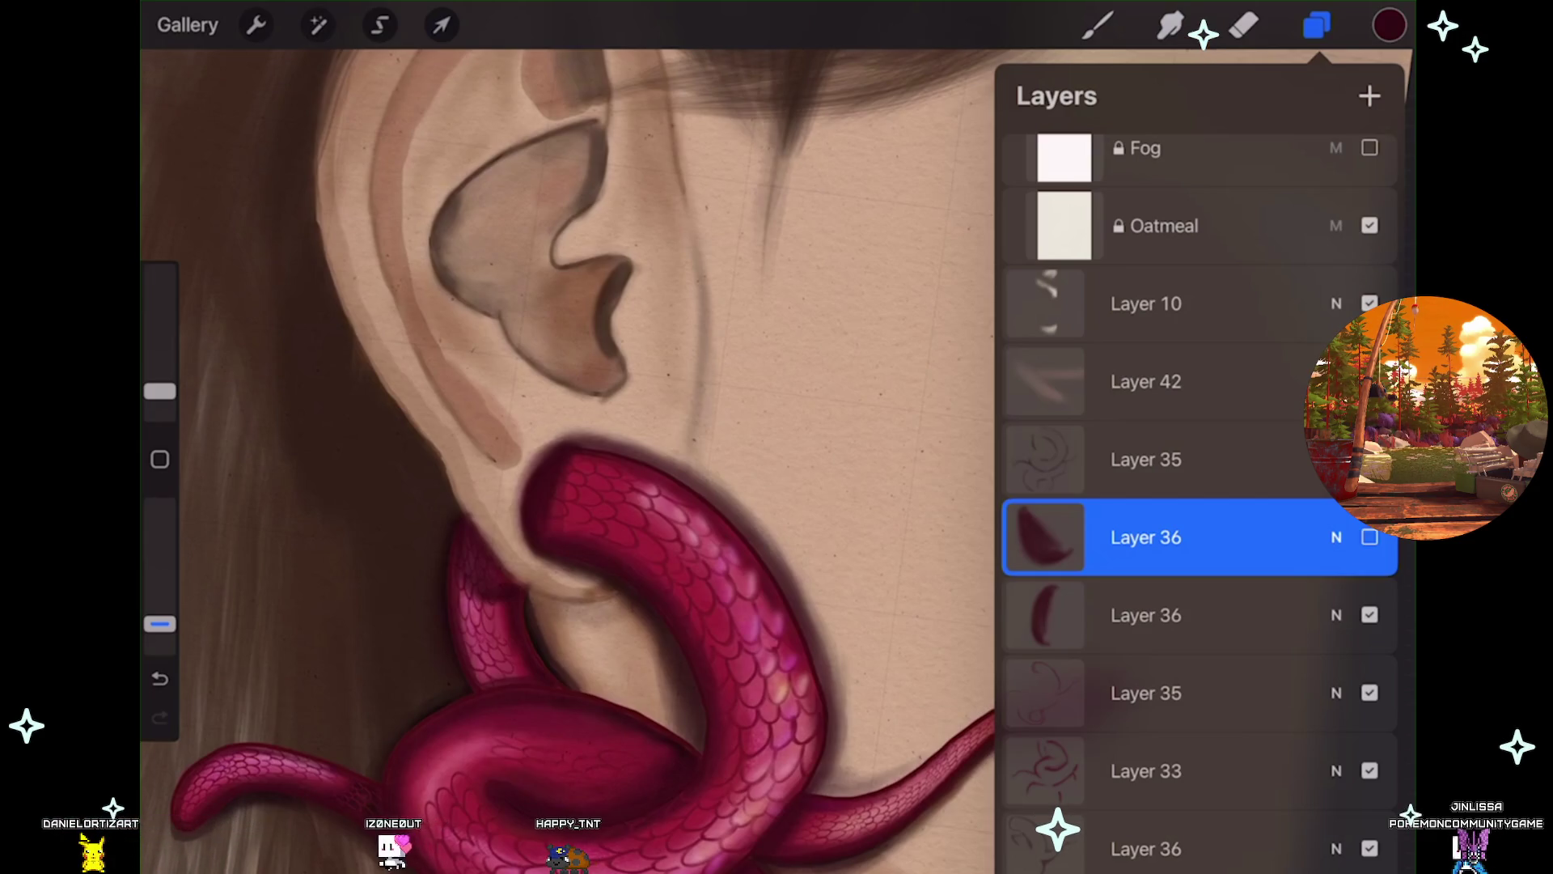
# Show Layer 36 and soften the shadow with a 6% Gaussian Blur.
pyautogui.click(1370, 538)
pyautogui.scroll(3, 615, 453)
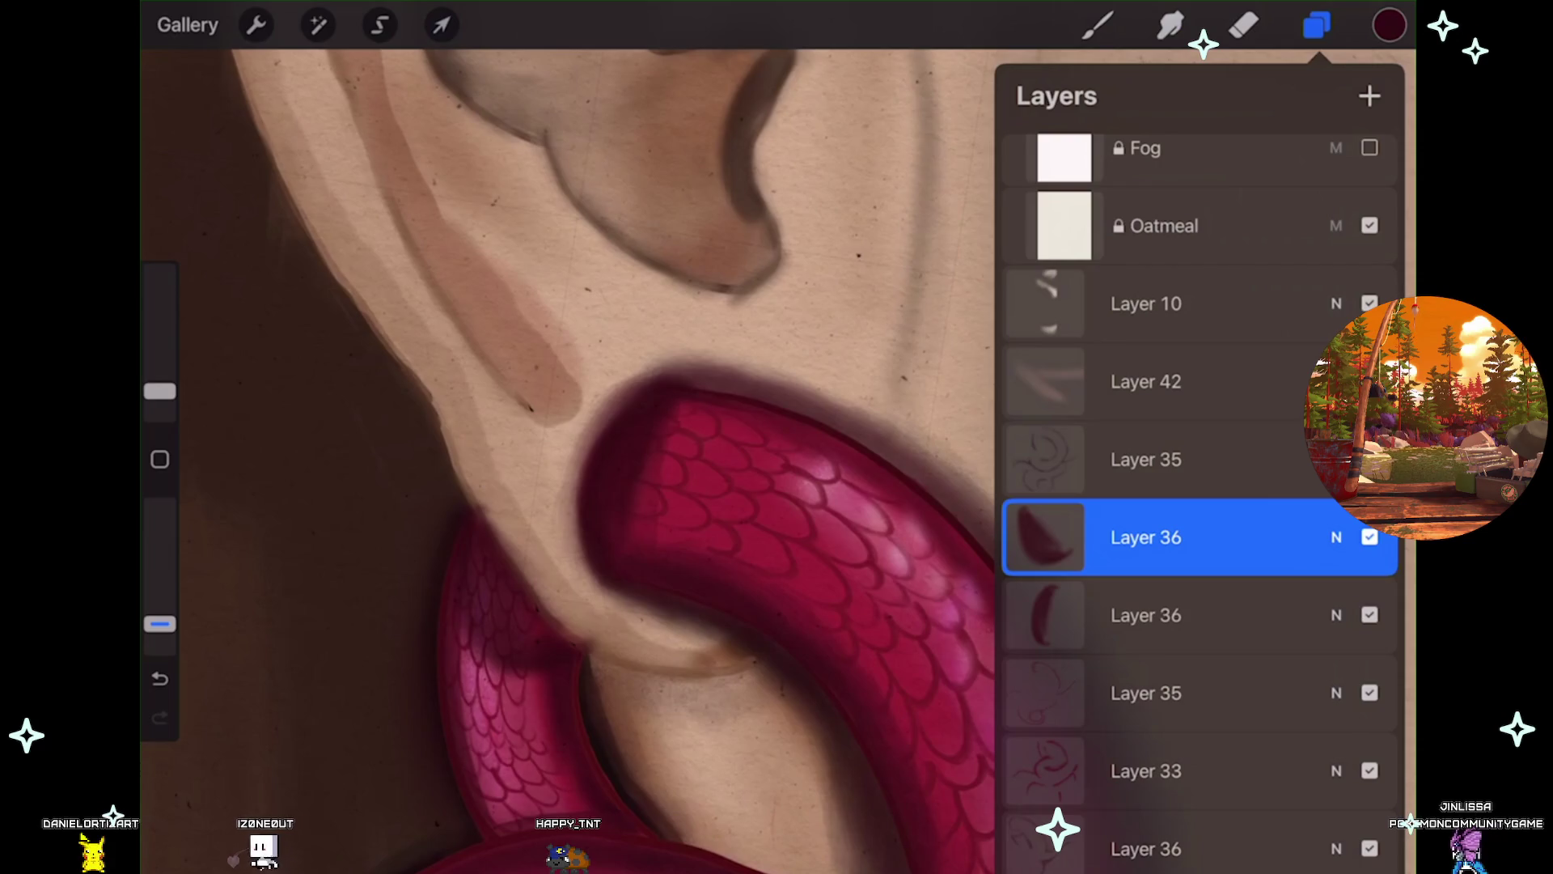
pyautogui.click(318, 26)
pyautogui.click(279, 350)
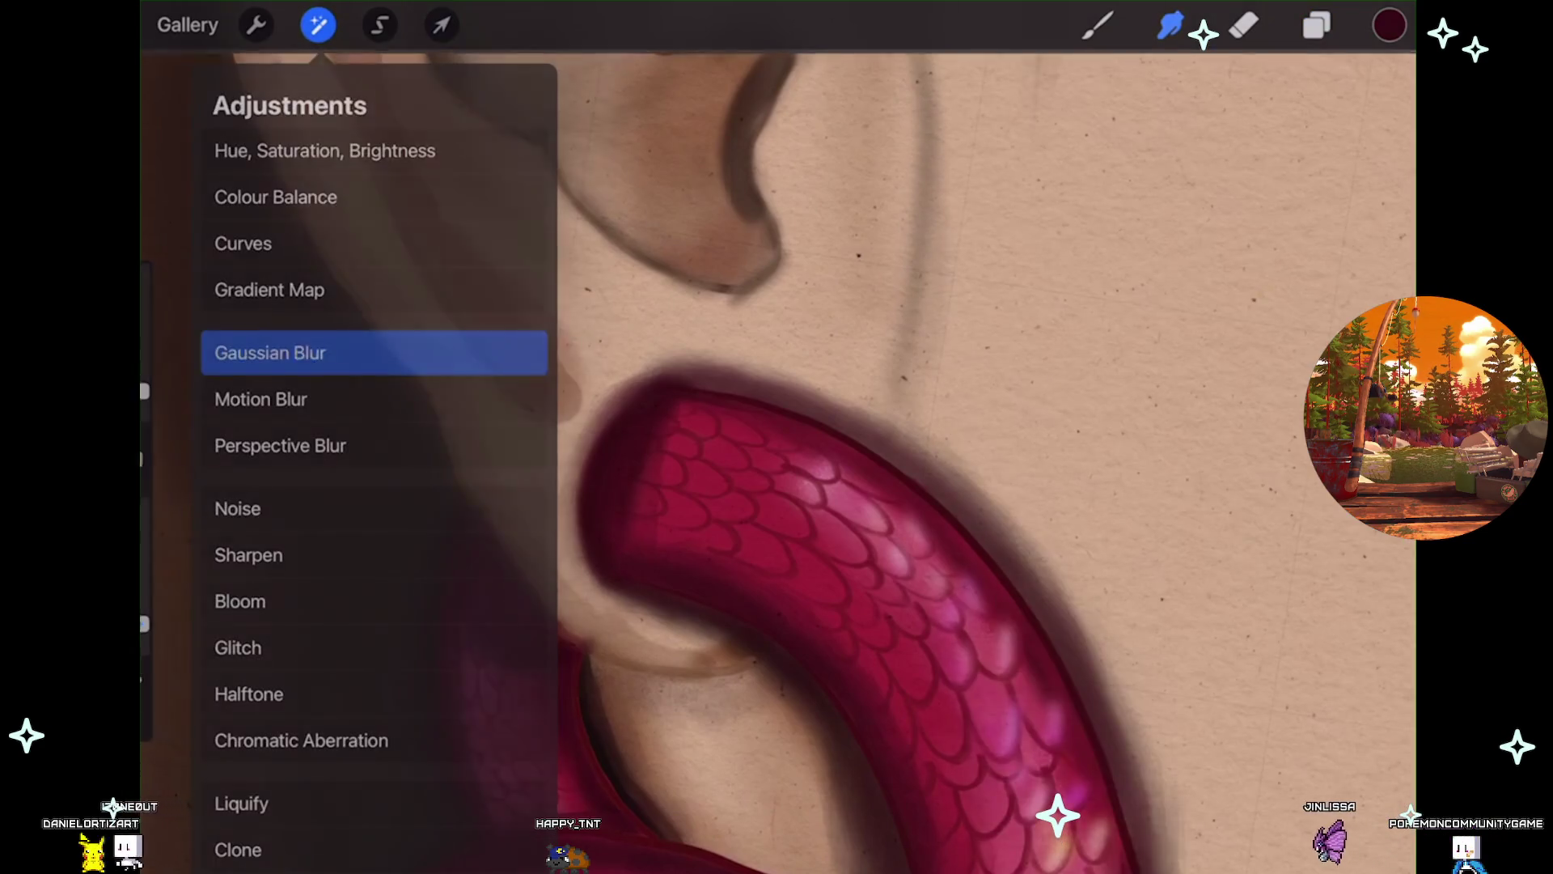
pyautogui.moveTo(777, 453); pyautogui.dragTo(728, 454)
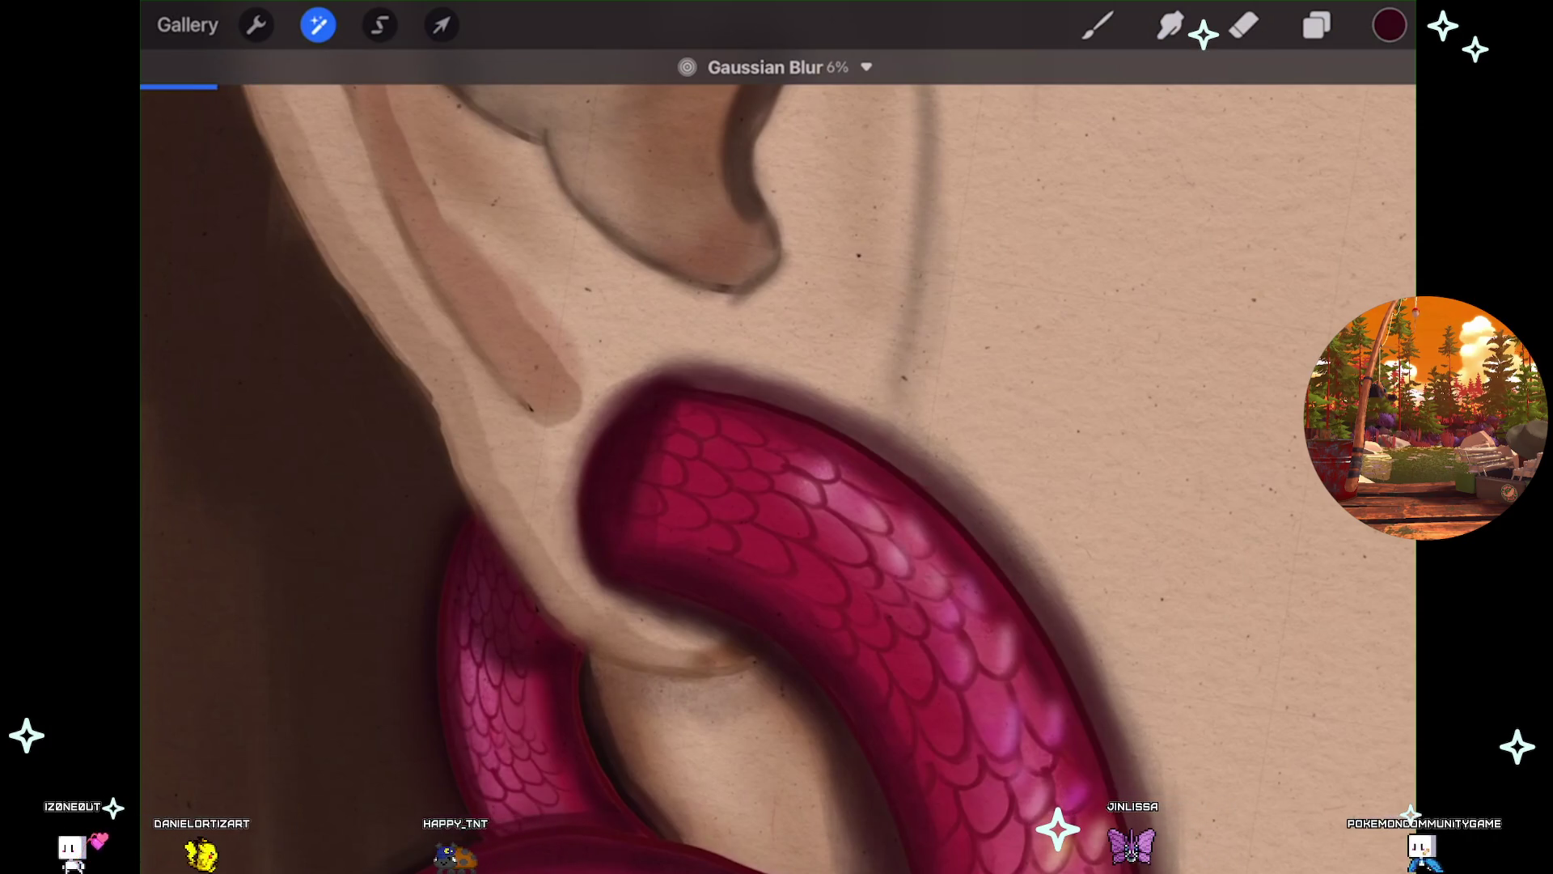
pyautogui.scroll(1, 833, 478)
pyautogui.scroll(-5, 777, 477)
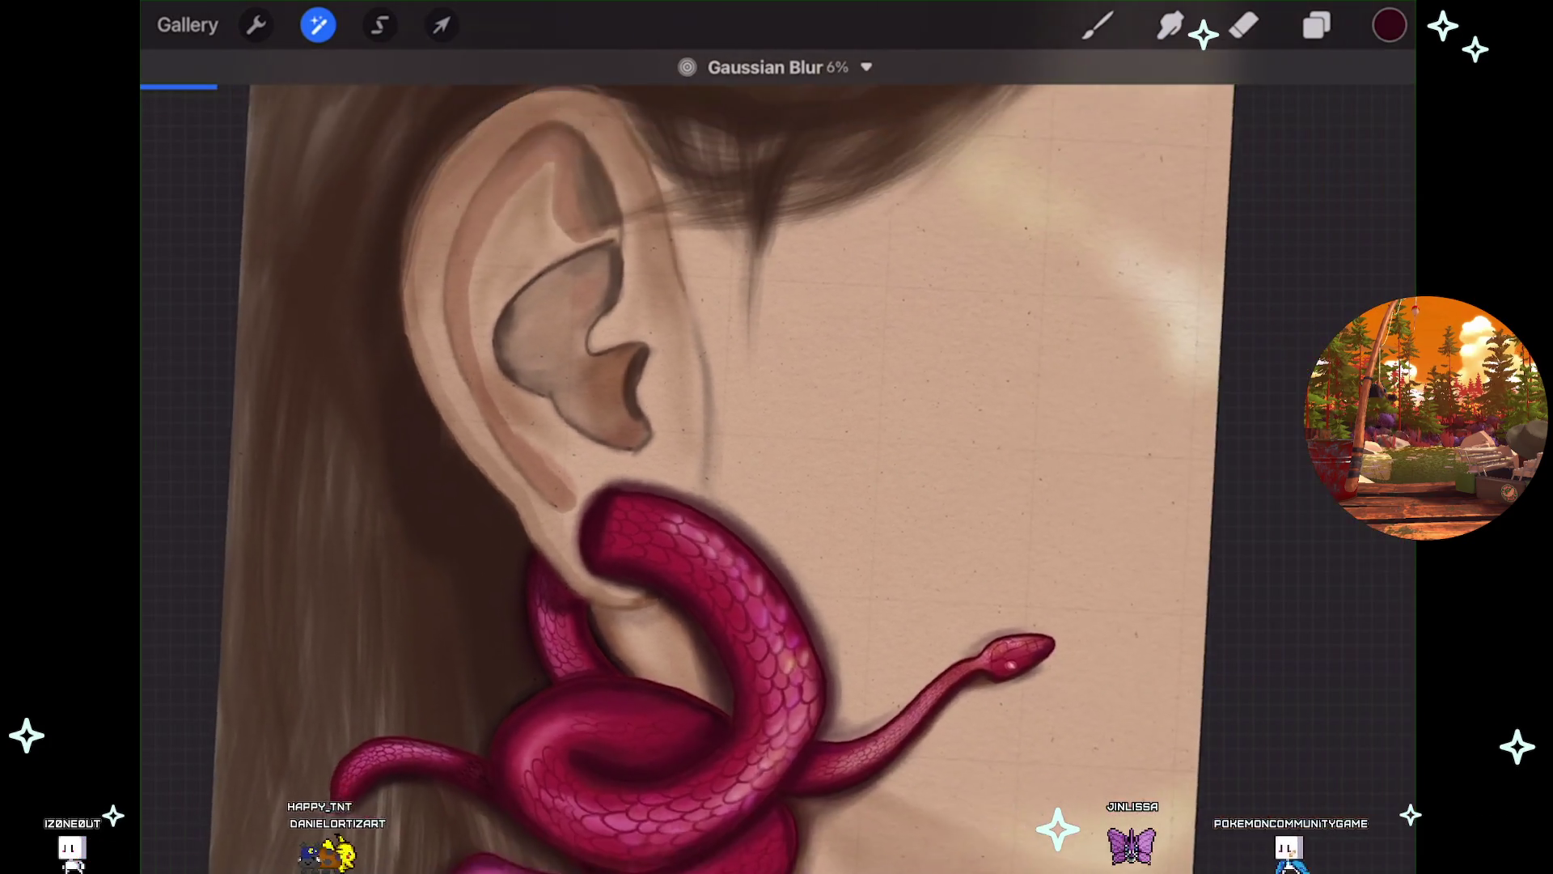
pyautogui.scroll(-5, 777, 478)
pyautogui.scroll(-2, 599, 478)
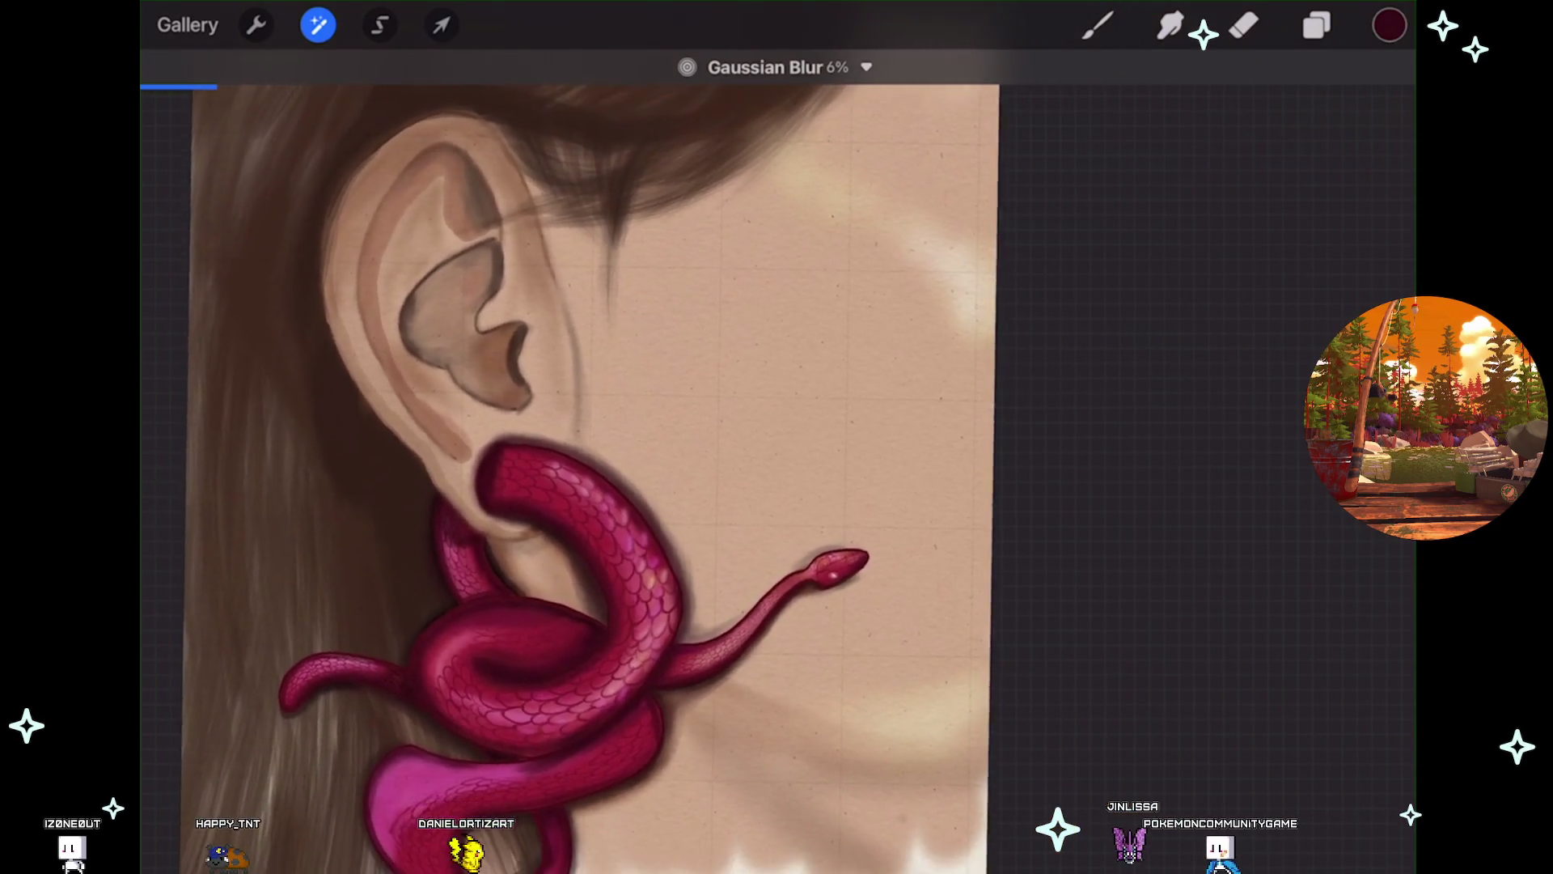
pyautogui.scroll(-2, 598, 478)
pyautogui.scroll(-2, 599, 478)
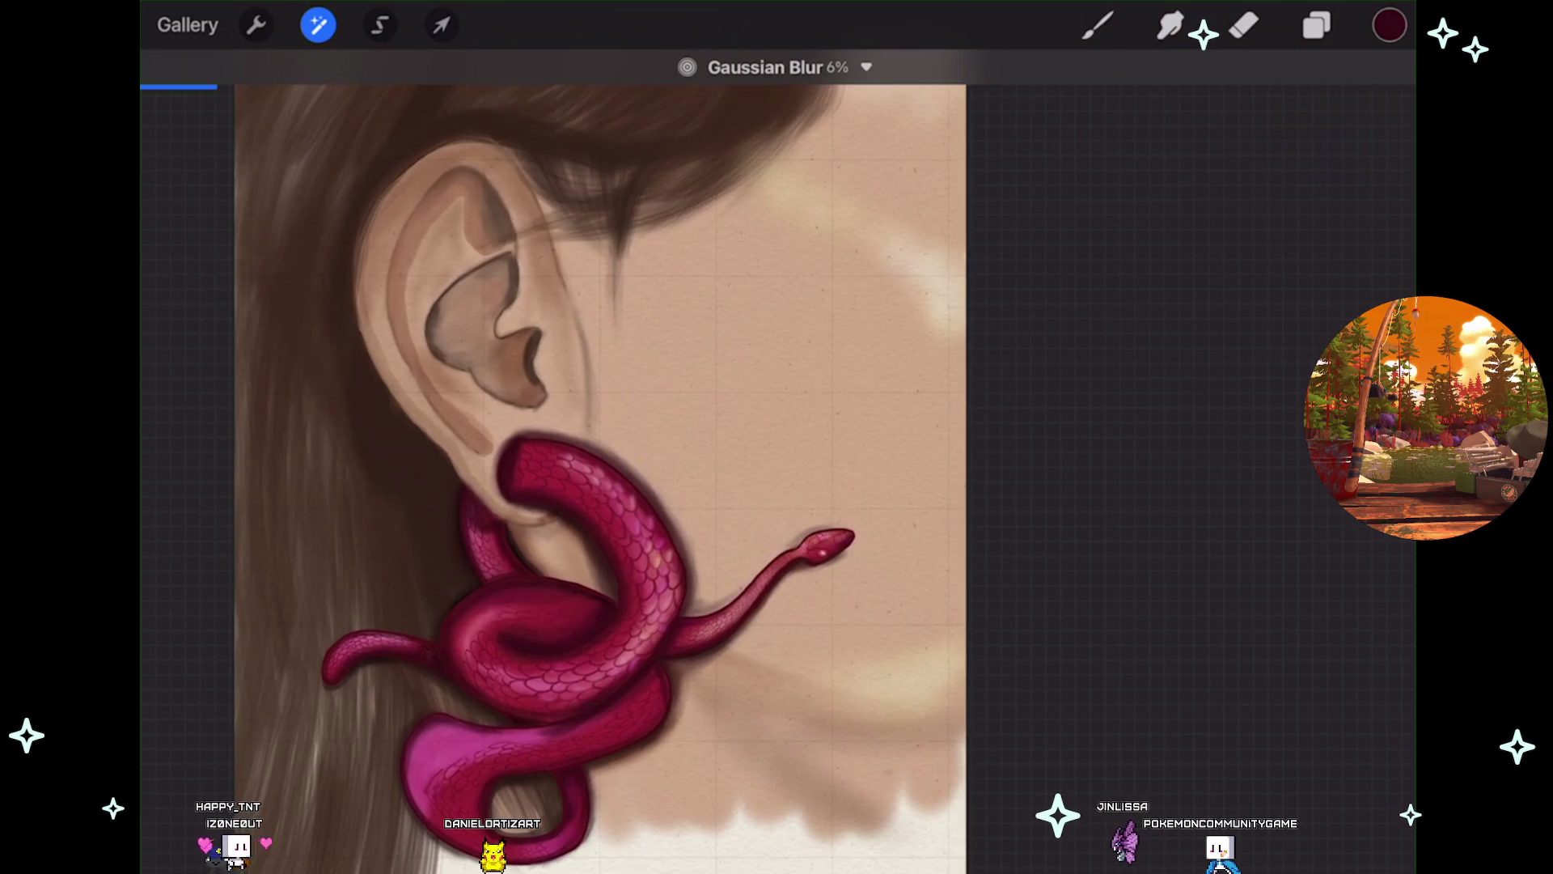
pyautogui.scroll(5, 567, 486)
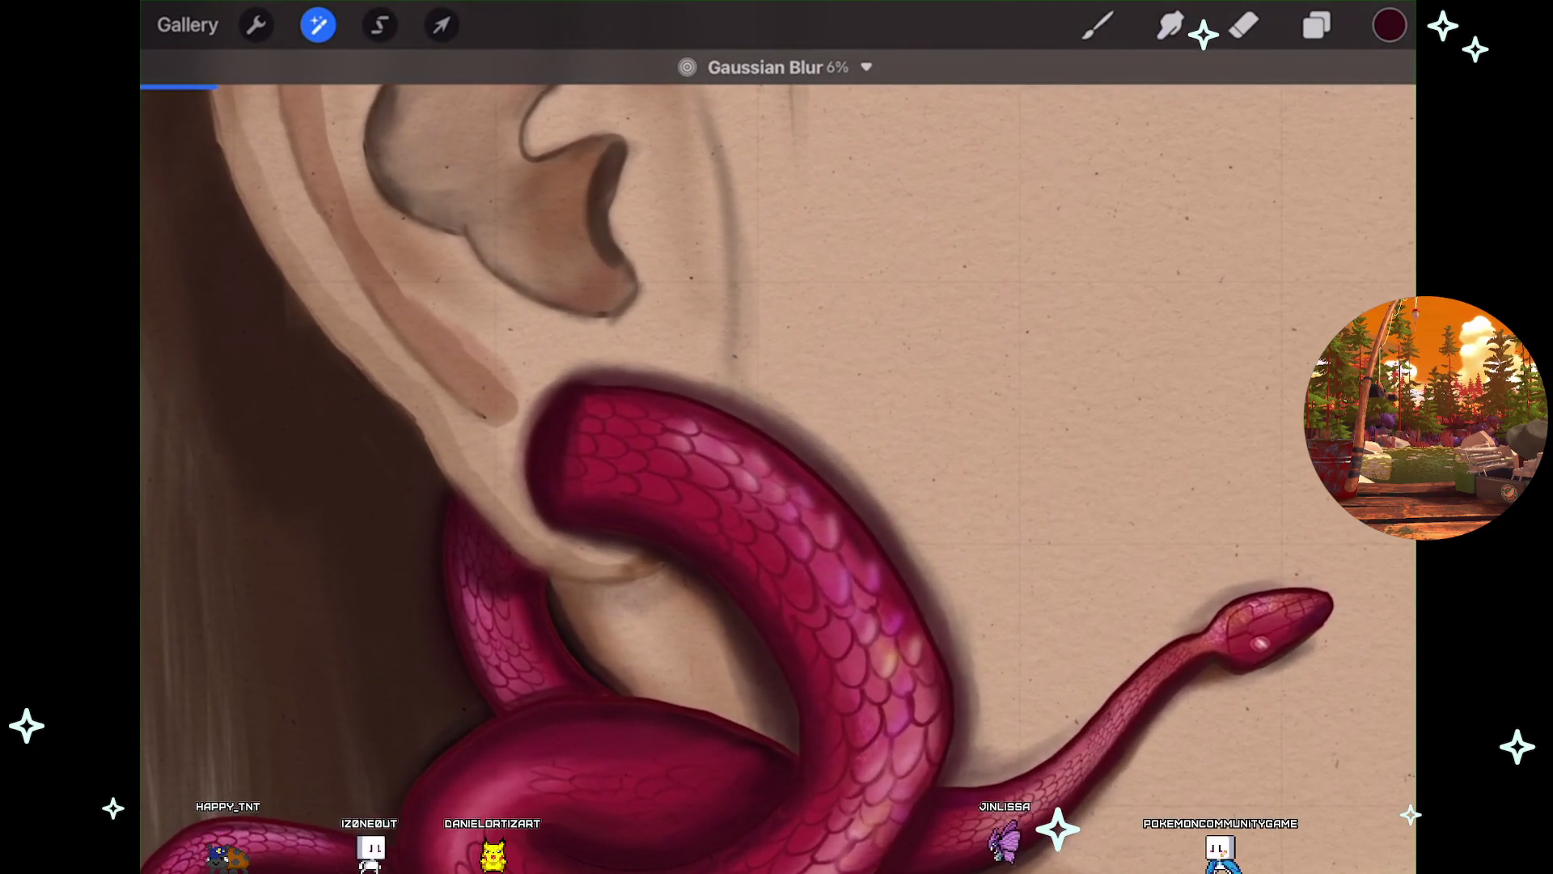
pyautogui.click(1171, 25)
# Duplicate the blurred shadow layer and move Layer 35 just below Layer 42.
pyautogui.click(1316, 25)
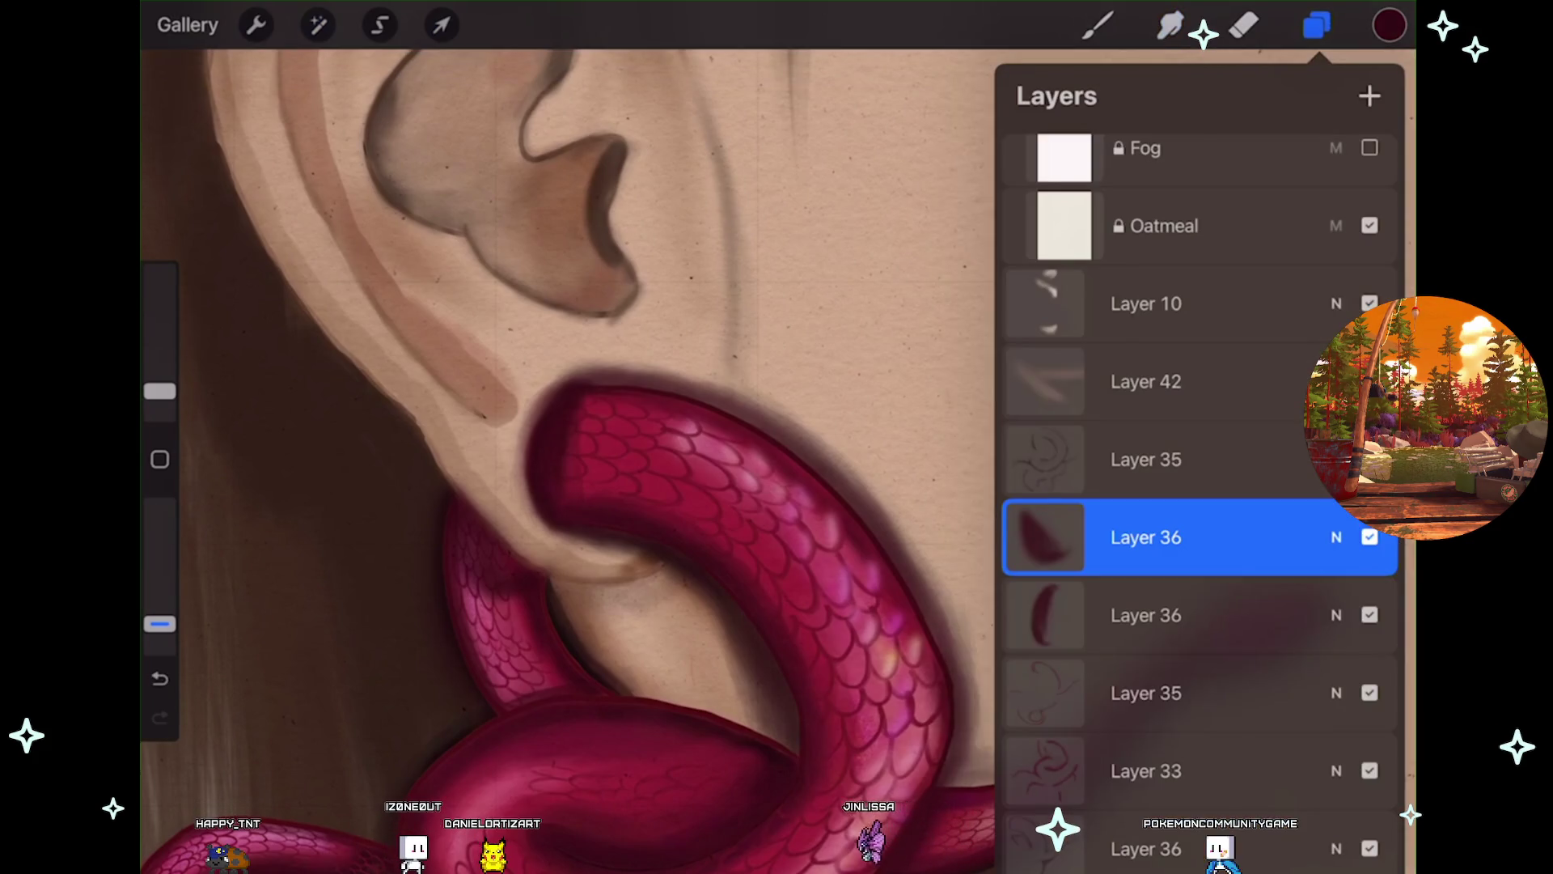
pyautogui.moveTo(1262, 537); pyautogui.dragTo(1052, 537)
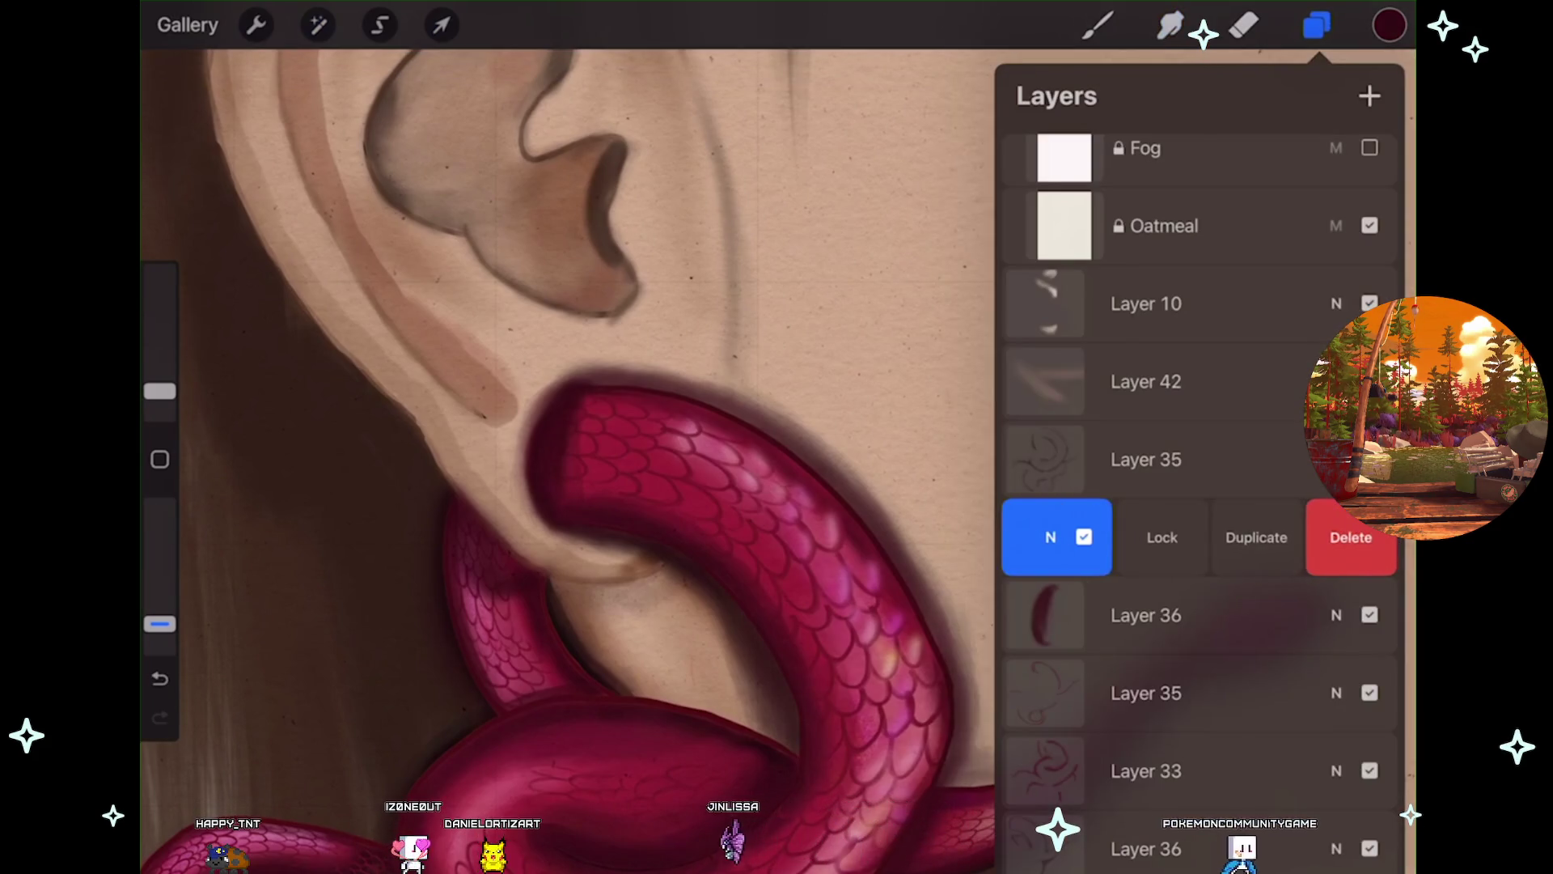
pyautogui.click(1251, 537)
pyautogui.scroll(-2, 566, 486)
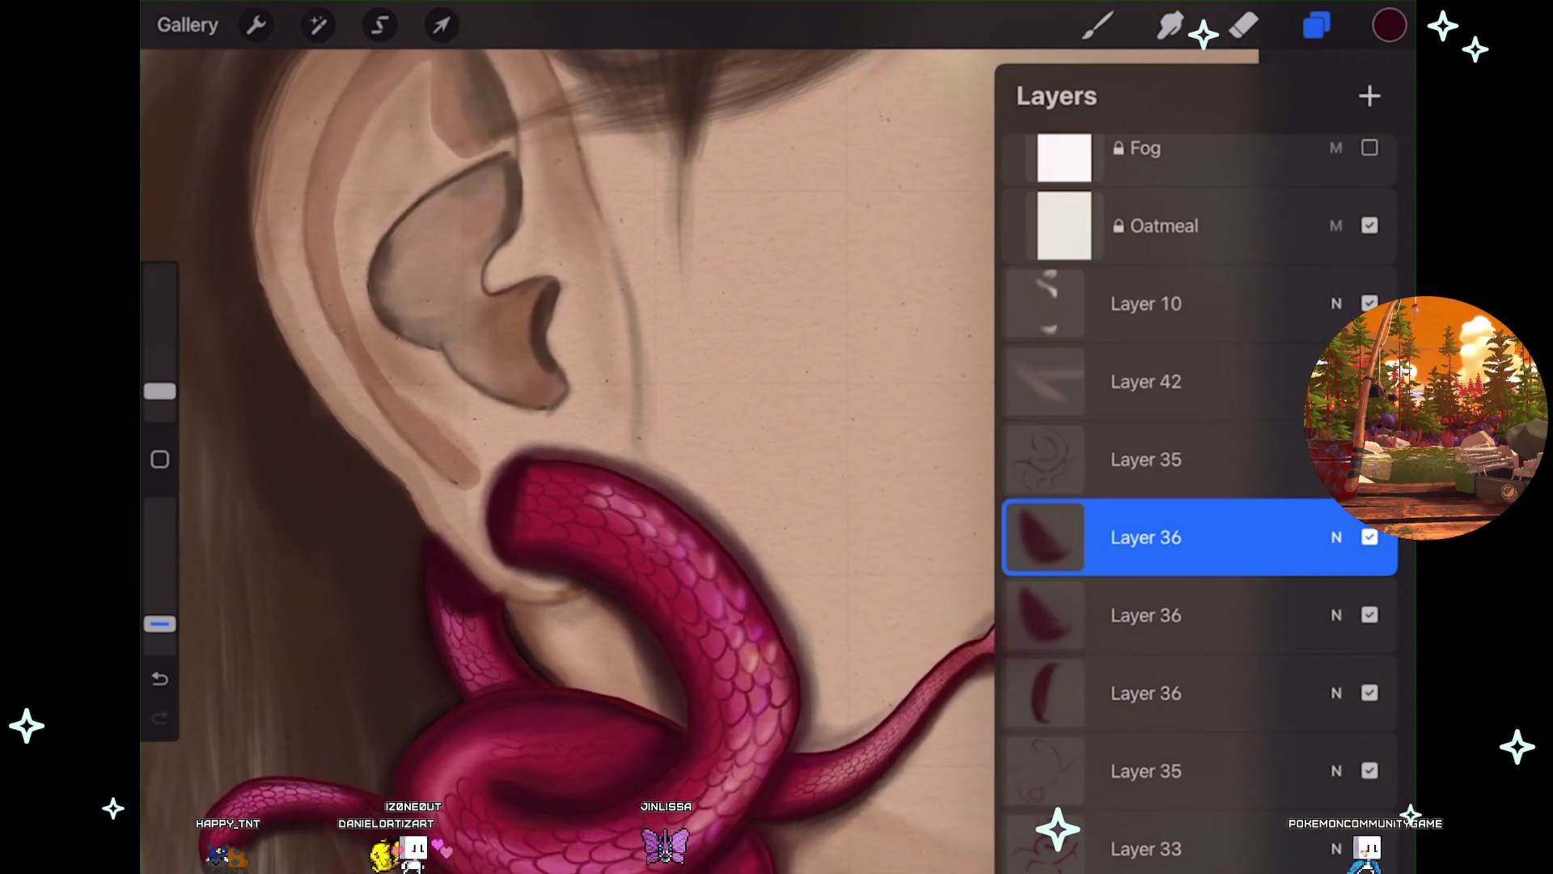
pyautogui.moveTo(1149, 458)
pyautogui.mouseDown()
pyautogui.moveTo(1149, 441)
pyautogui.moveTo(1149, 459)
pyautogui.mouseUp()
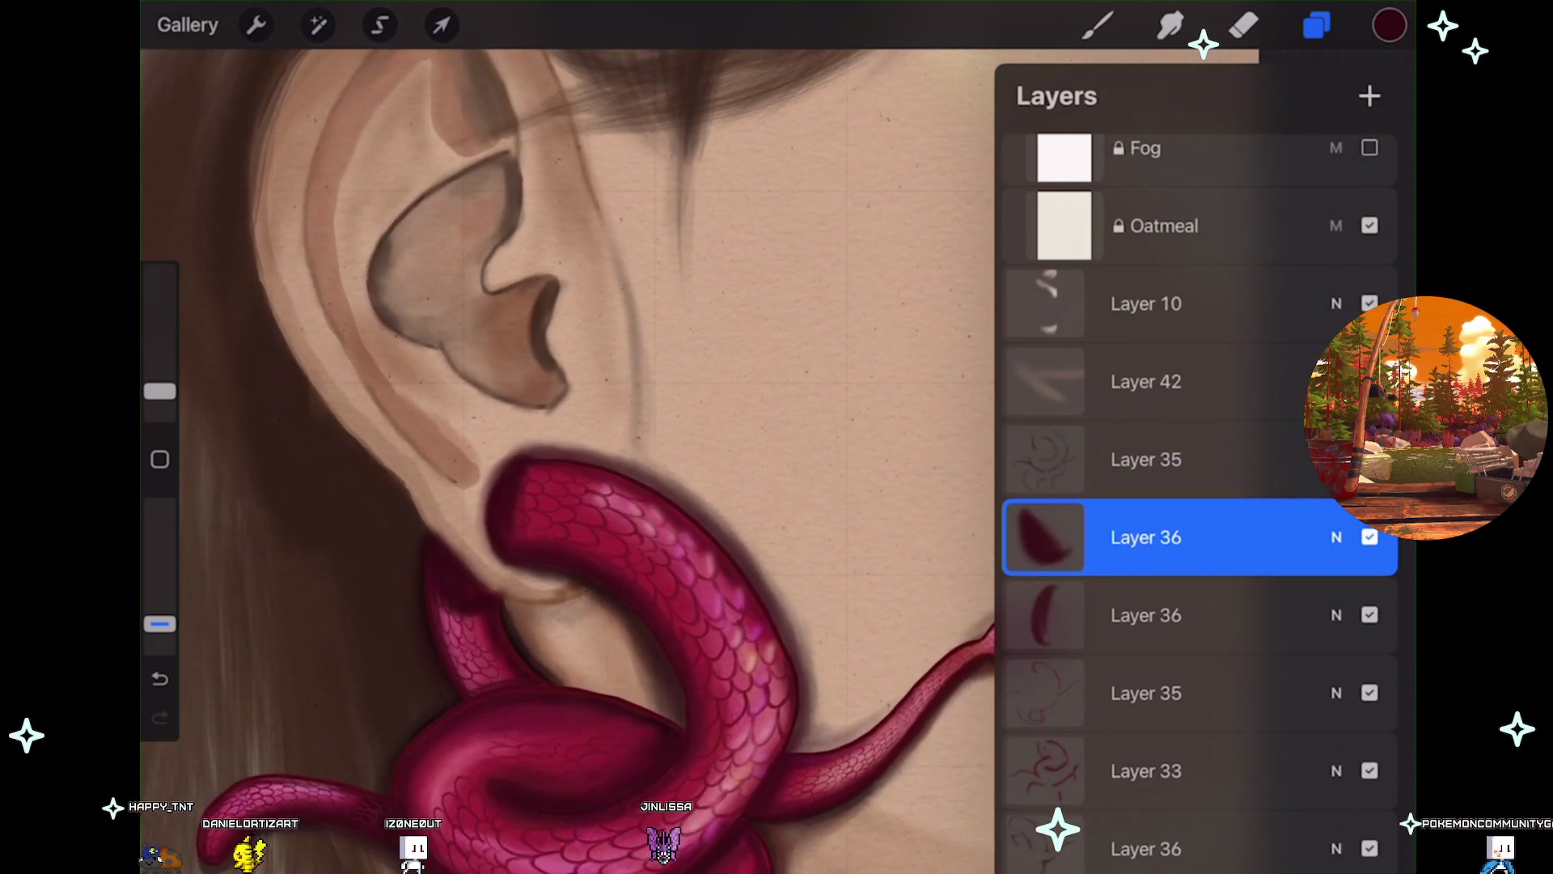
pyautogui.scroll(-3, 566, 486)
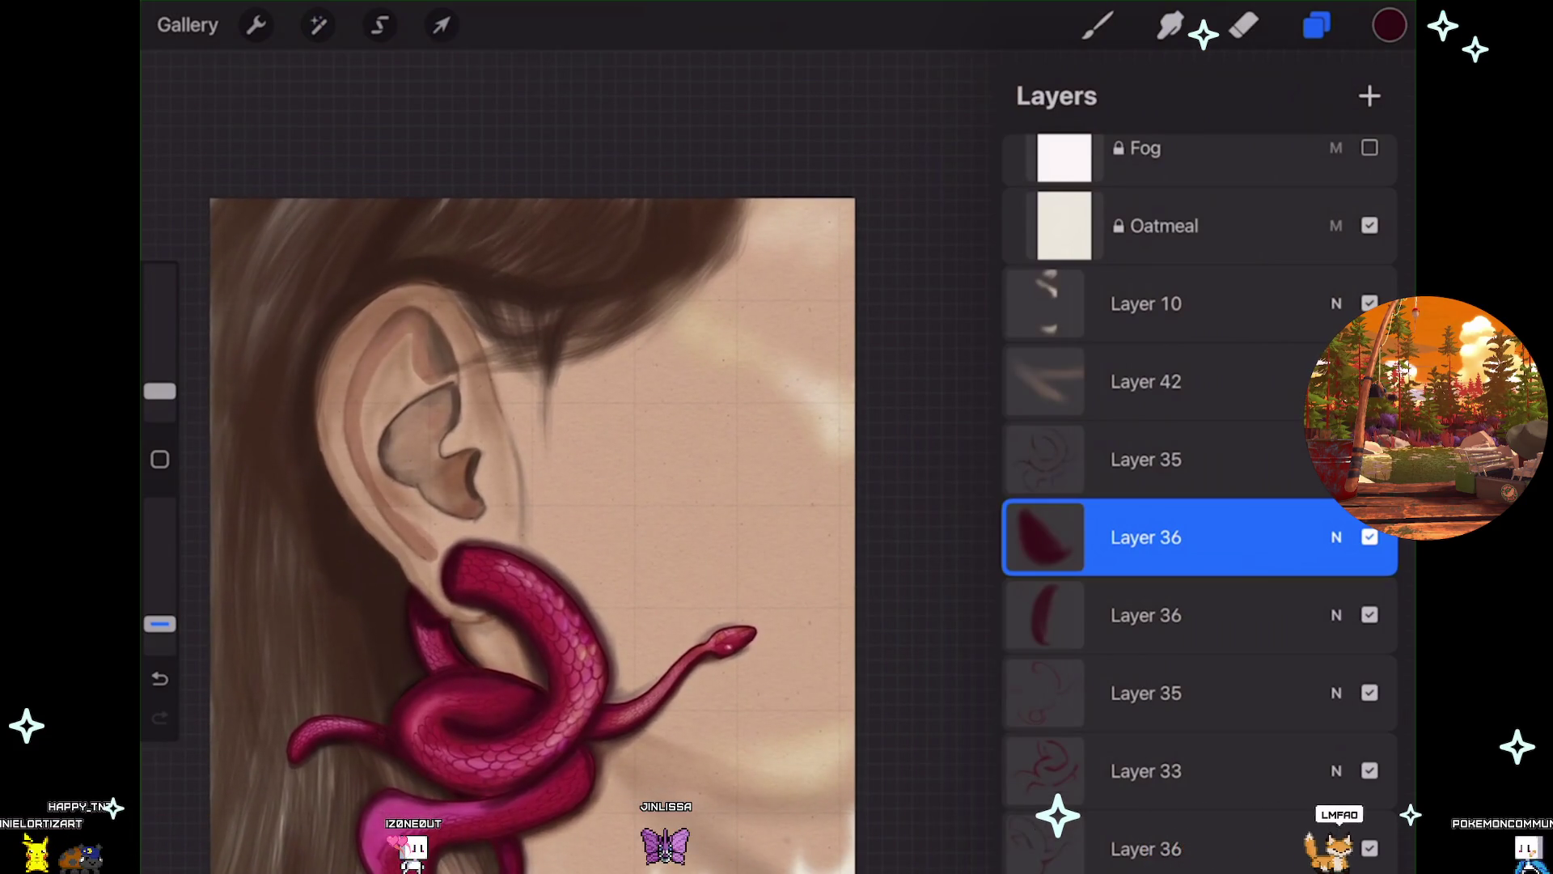
pyautogui.scroll(-3, 518, 534)
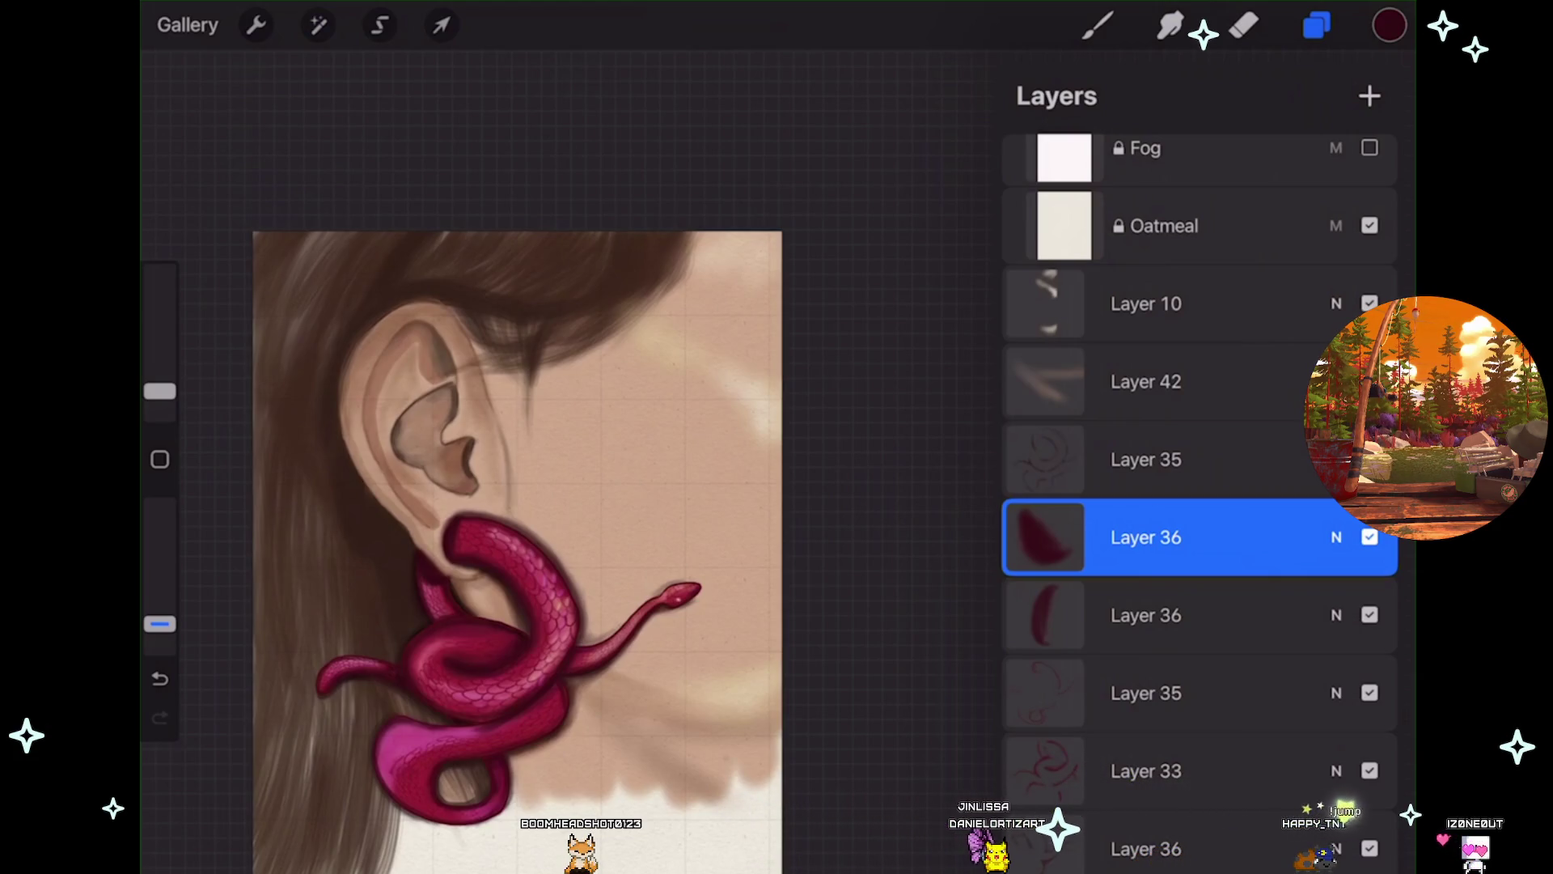
pyautogui.click(1370, 538)
# Try an Eraser stroke on the coil and undo it.
pyautogui.scroll(5, 526, 445)
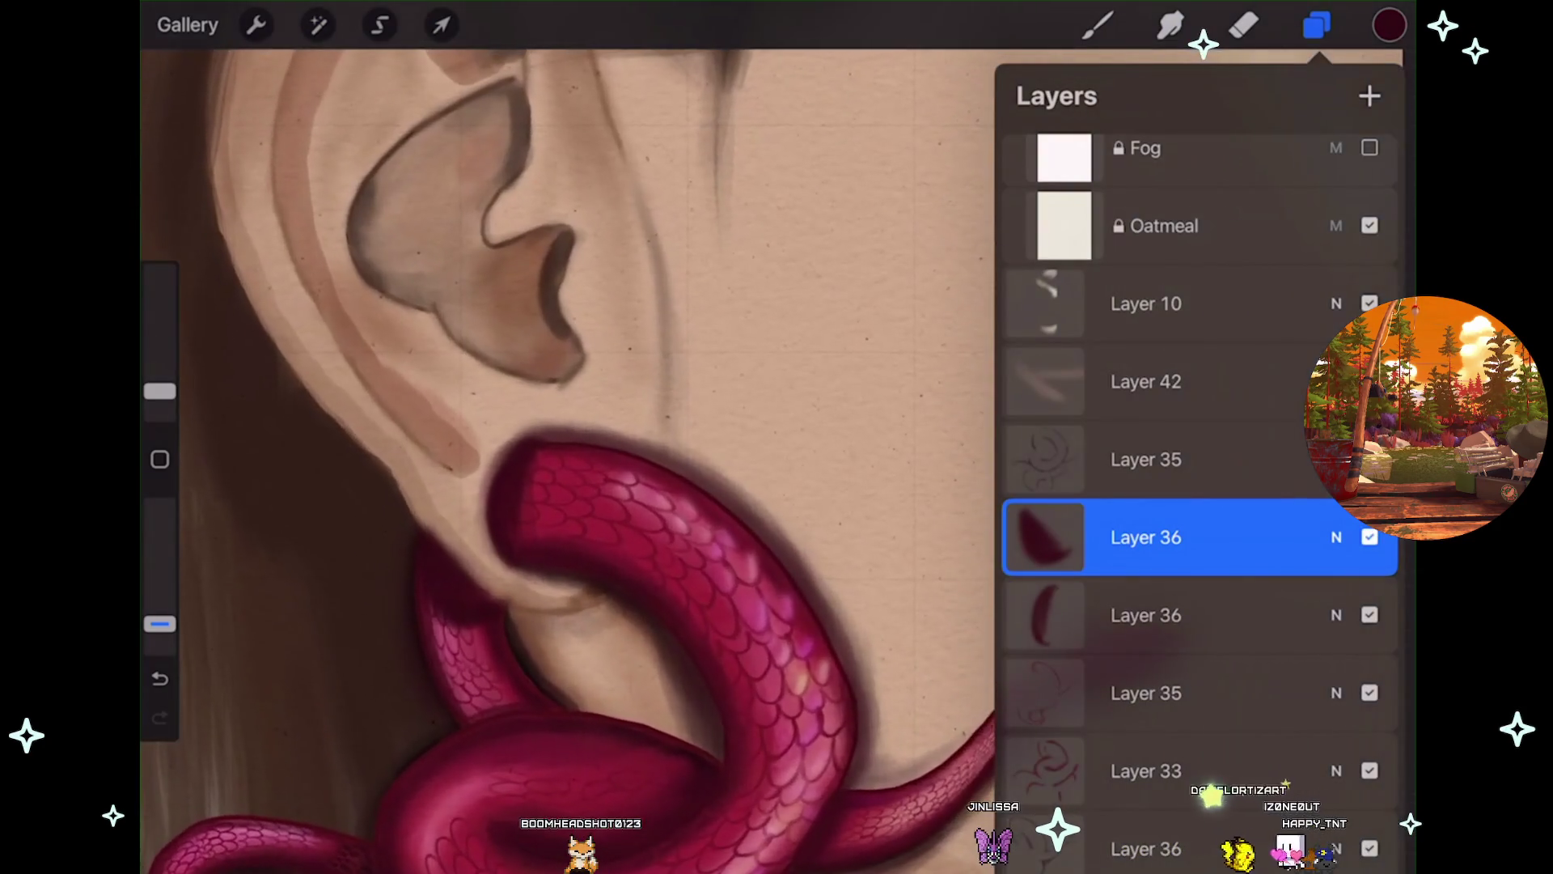
pyautogui.click(1244, 25)
pyautogui.scroll(3, 728, 405)
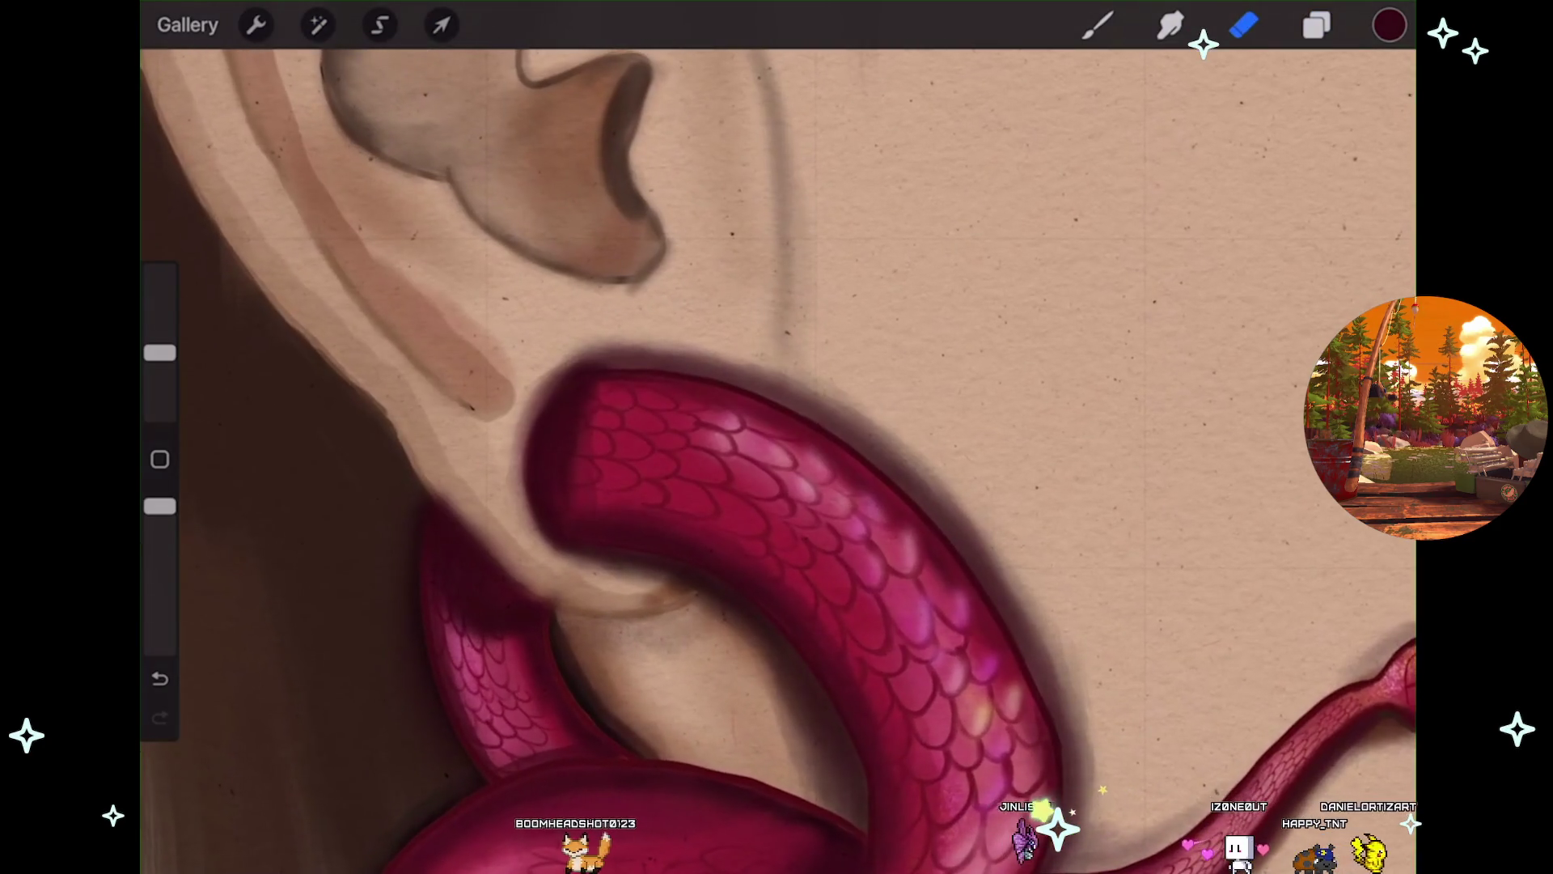
pyautogui.hotkey('ctrl', 'z')
pyautogui.scroll(3, 729, 486)
# Warp the coil's lower edge up around the earlobe, commit it, and zoom out over the ear.
pyautogui.click(442, 25)
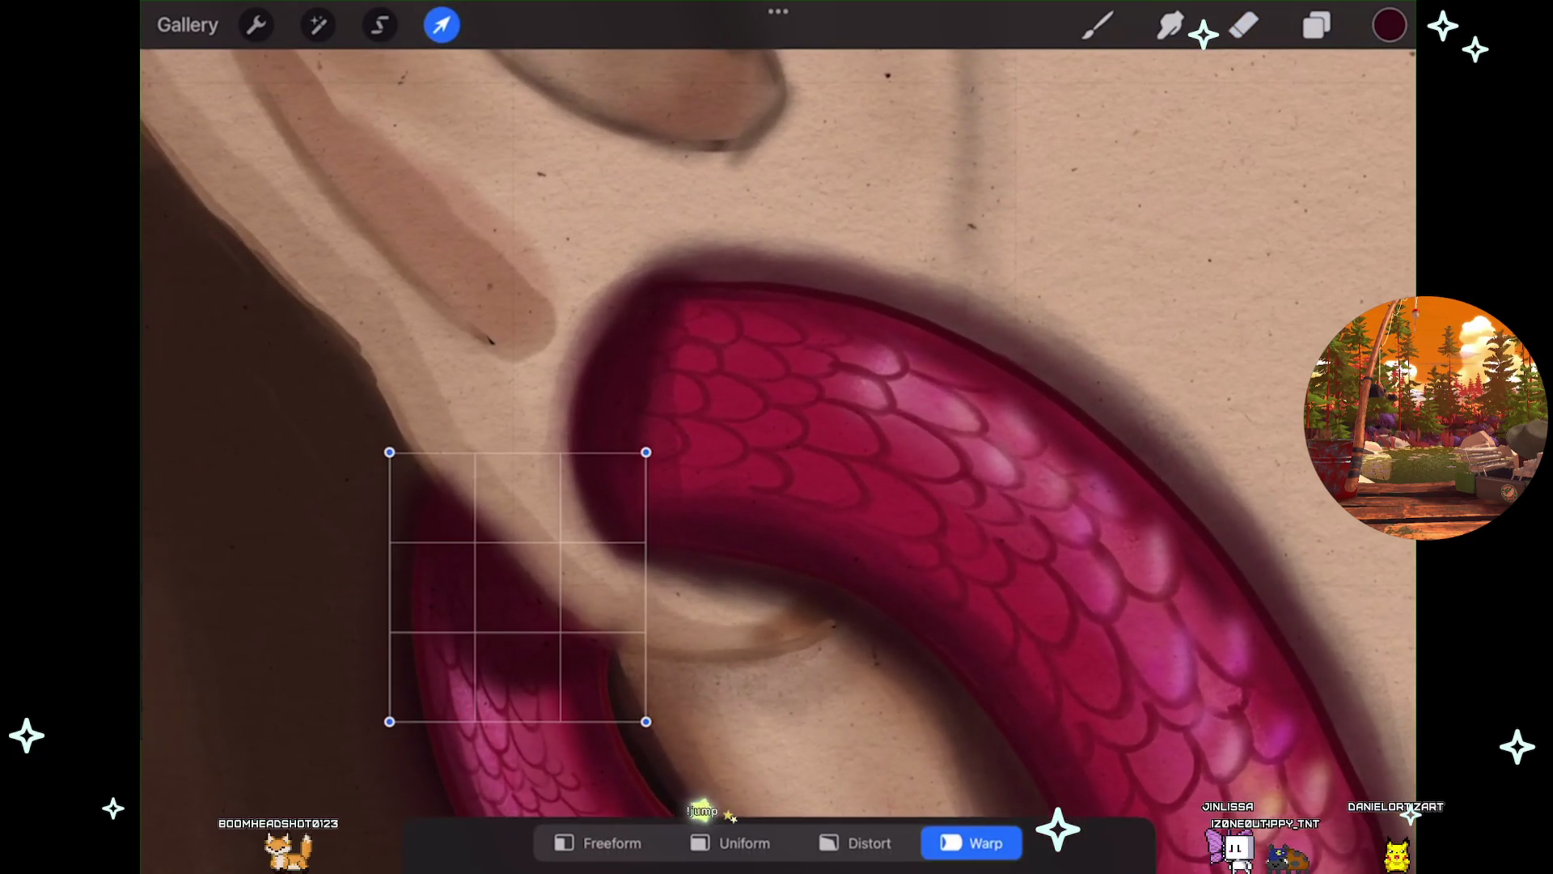
pyautogui.moveTo(389, 721); pyautogui.dragTo(389, 709)
pyautogui.moveTo(646, 721); pyautogui.dragTo(632, 718)
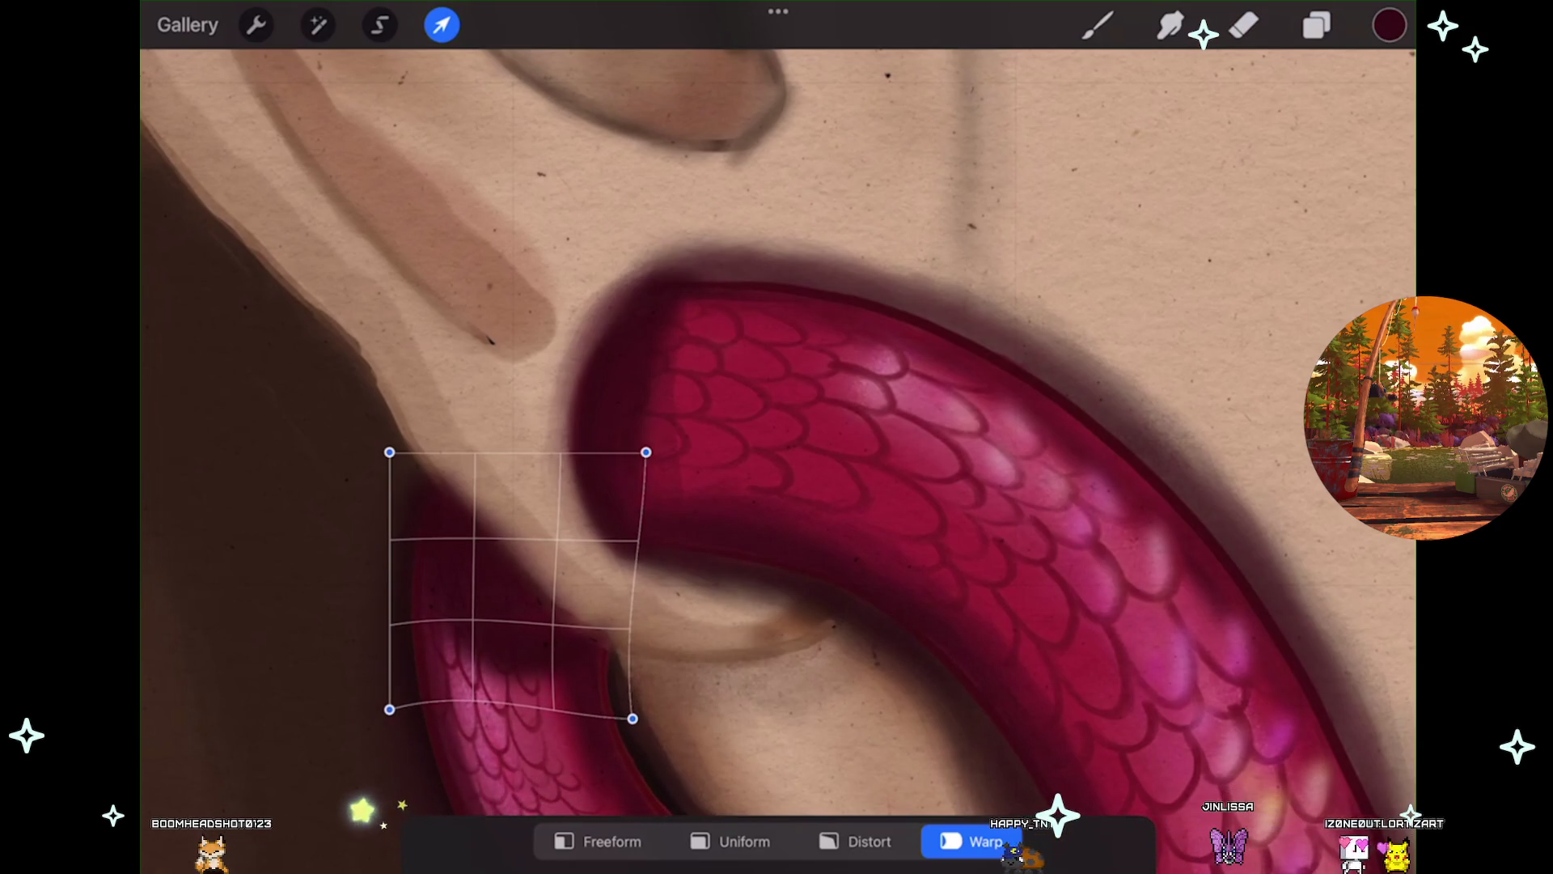
pyautogui.click(1244, 25)
pyautogui.scroll(-3, 777, 453)
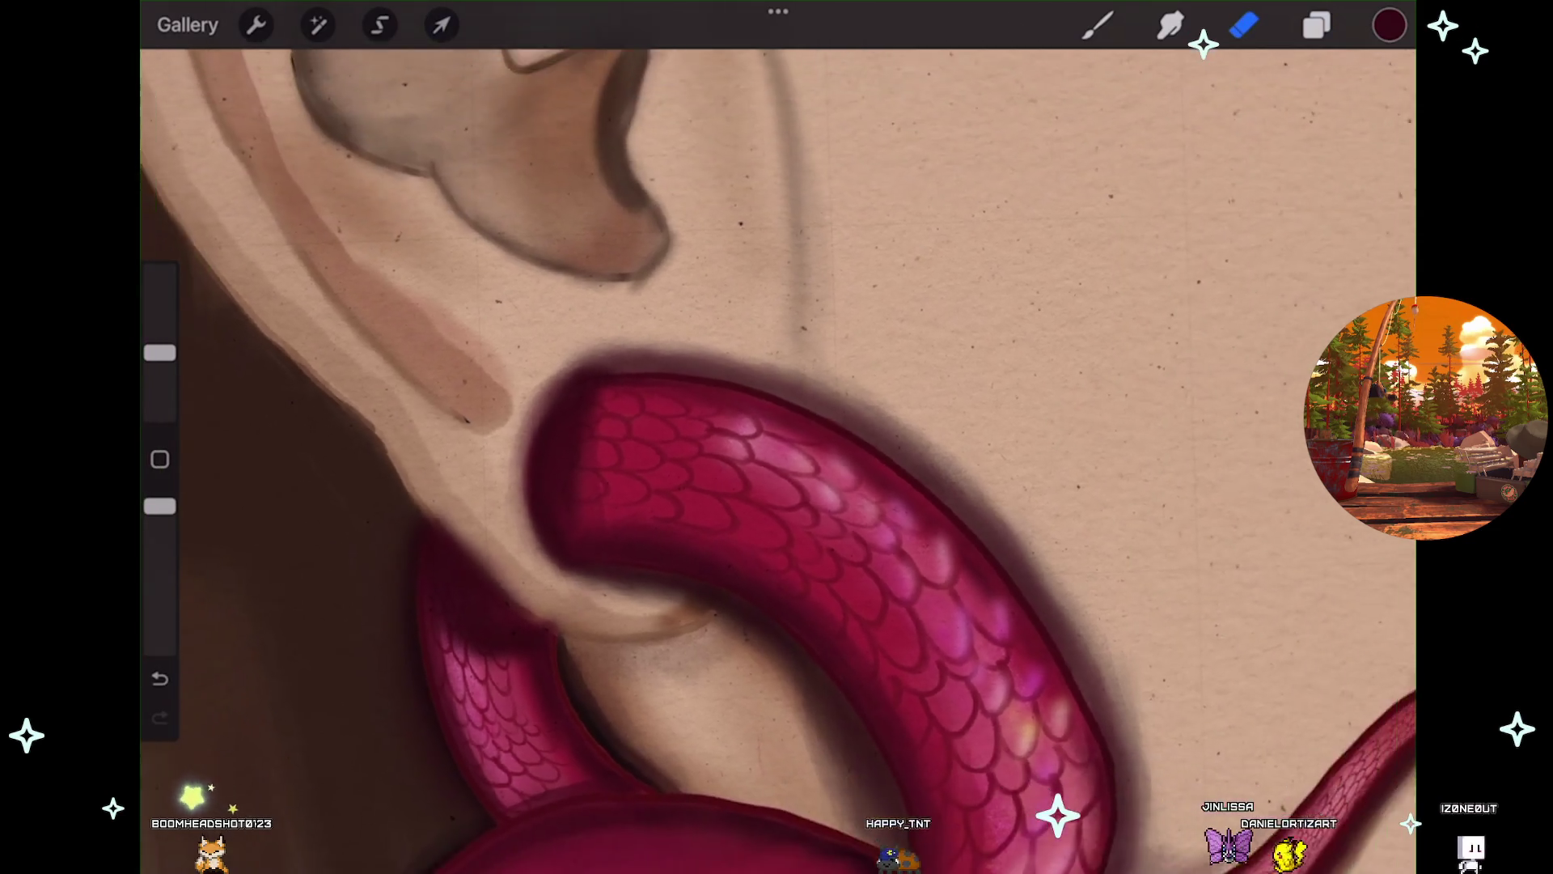
pyautogui.scroll(1, 777, 453)
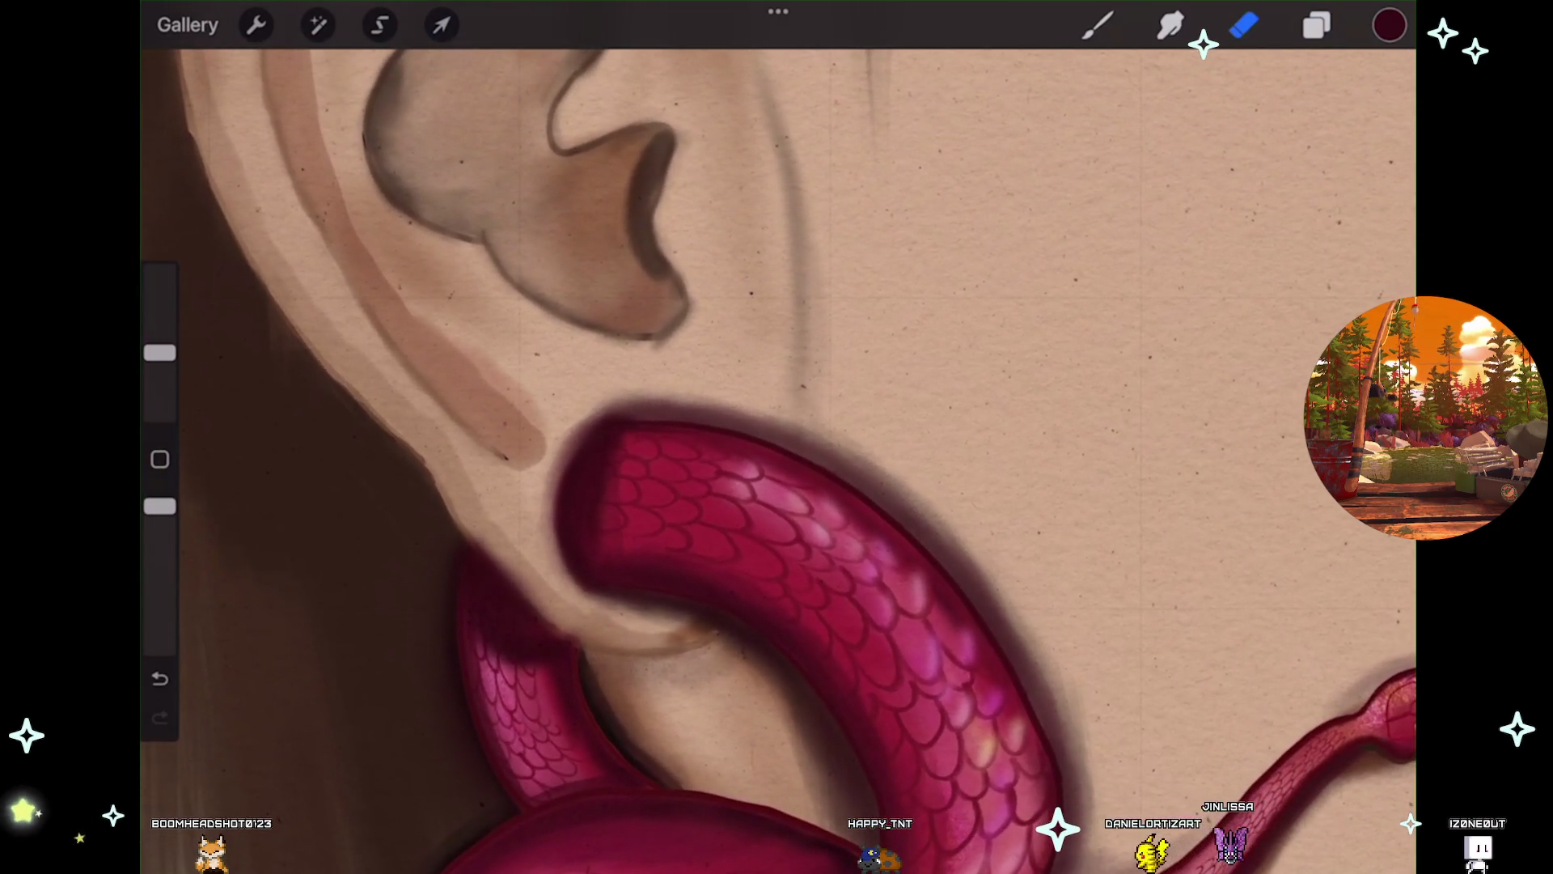
pyautogui.scroll(-3, 776, 453)
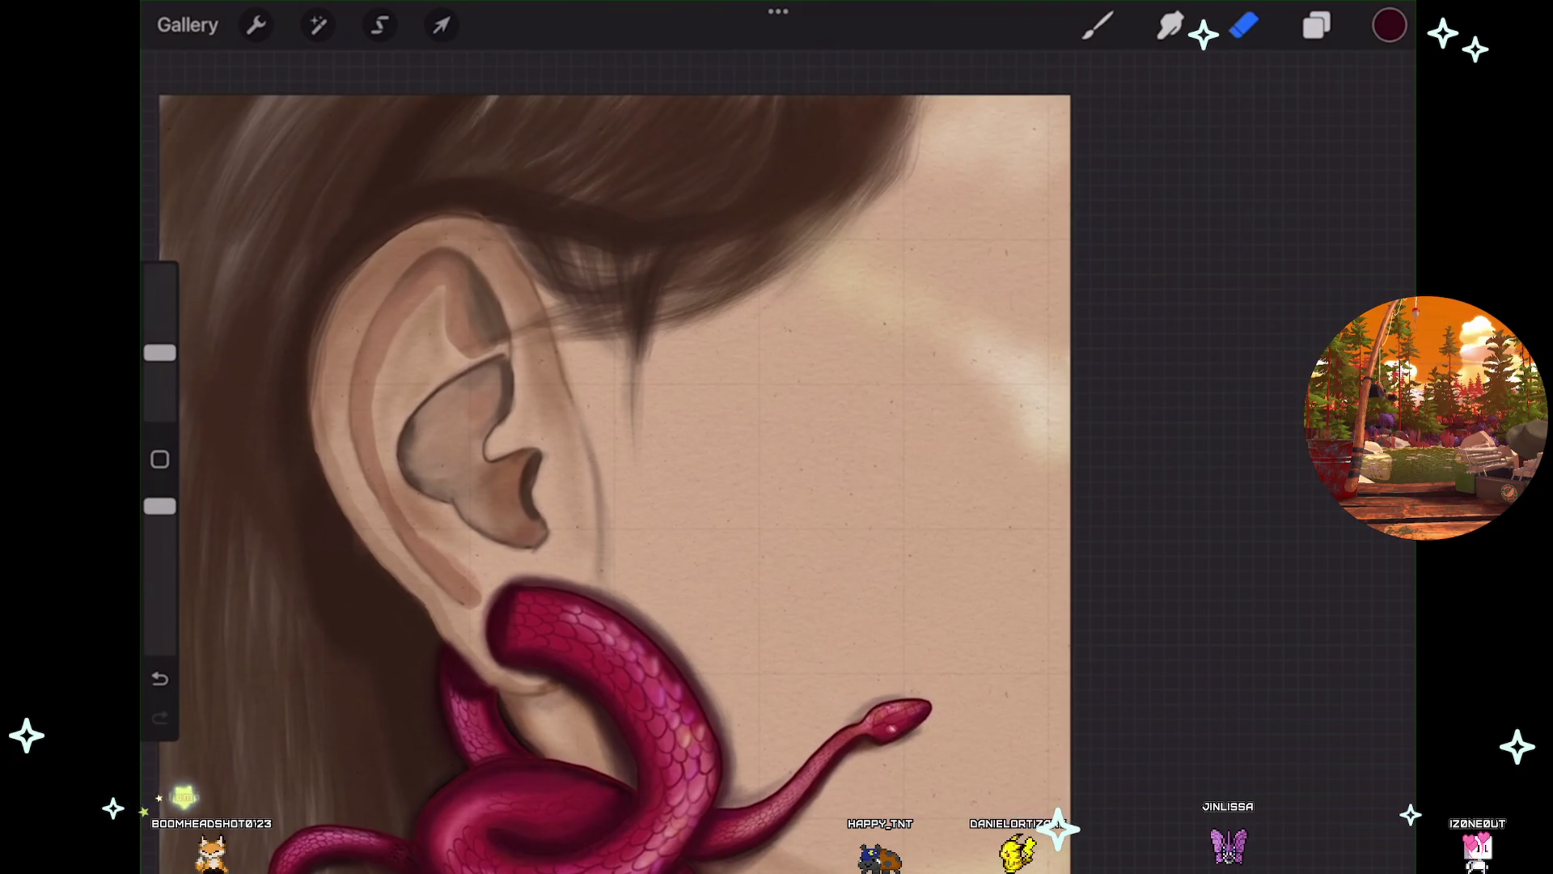
pyautogui.scroll(-3, 615, 486)
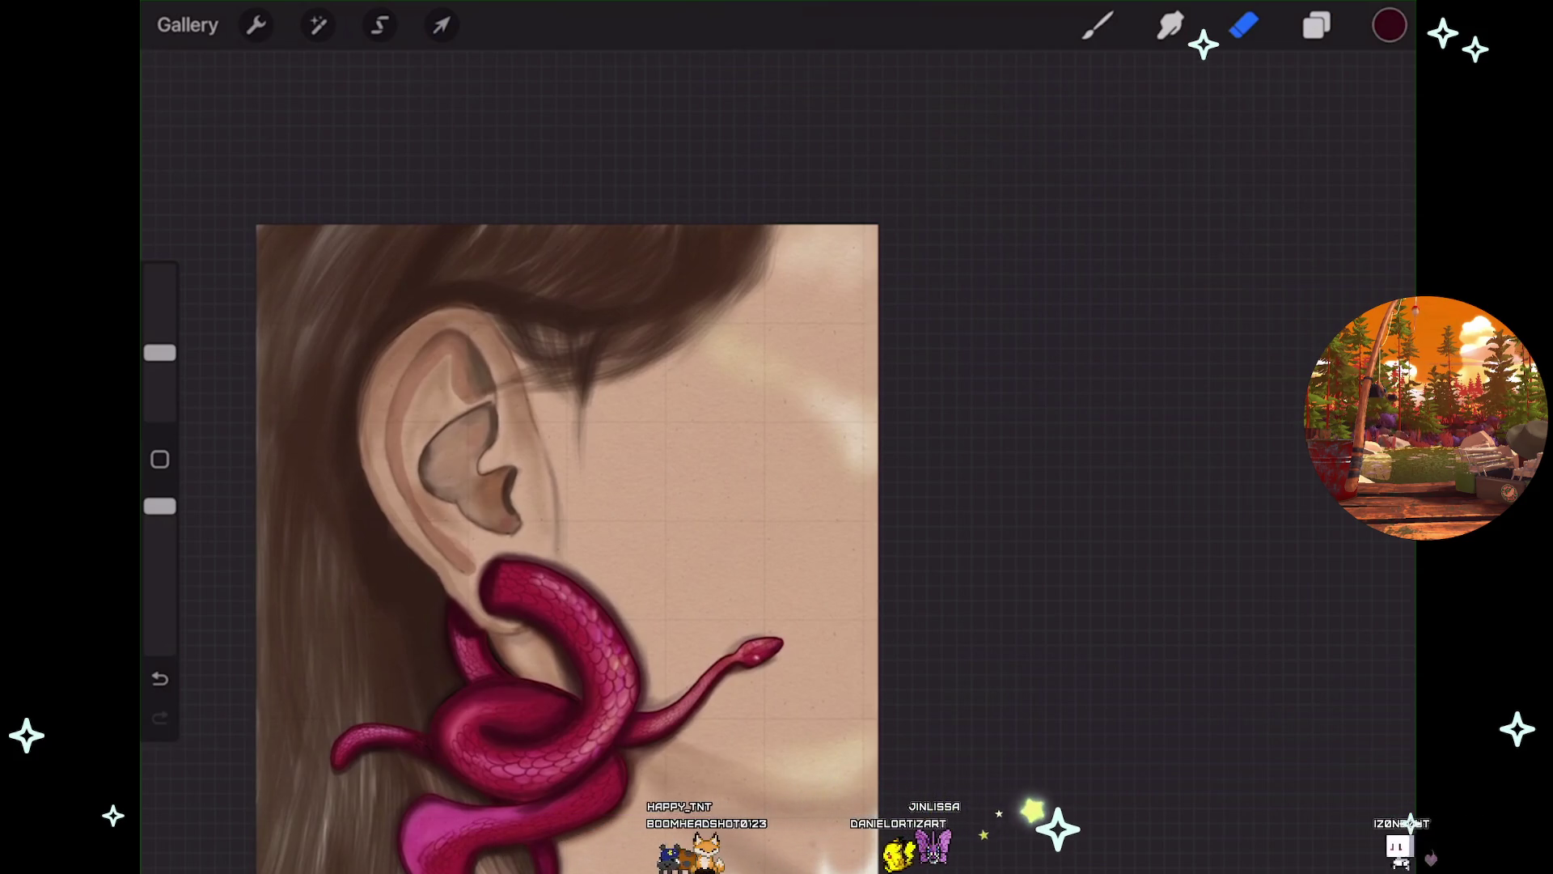
pyautogui.scroll(3, 566, 485)
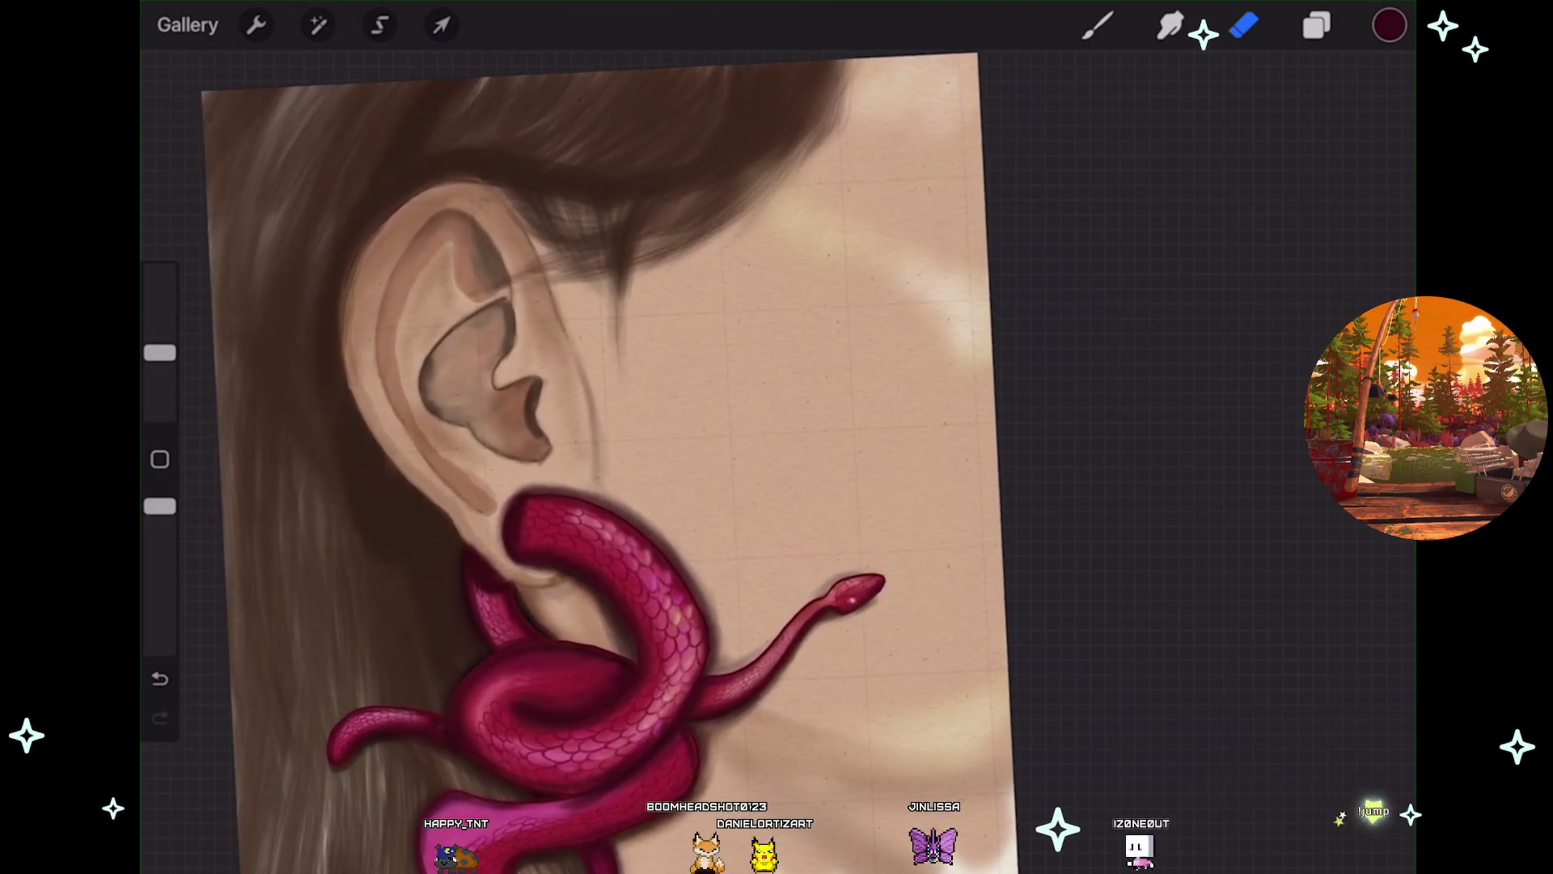
pyautogui.scroll(3, 647, 486)
pyautogui.click(1318, 25)
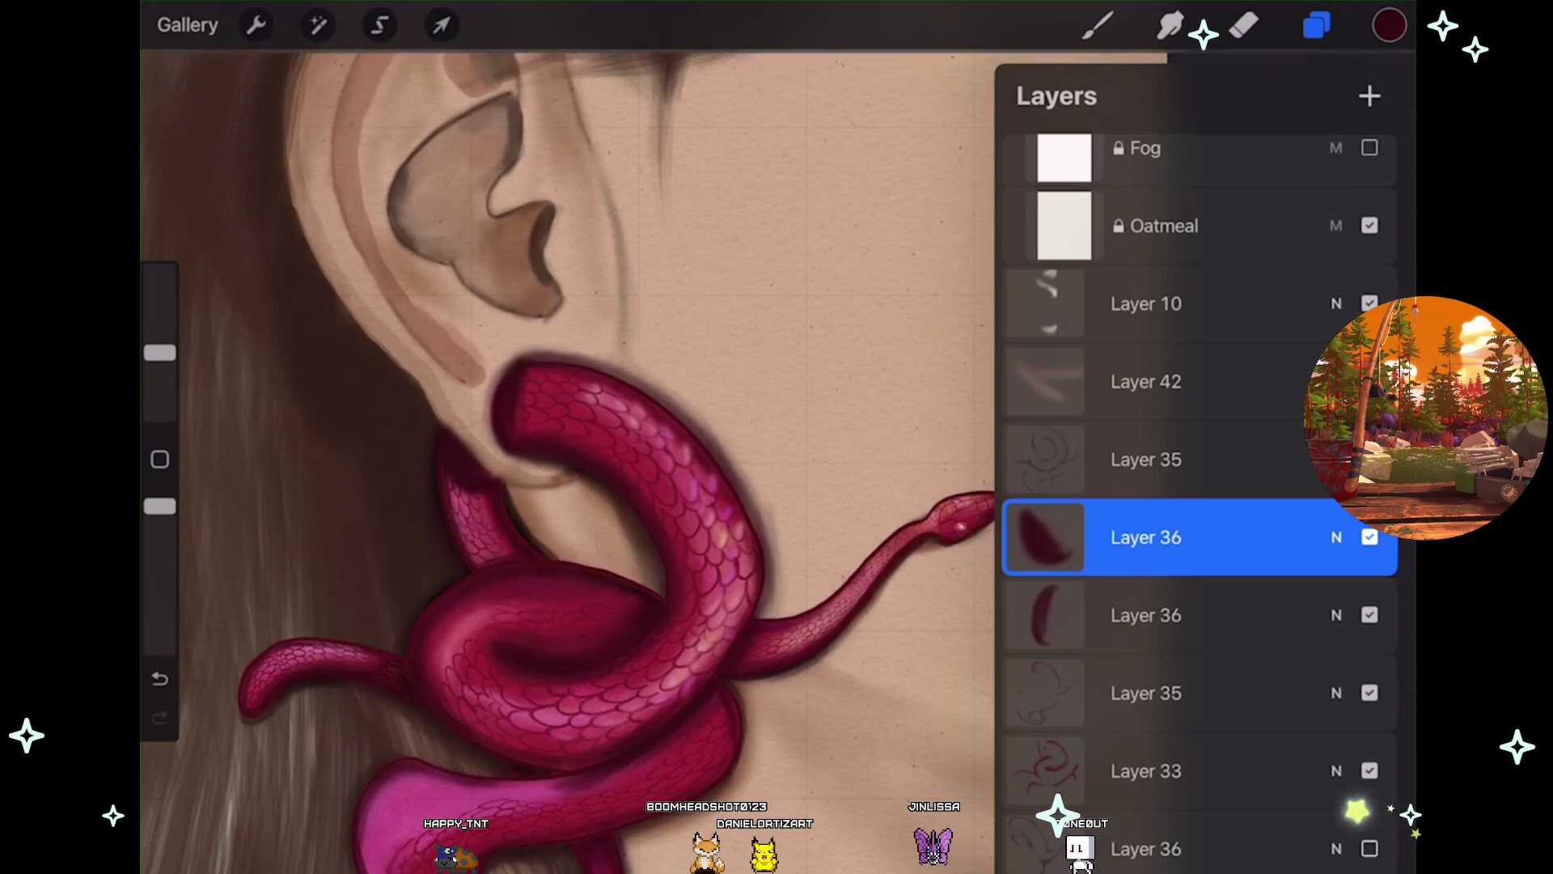
# Toggle a layer's visibility to compare, select Layer 33, and switch to the Brush.
pyautogui.click(1370, 537)
pyautogui.click(1147, 771)
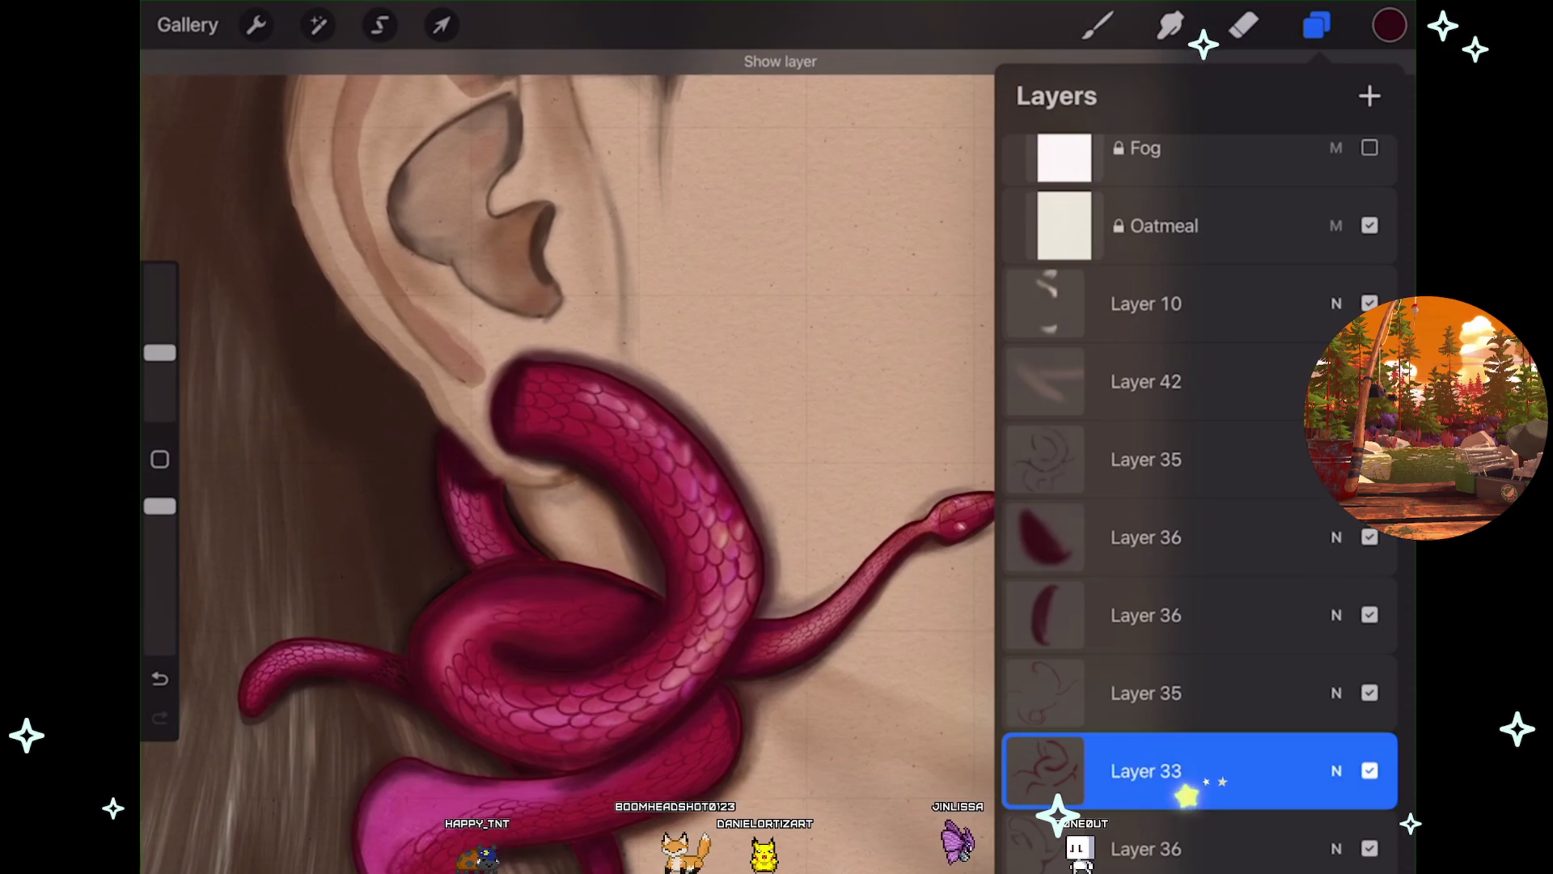
pyautogui.click(1317, 25)
pyautogui.scroll(3, 777, 437)
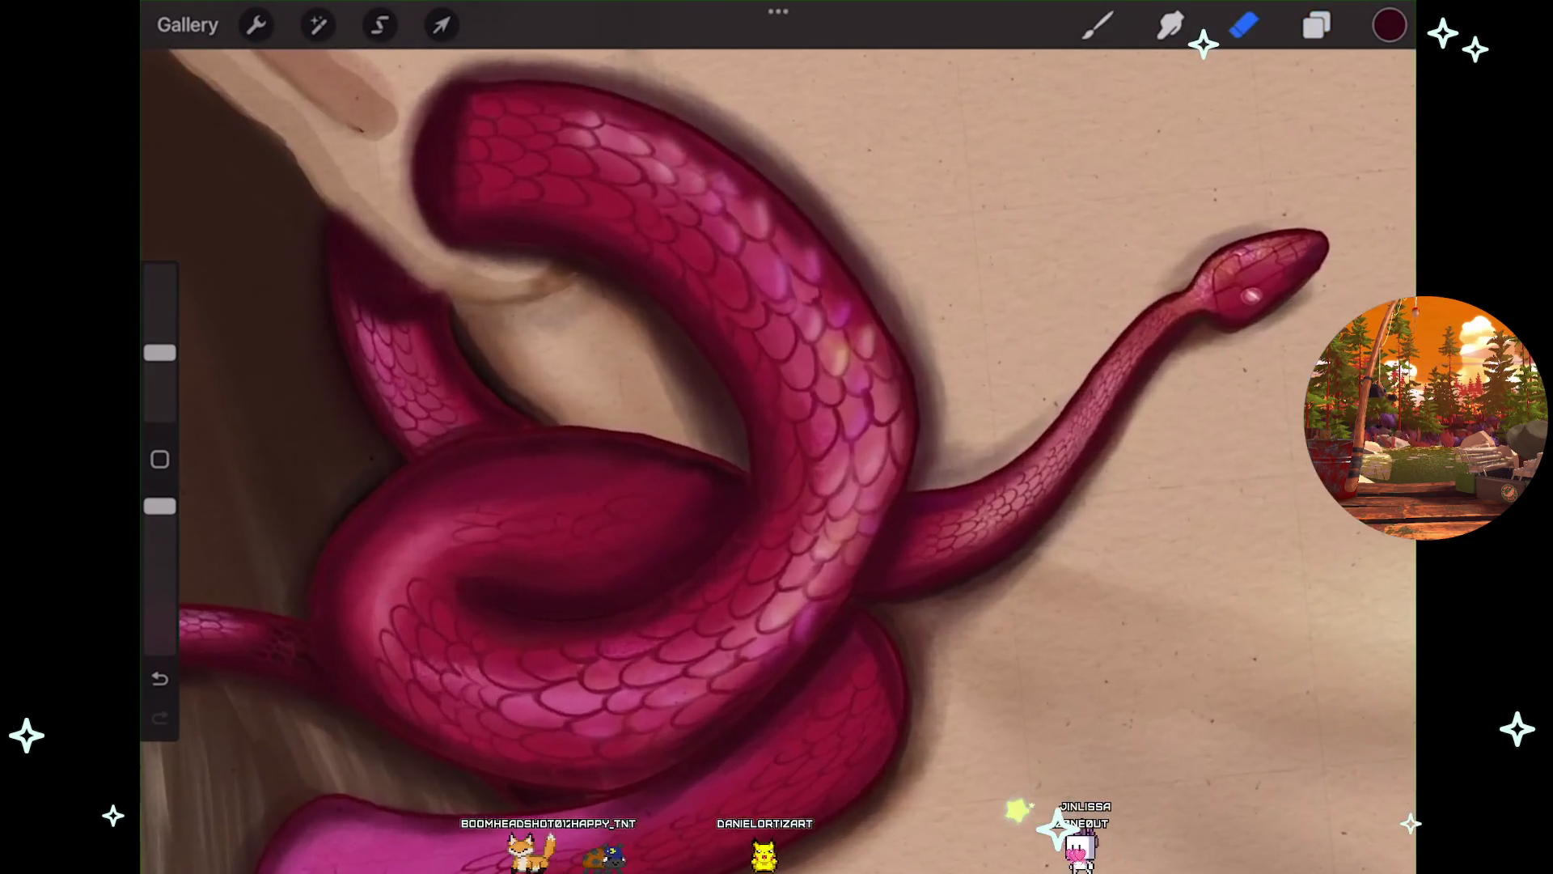
pyautogui.press('b')
pyautogui.scroll(3, 777, 436)
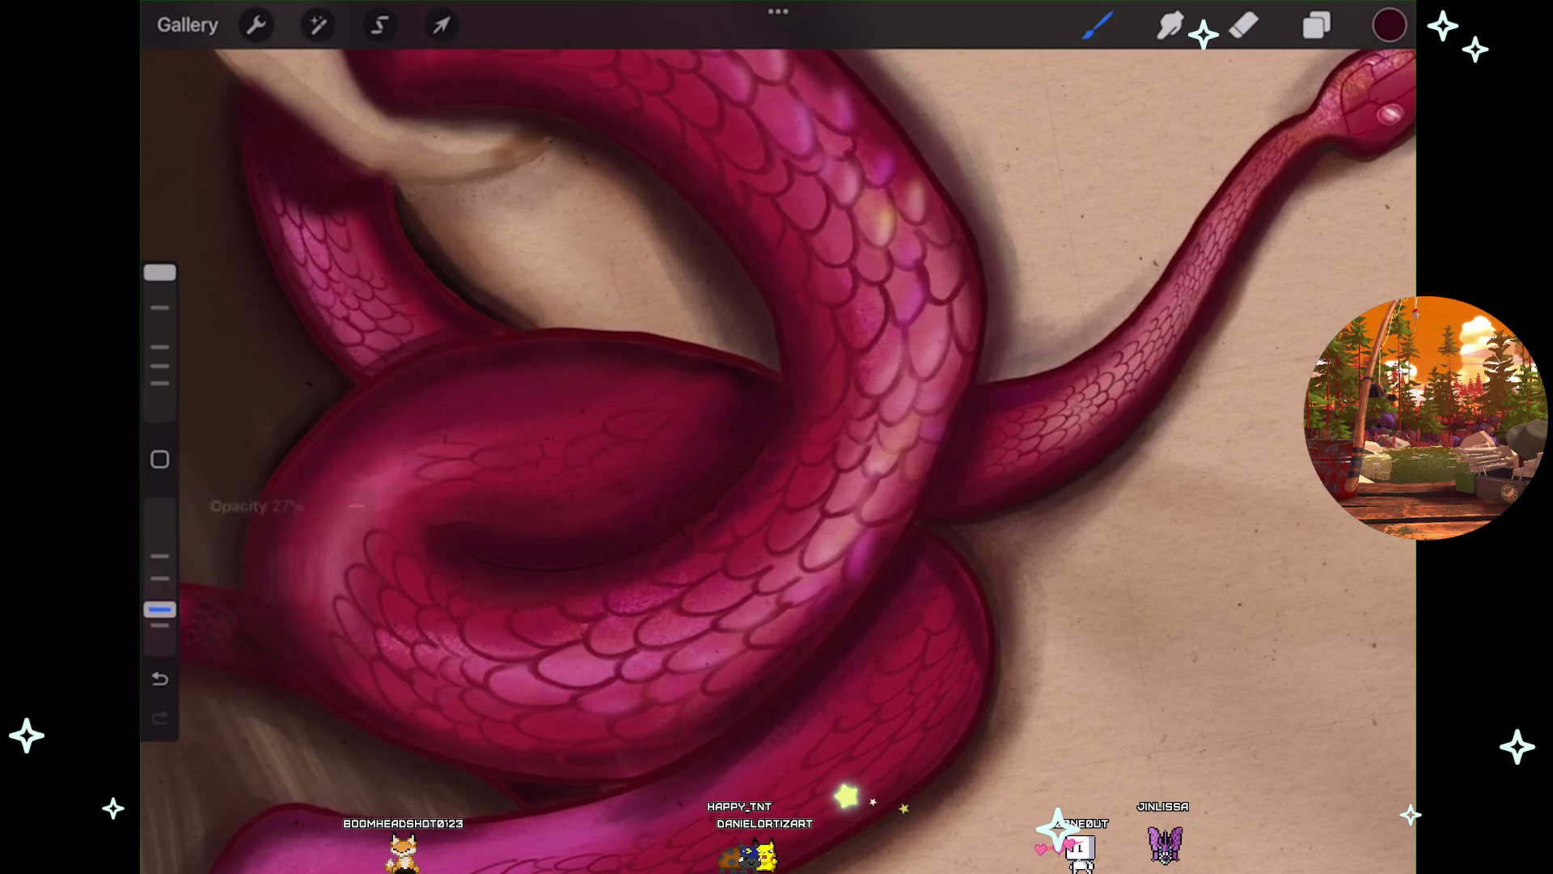
pyautogui.scroll(2, 776, 437)
# Add Layer 38 above Layer 33 and paint coil shading at 15% brush opacity.
pyautogui.click(1317, 25)
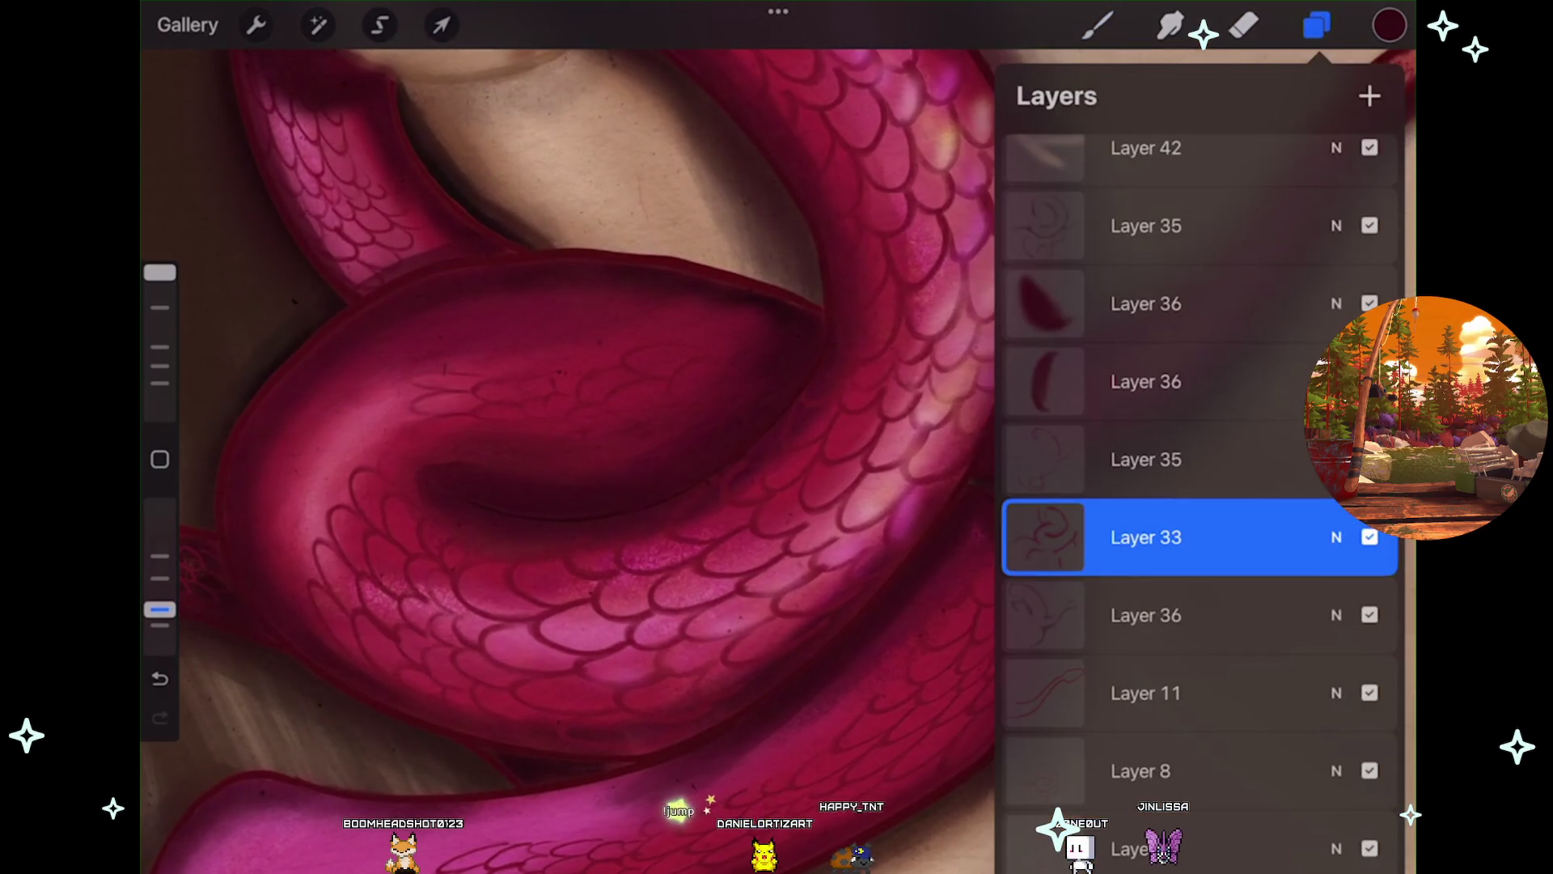
pyautogui.click(1370, 96)
pyautogui.click(1098, 25)
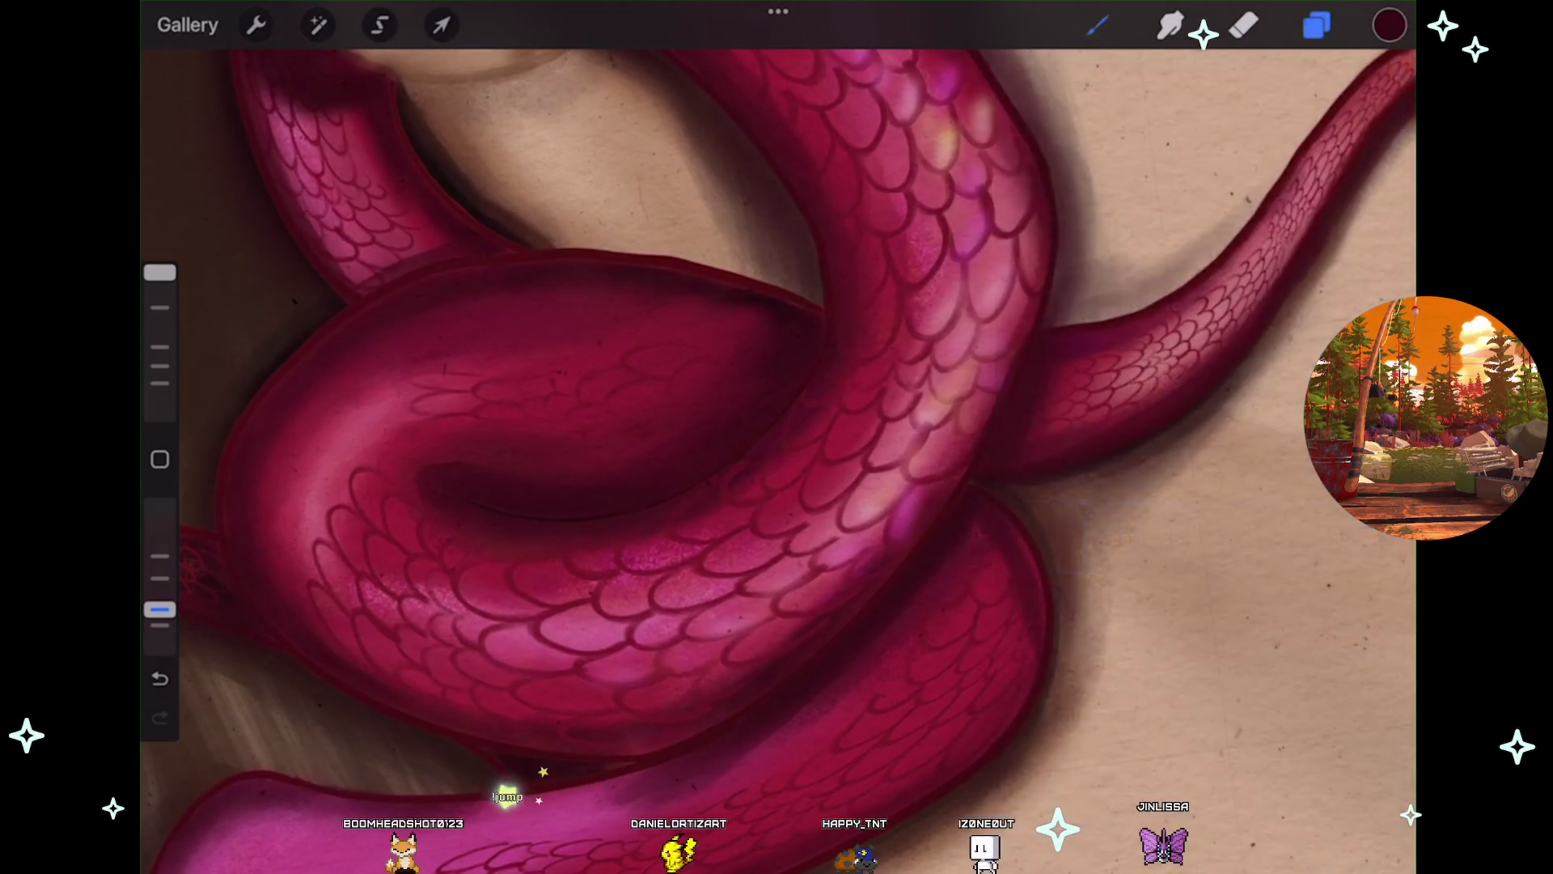
pyautogui.click(159, 678)
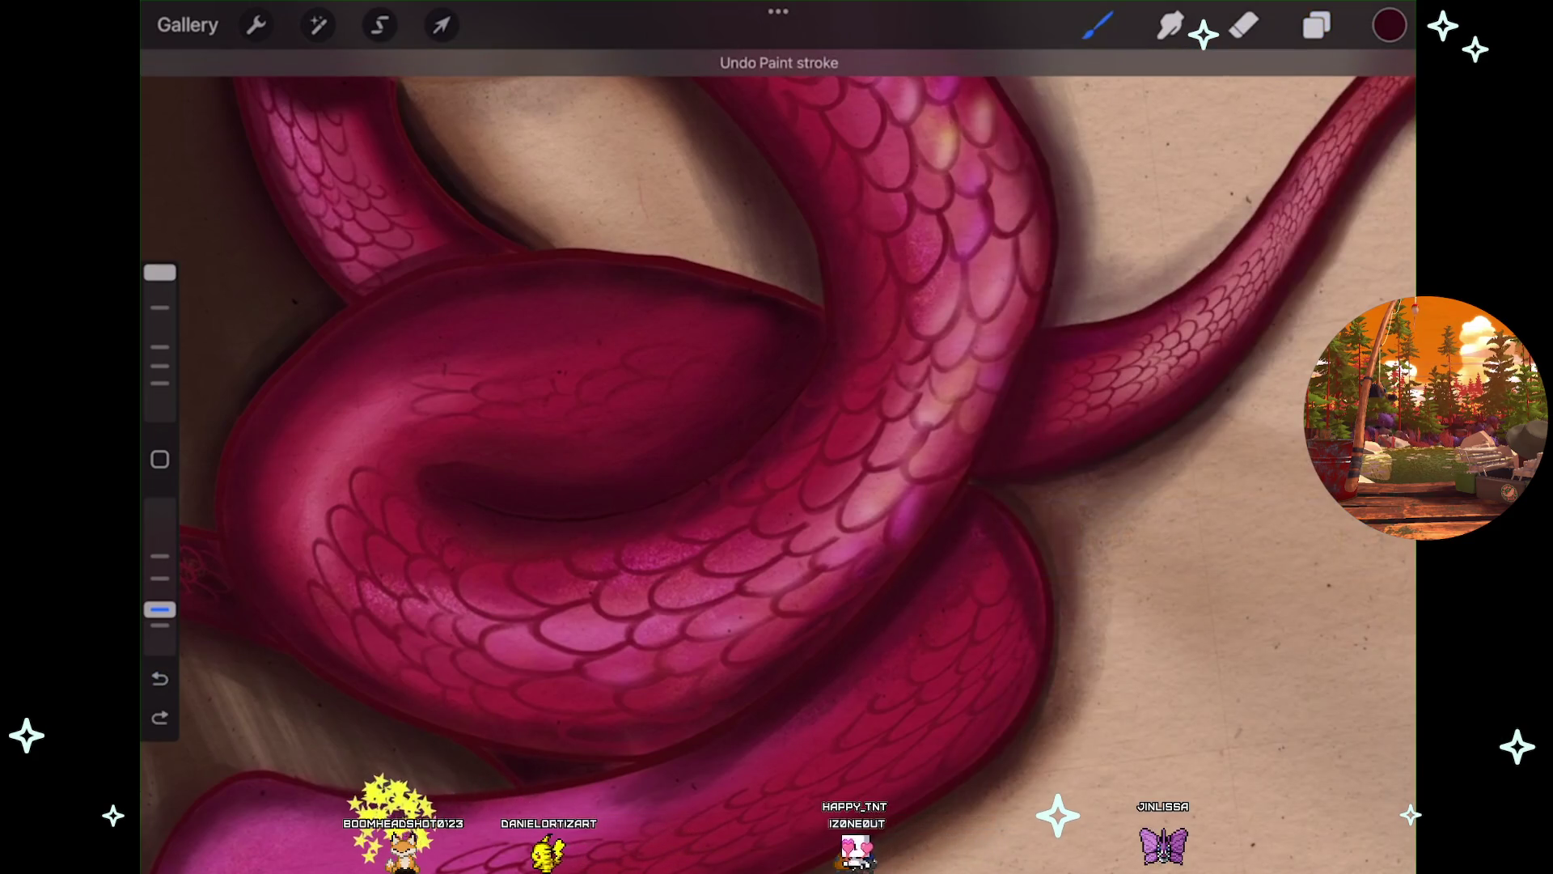
pyautogui.moveTo(159, 609); pyautogui.dragTo(160, 625)
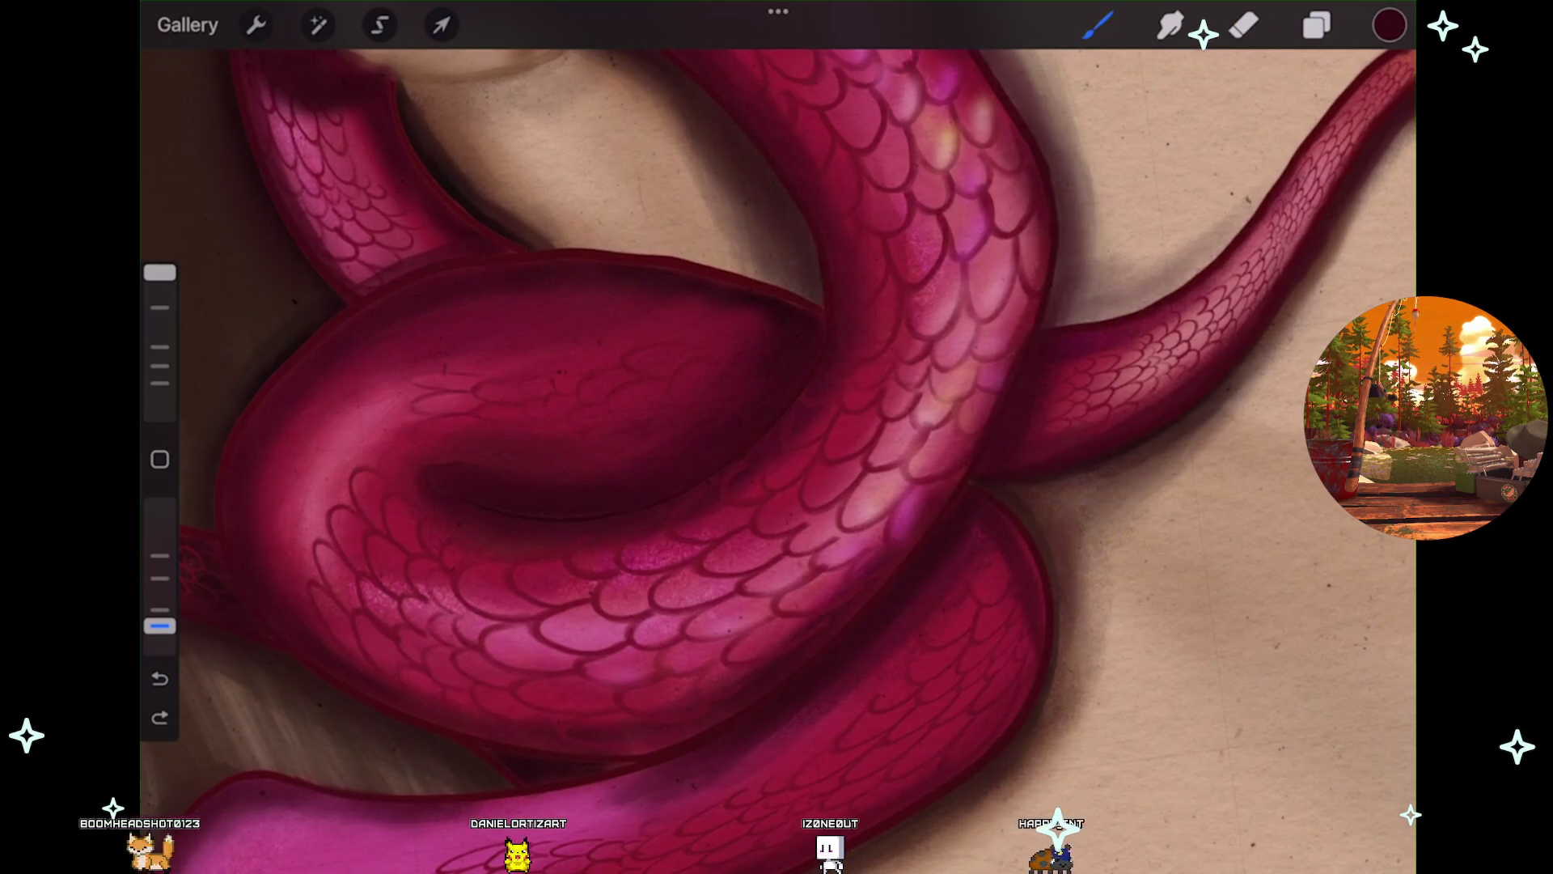
pyautogui.scroll(-5, 777, 437)
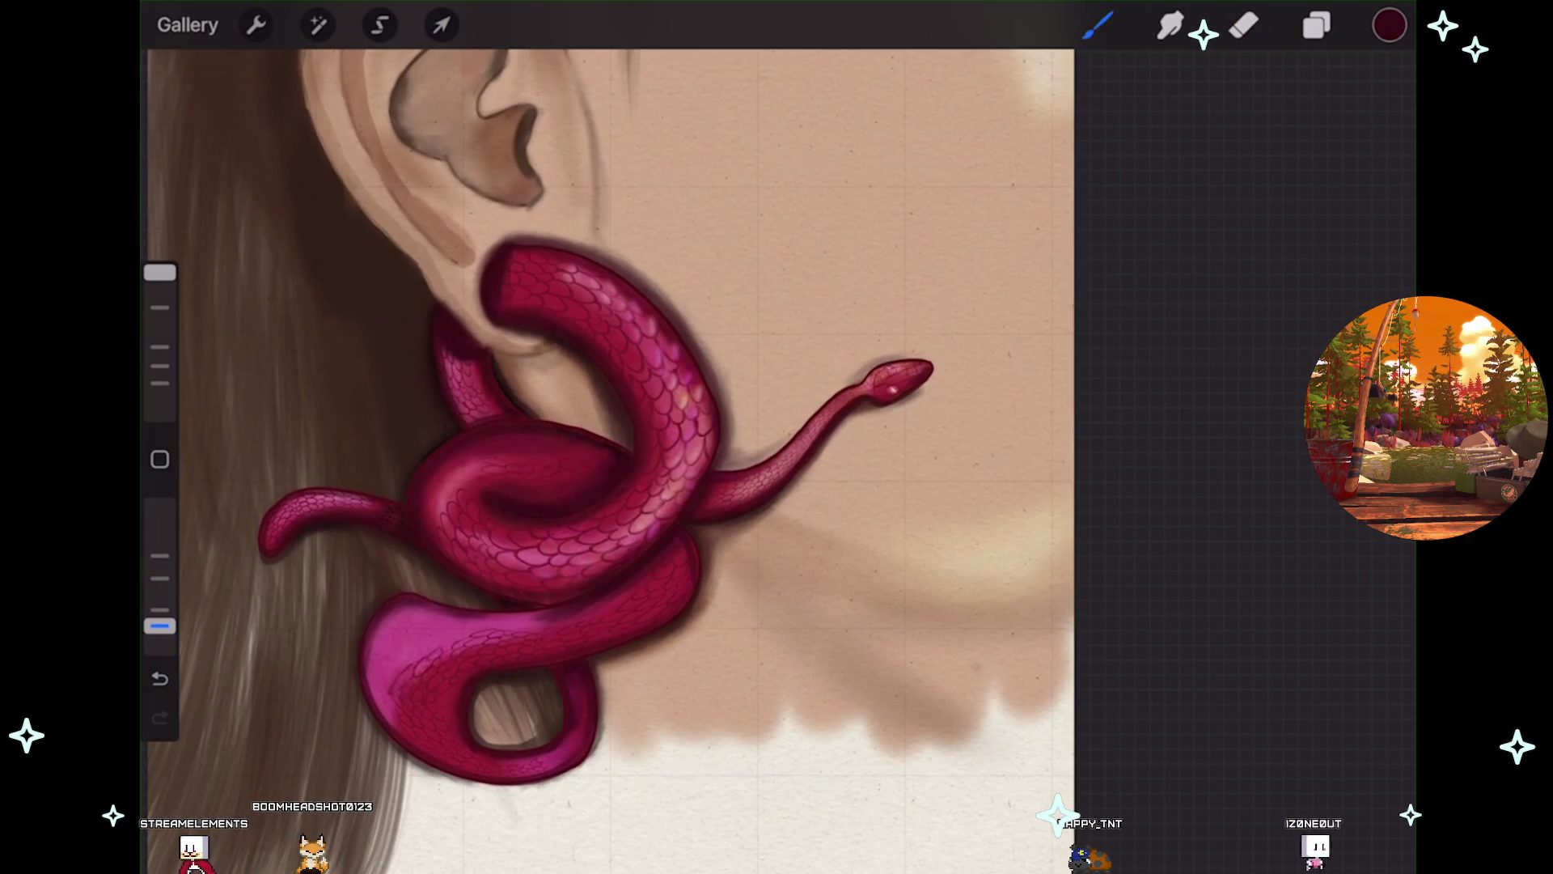
# Paint more shading on the lower coils, undoing two strokes that didn't work.
pyautogui.scroll(5, 614, 470)
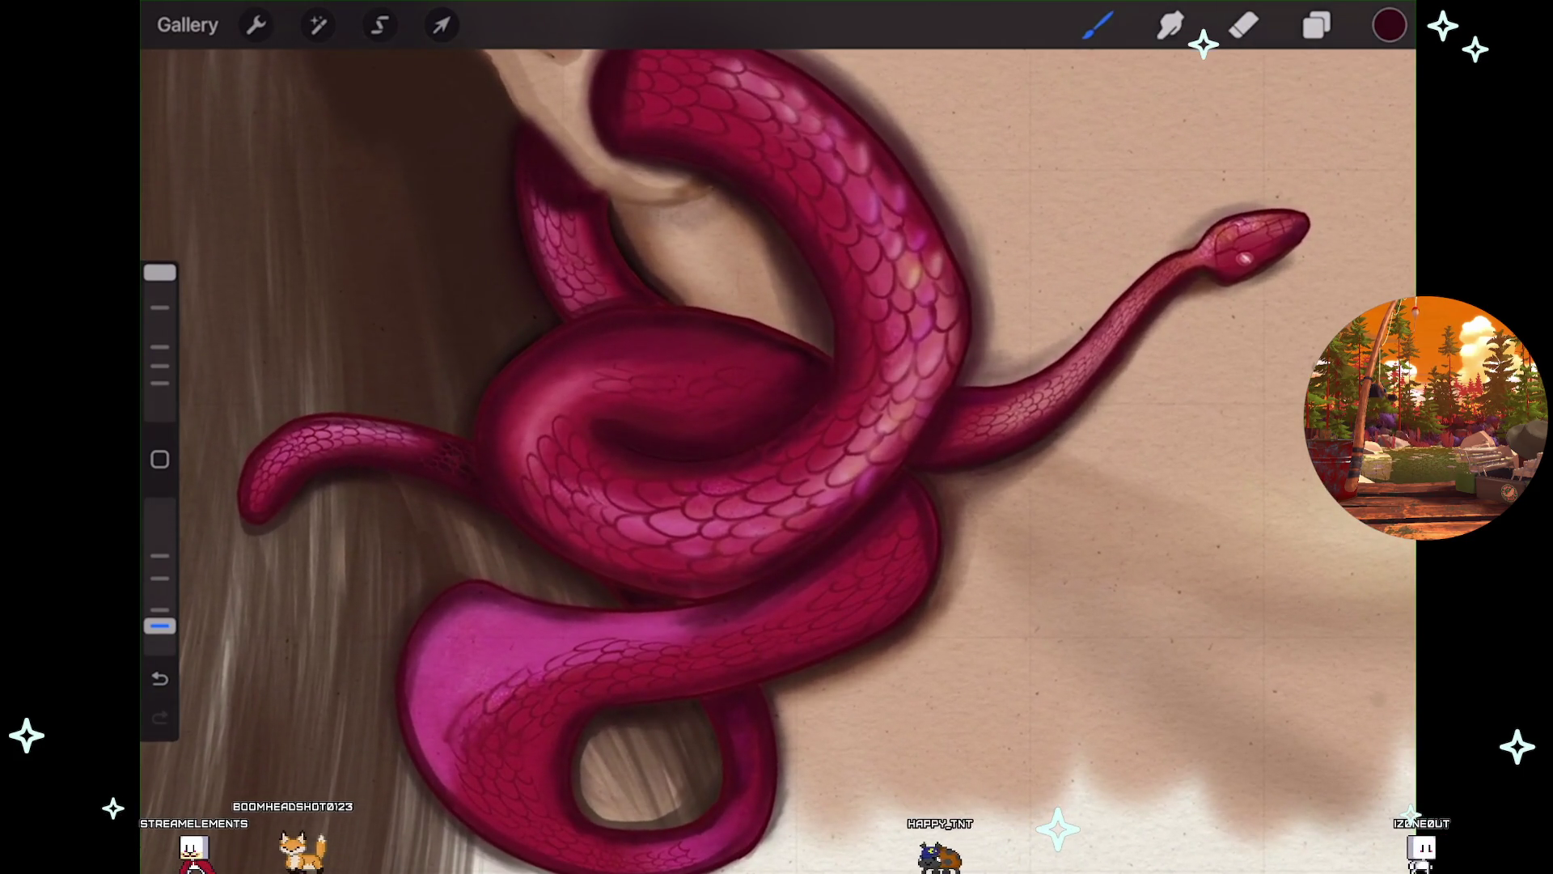
pyautogui.scroll(2, 777, 453)
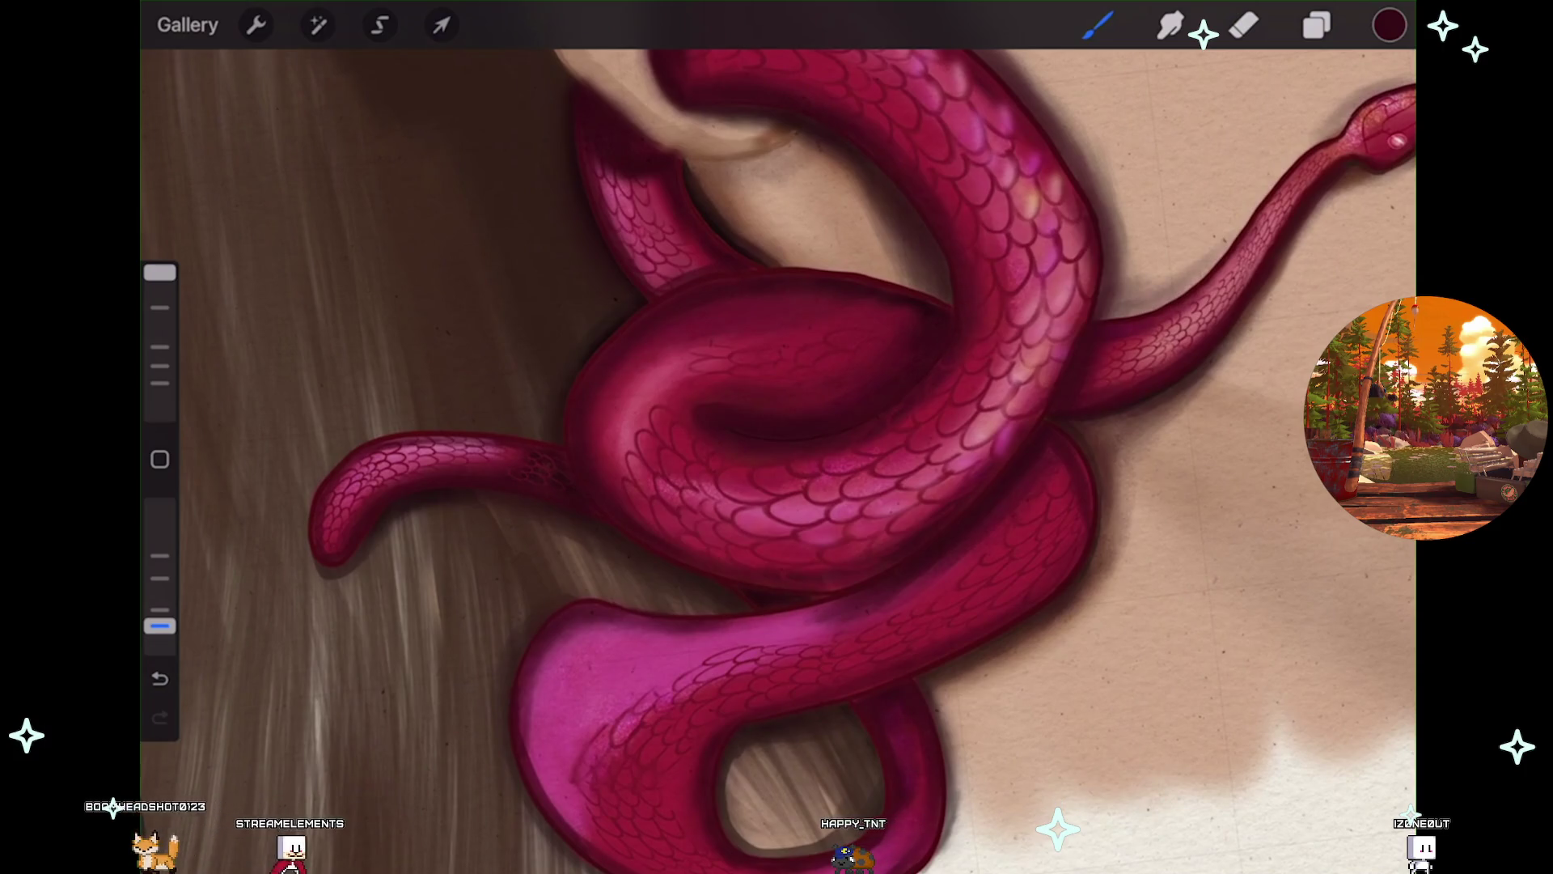
pyautogui.hotkey('ctrl', 'z')
pyautogui.scroll(-3, 777, 453)
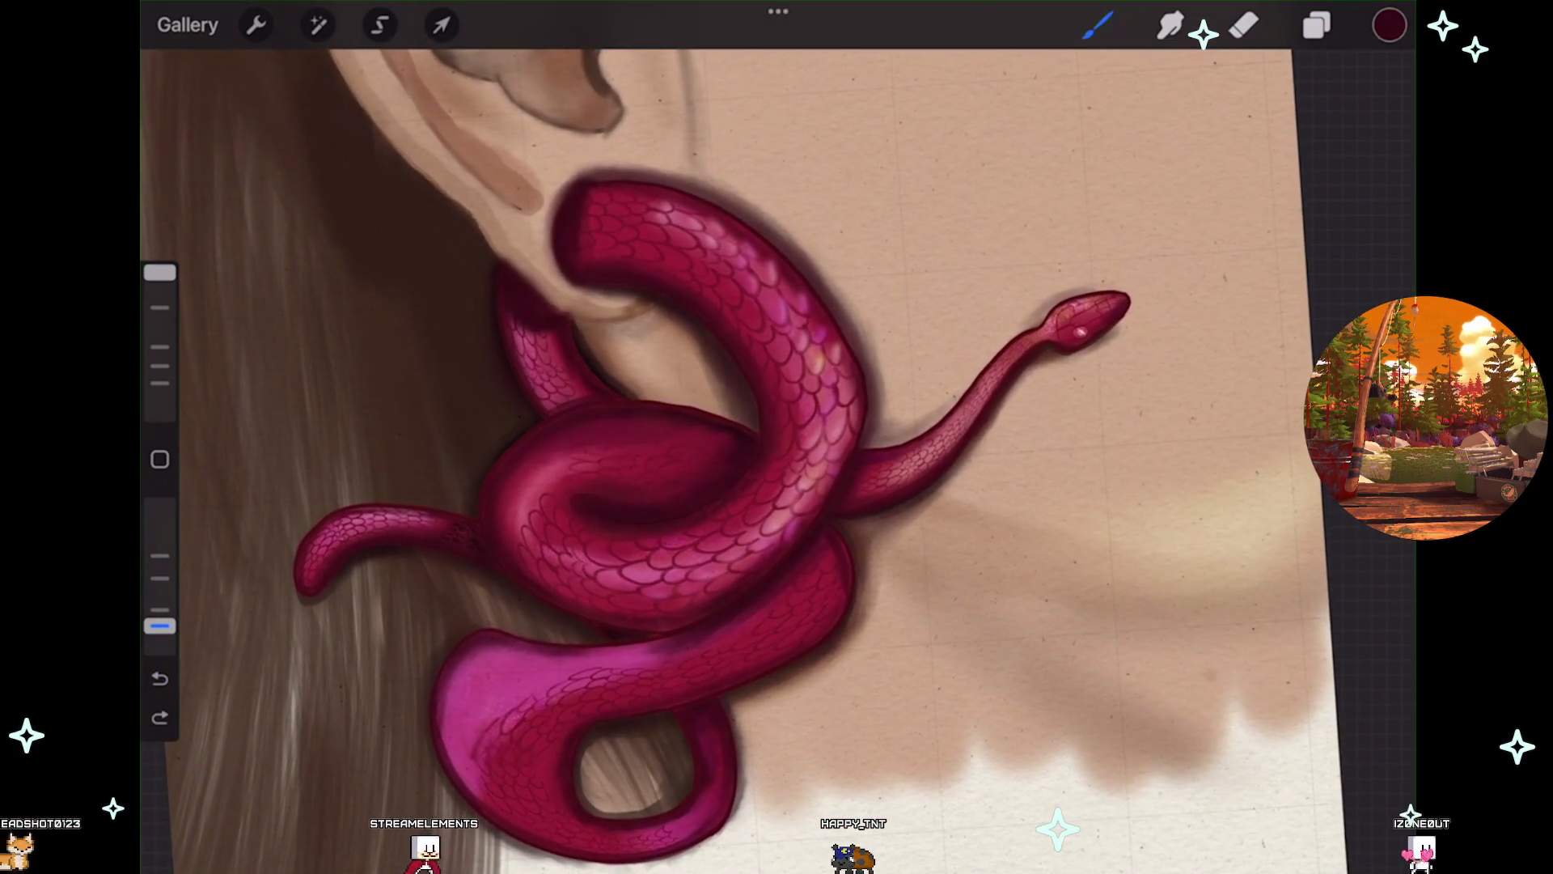
pyautogui.scroll(1, 728, 453)
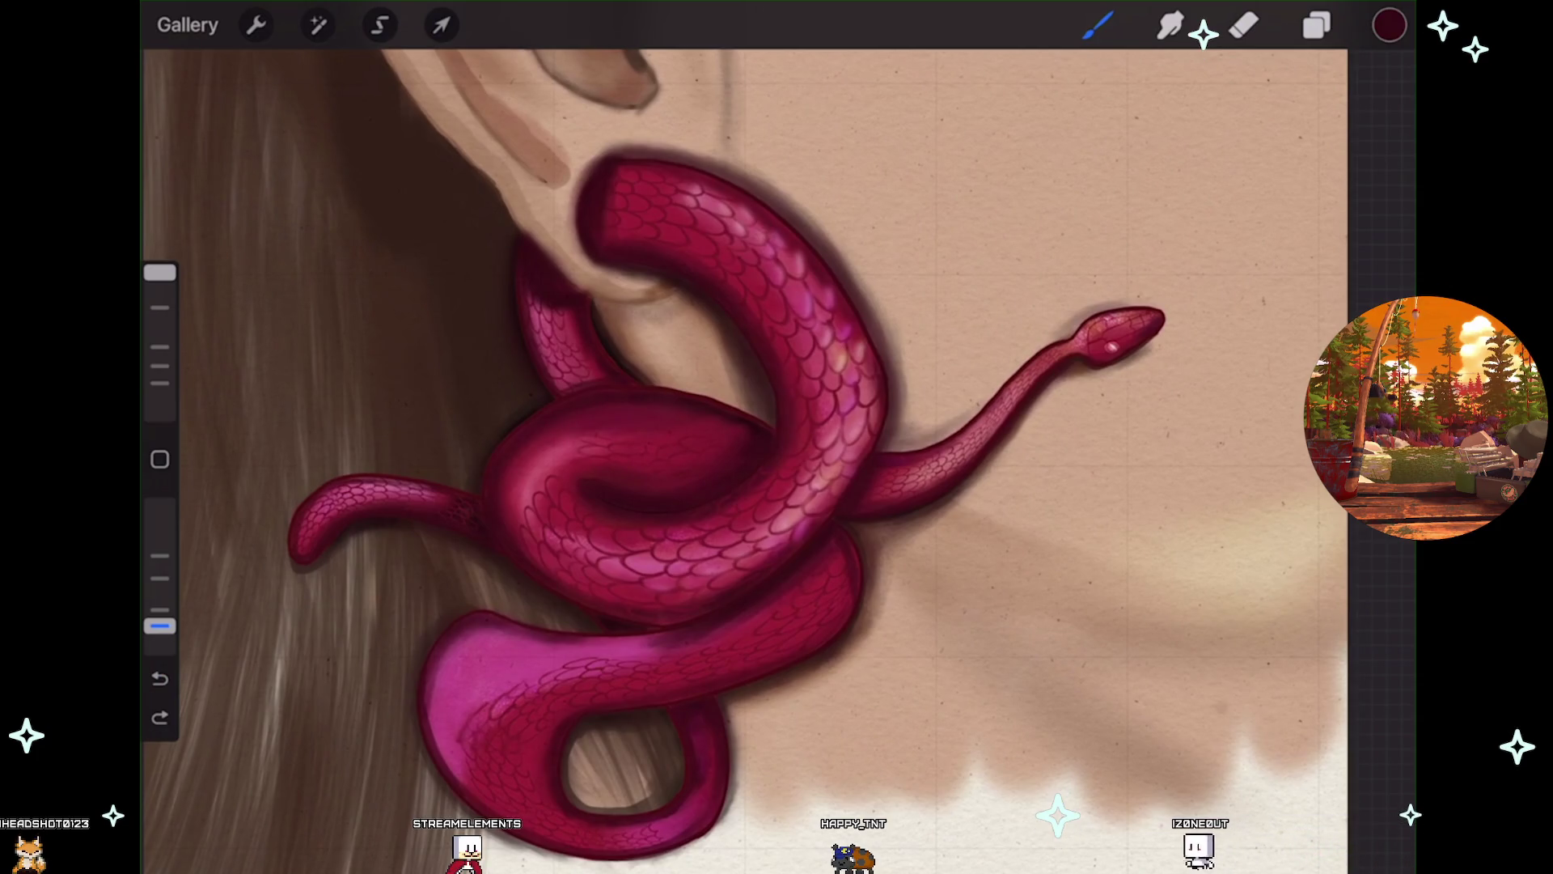
pyautogui.scroll(1, 761, 453)
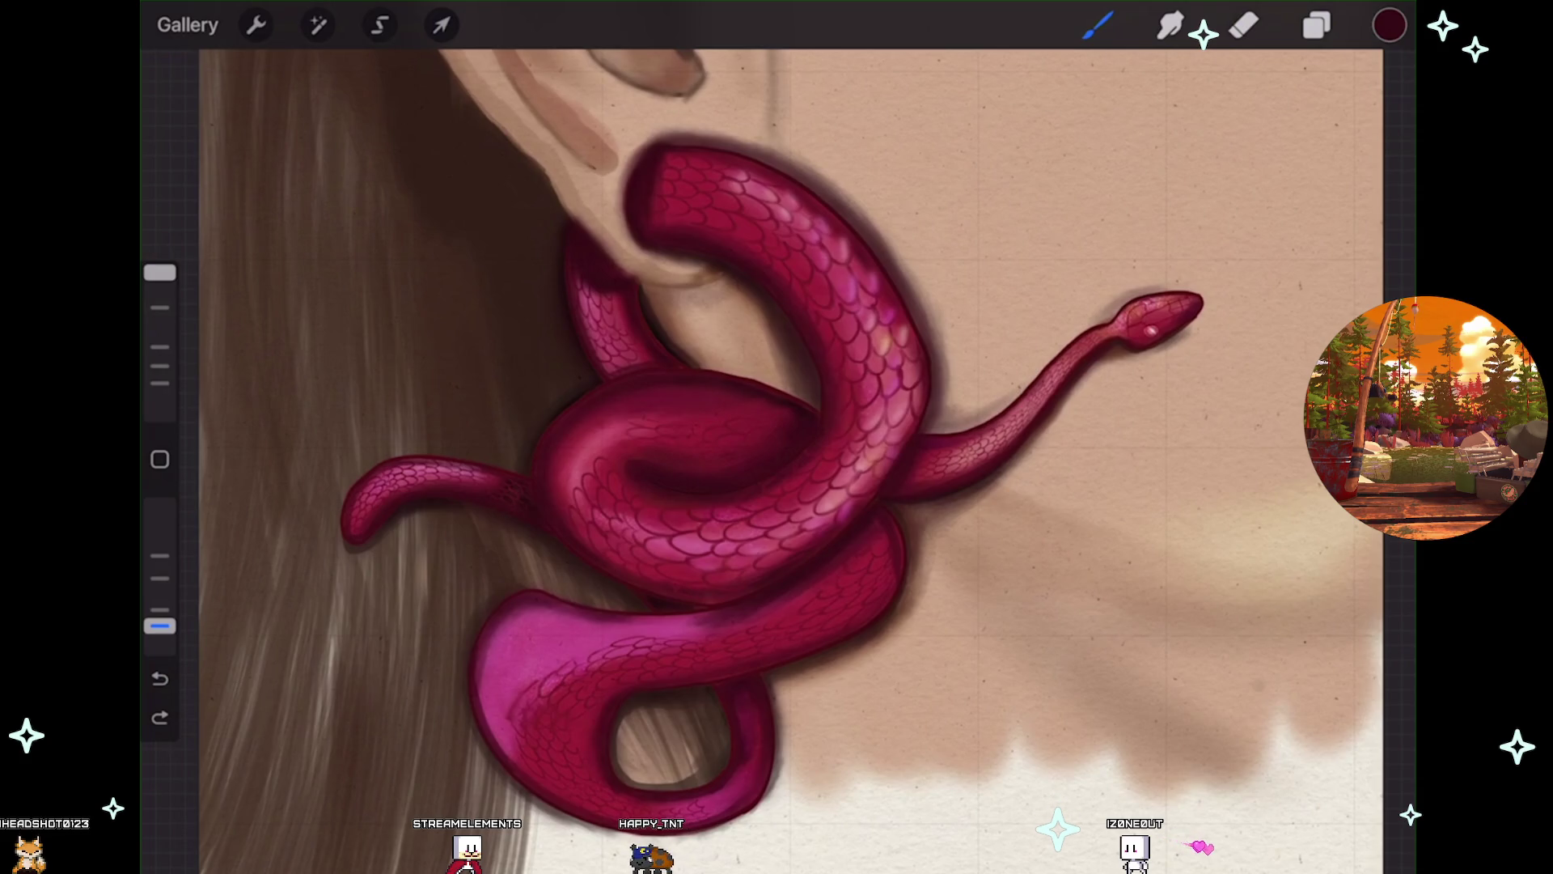
pyautogui.scroll(2, 631, 769)
pyautogui.scroll(2, 631, 769)
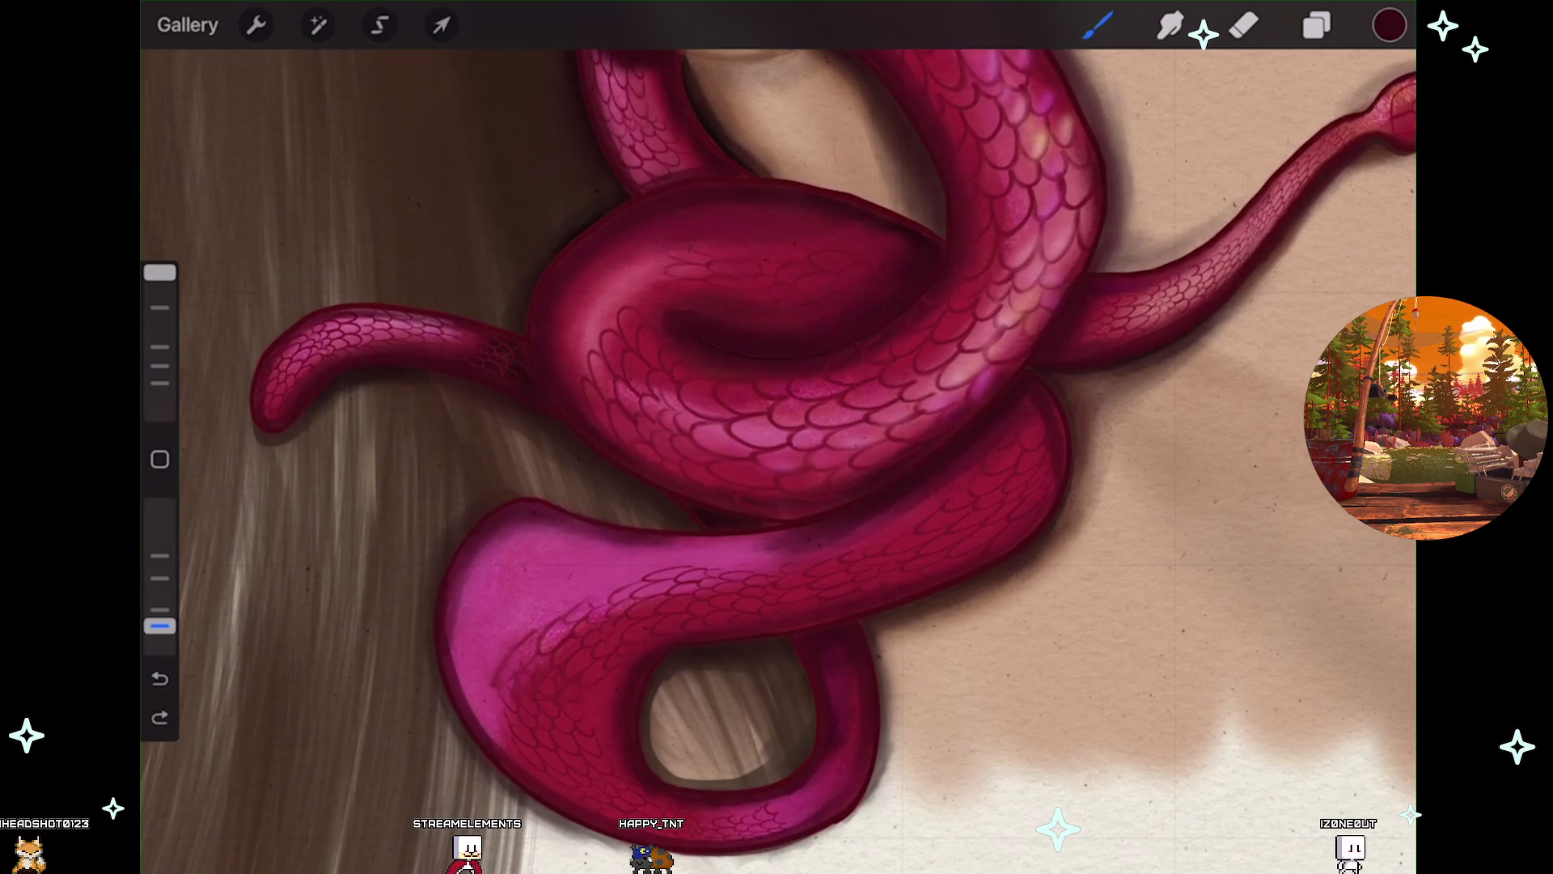
pyautogui.hotkey('ctrl', 'z')
pyautogui.scroll(-2, 777, 453)
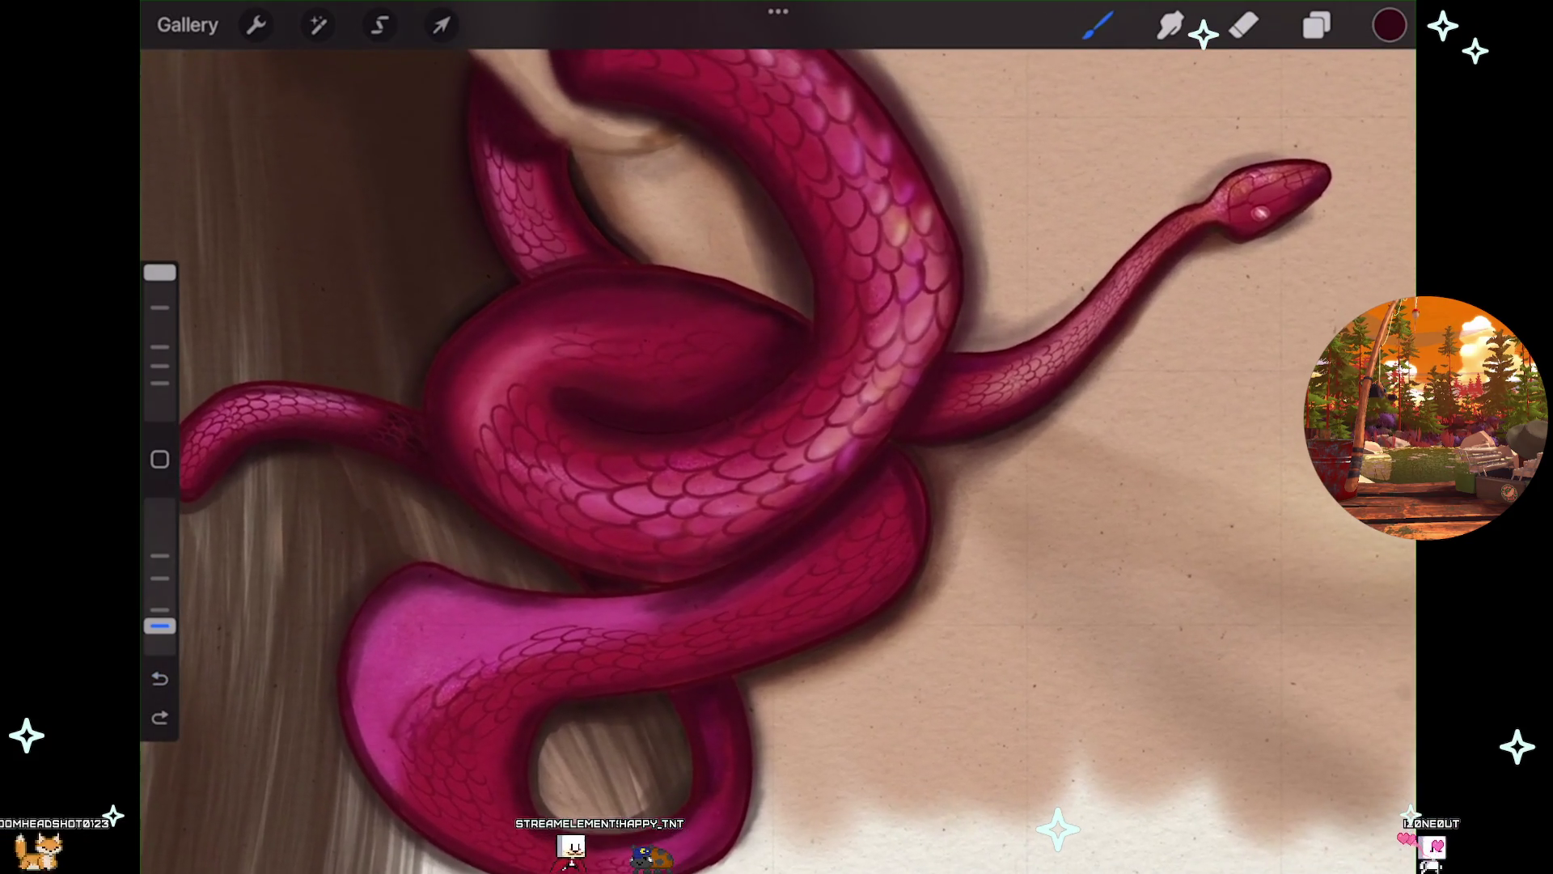
# Check Layer 38's coil shading, undo one stroke, and raise brush opacity to 27%.
pyautogui.click(1316, 25)
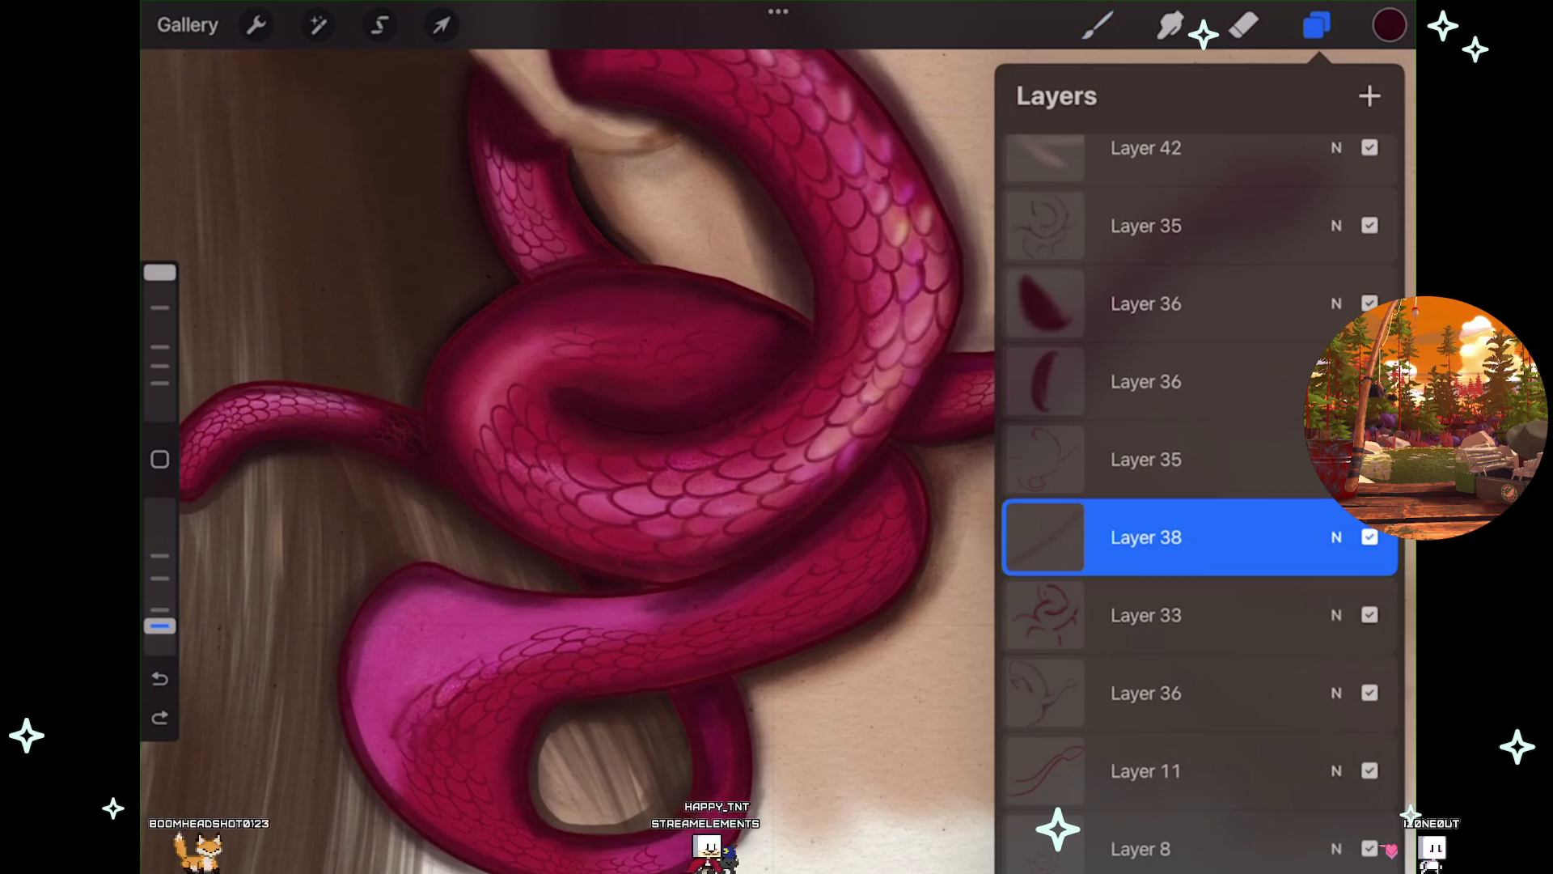
pyautogui.hotkey('ctrl', 'shift', 'z')
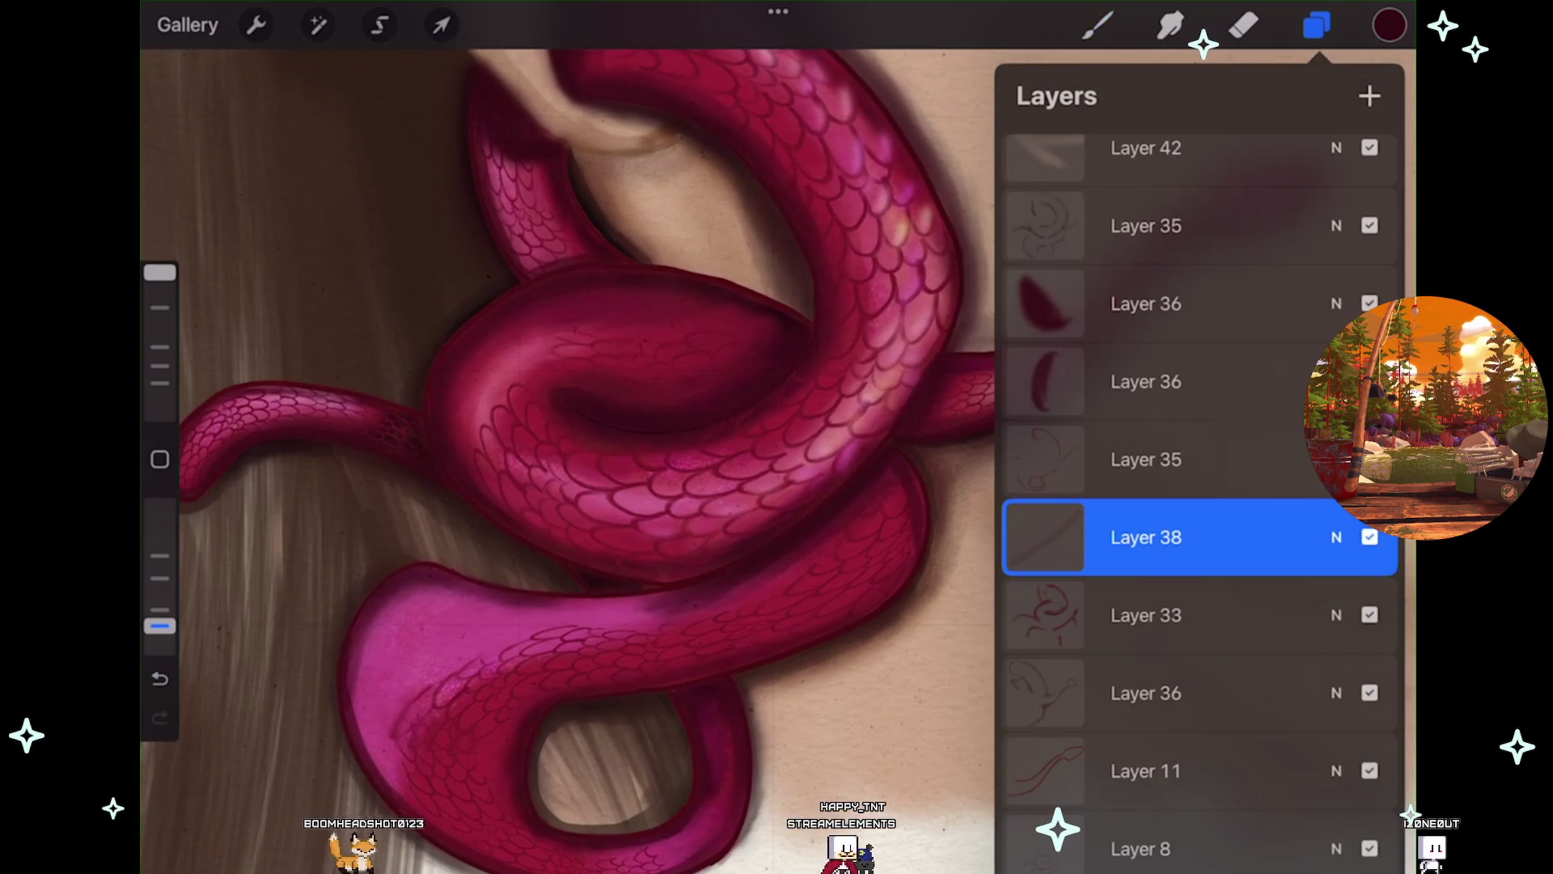
pyautogui.press('b')
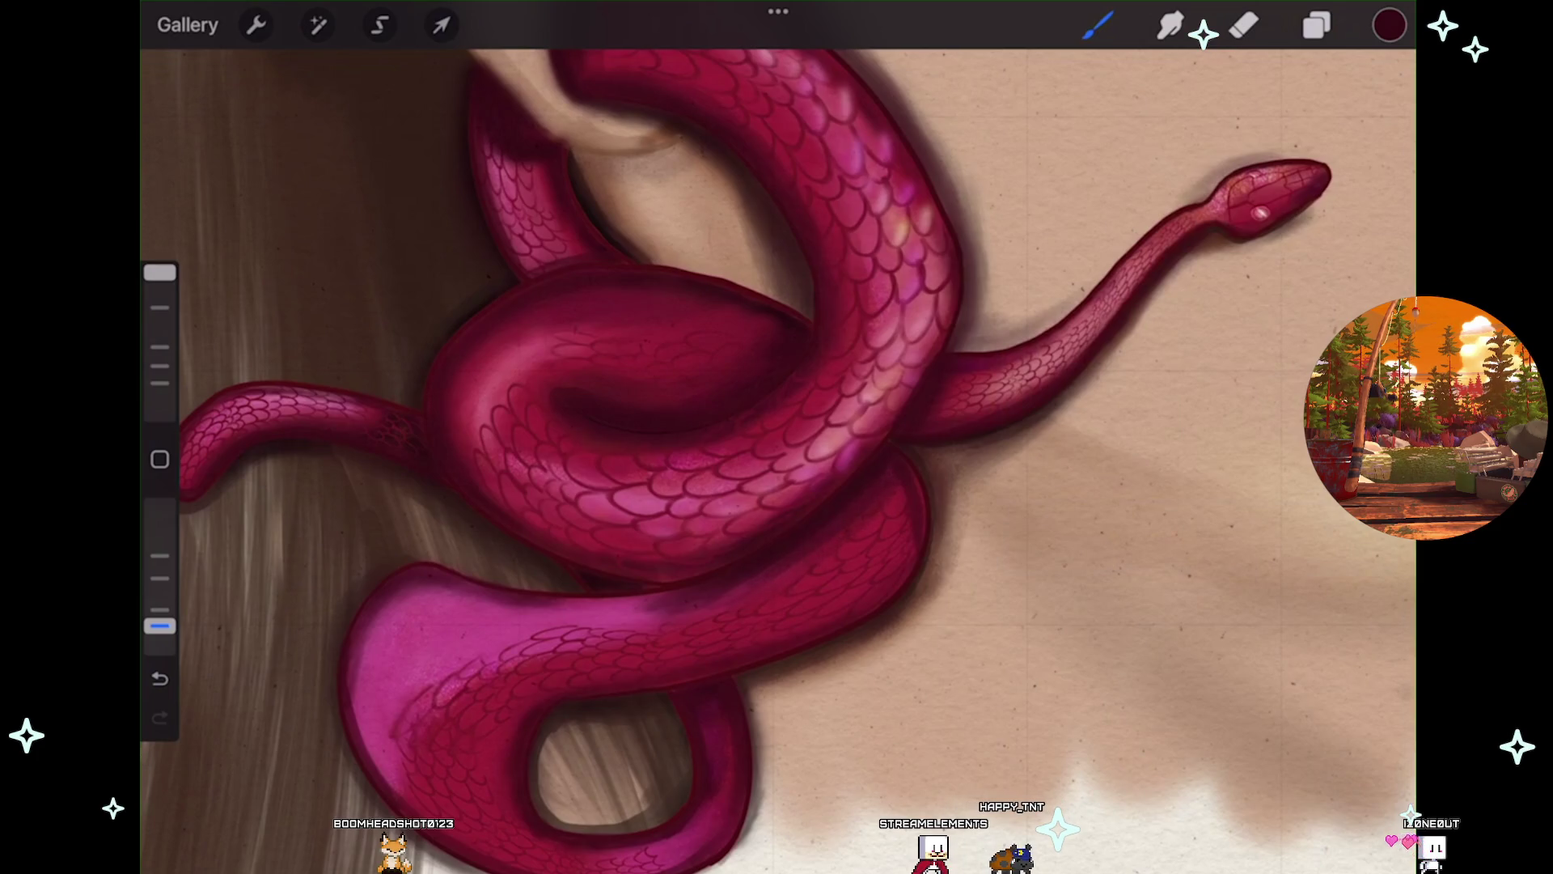
pyautogui.hotkey('ctrl', 'z')
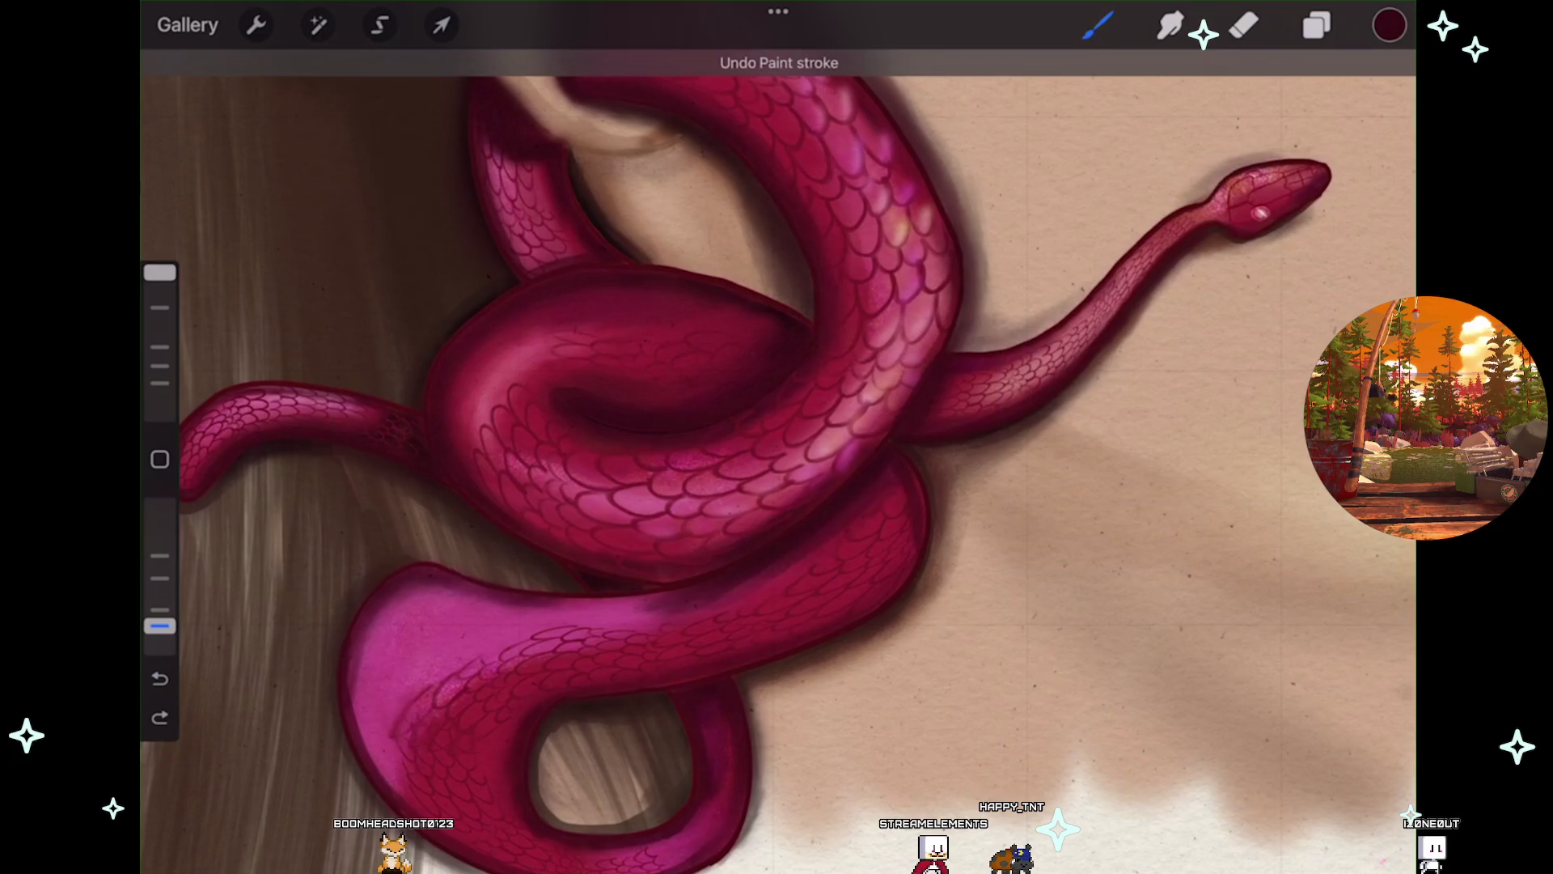
pyautogui.moveTo(159, 625); pyautogui.dragTo(159, 608)
pyautogui.scroll(3, 648, 607)
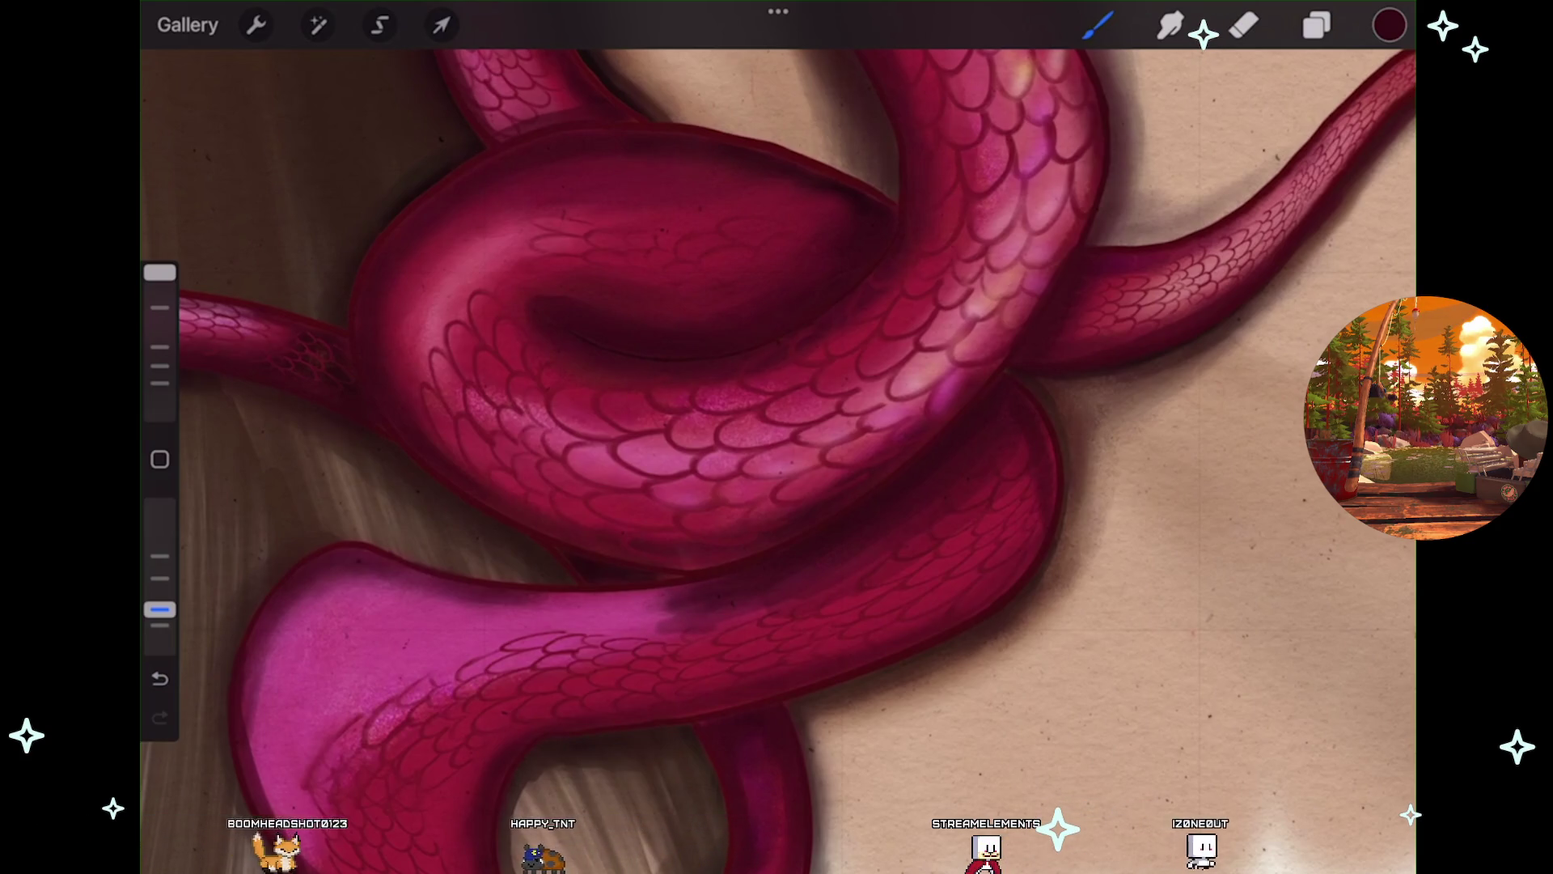
# Undo two shading strokes on the lower coil, zoom out, and show the Layers list.
pyautogui.scroll(-3, 779, 461)
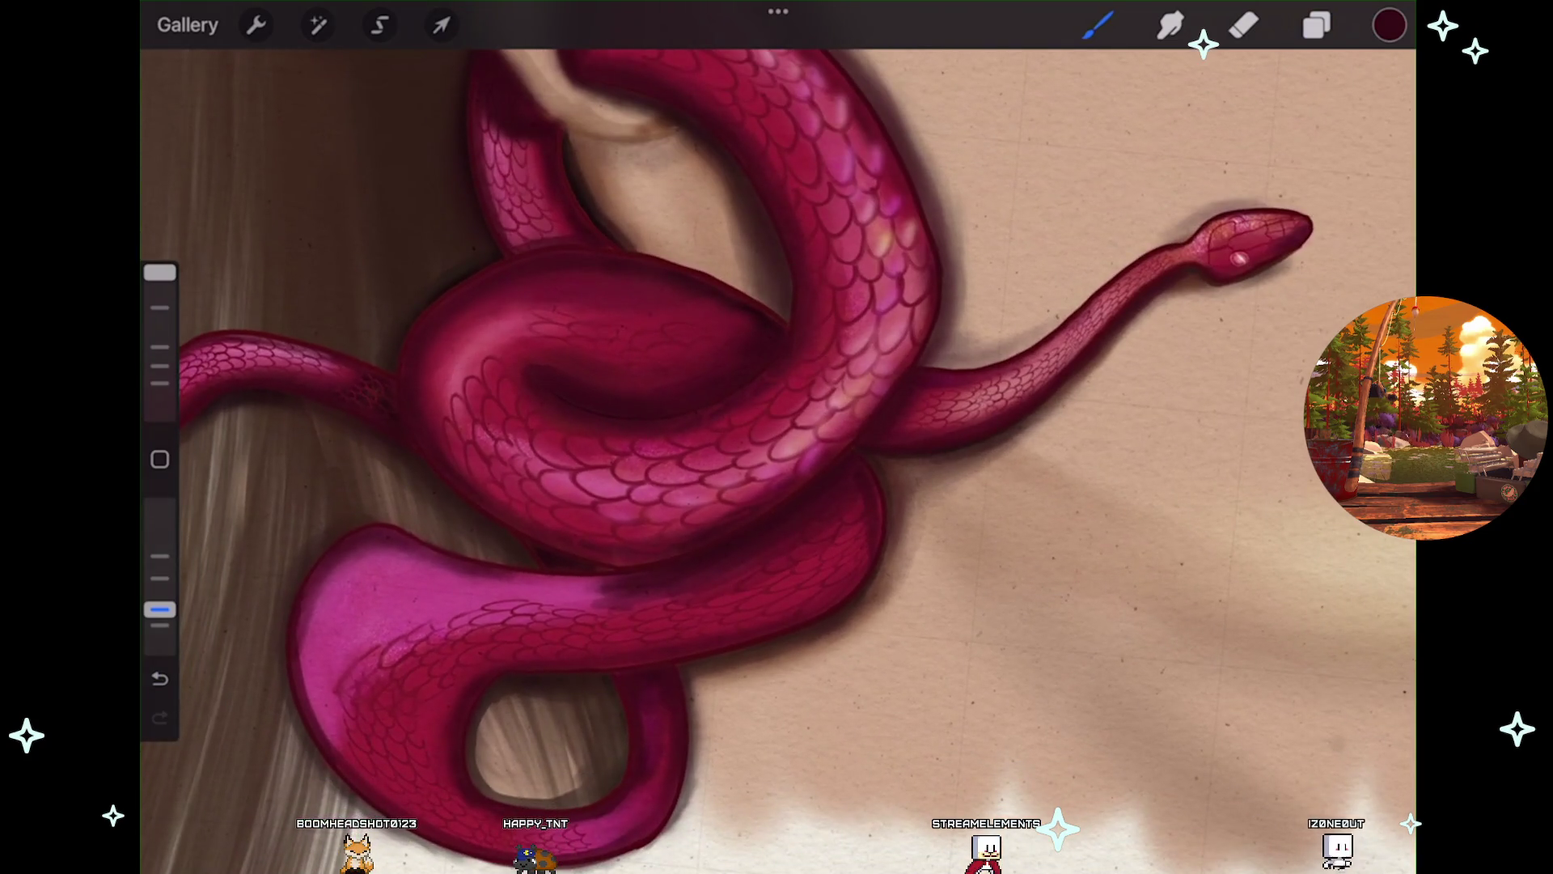
pyautogui.scroll(-3, 779, 462)
pyautogui.scroll(4, 809, 453)
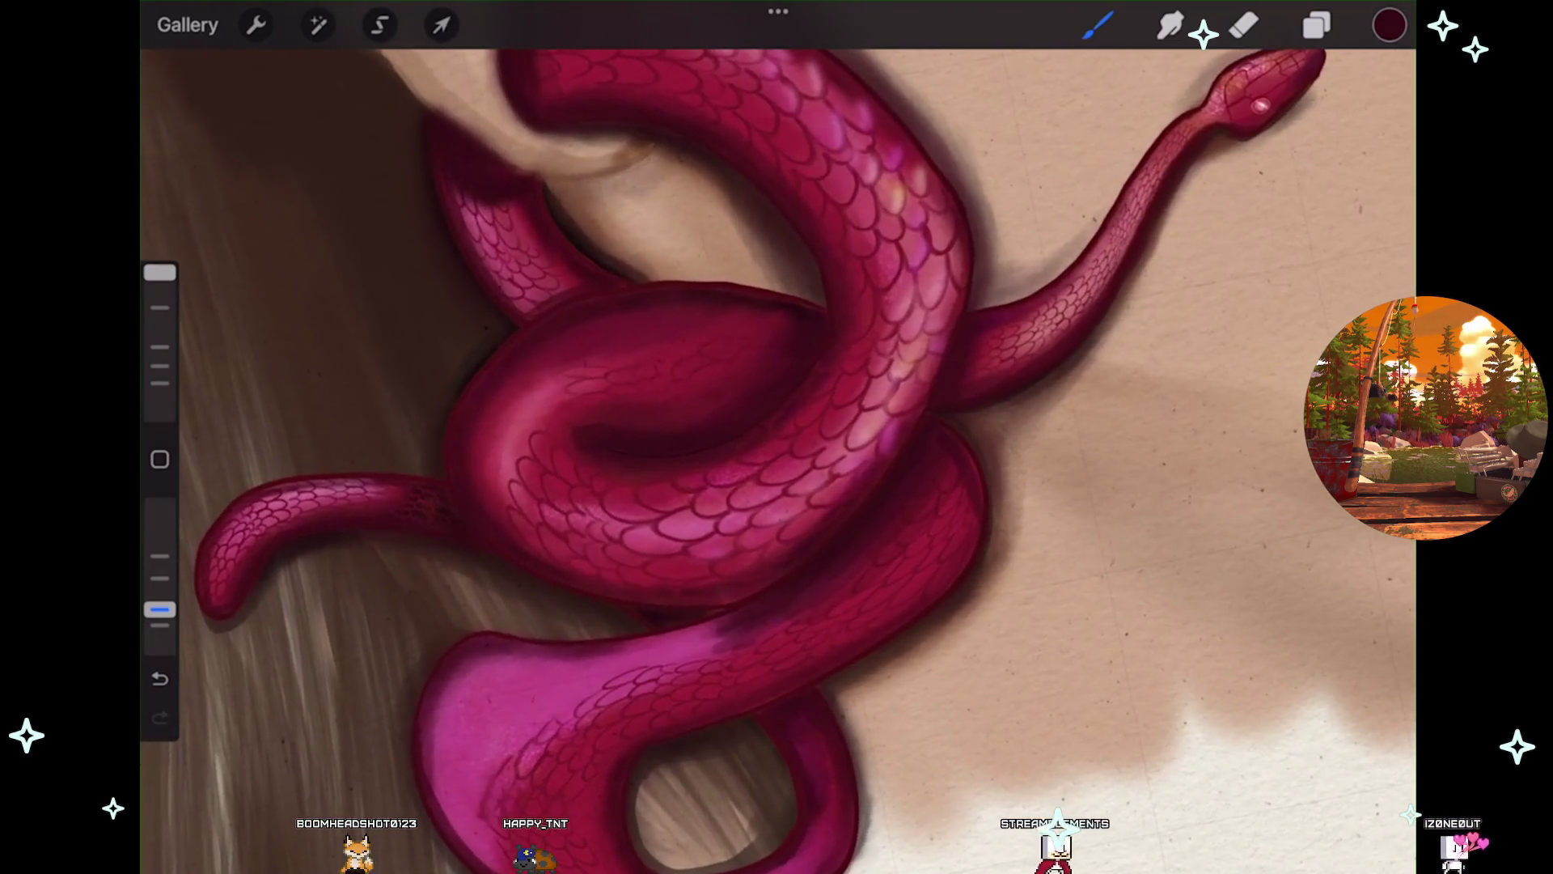
pyautogui.hotkey('ctrl', 'z')
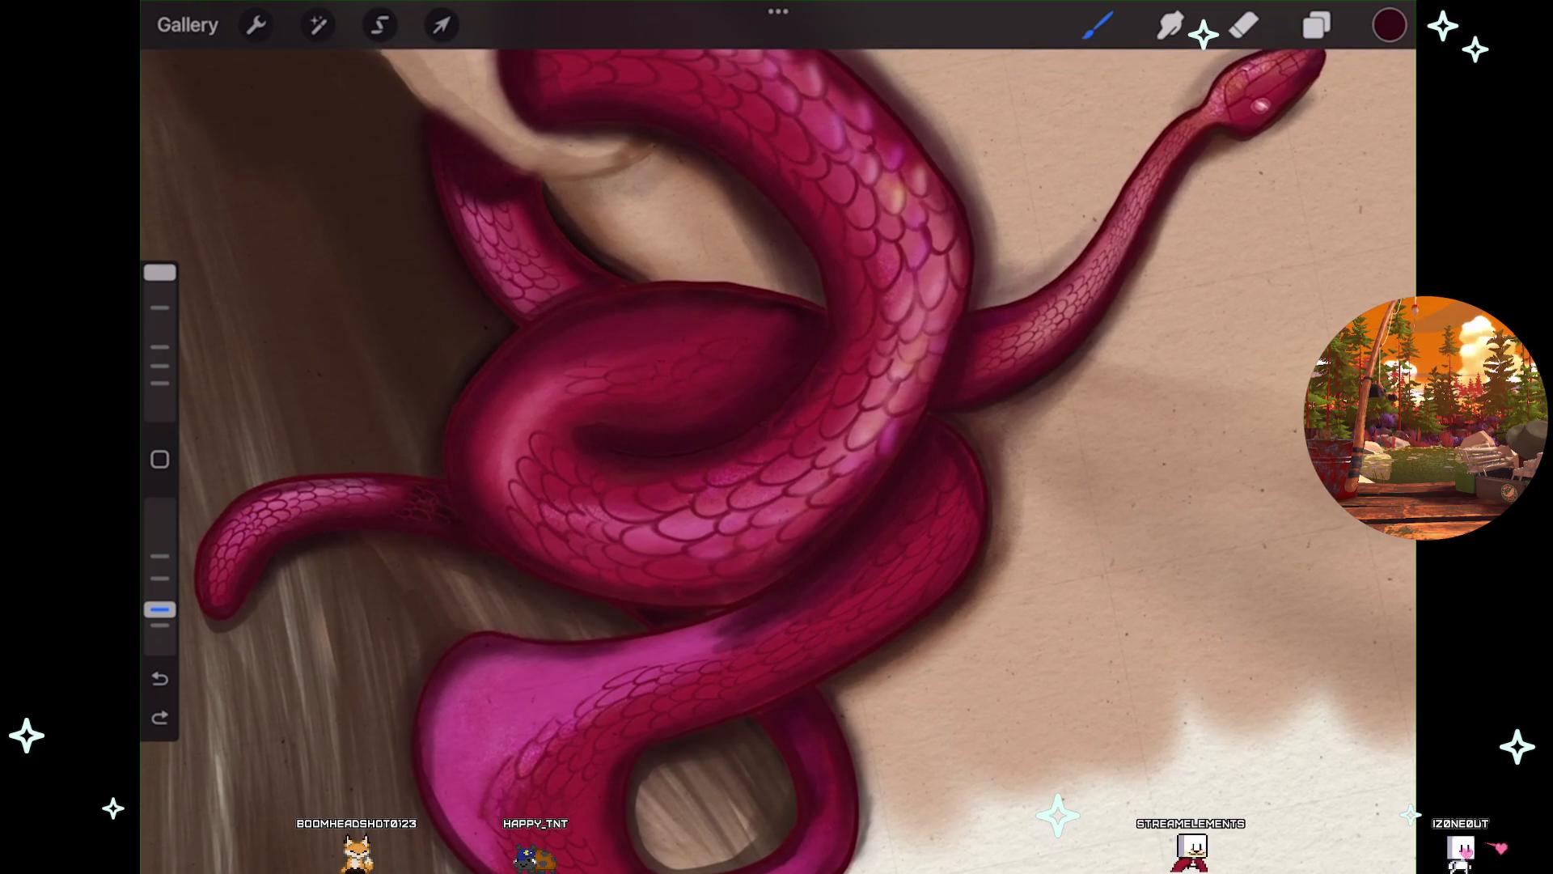
pyautogui.hotkey('ctrl', 'z')
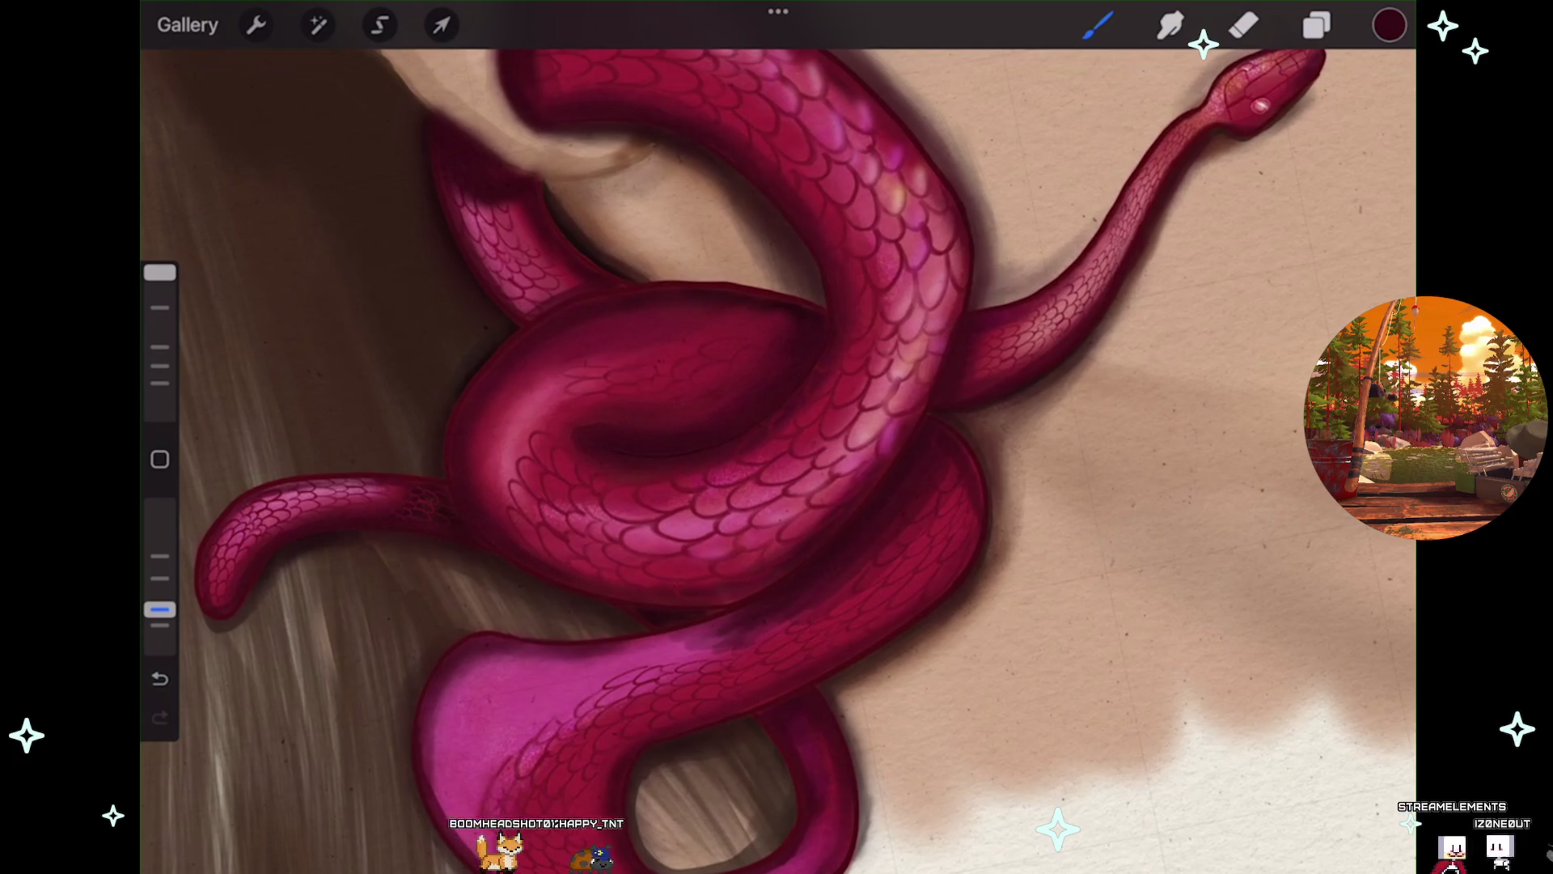
pyautogui.scroll(-3, 776, 436)
pyautogui.scroll(-1, 777, 437)
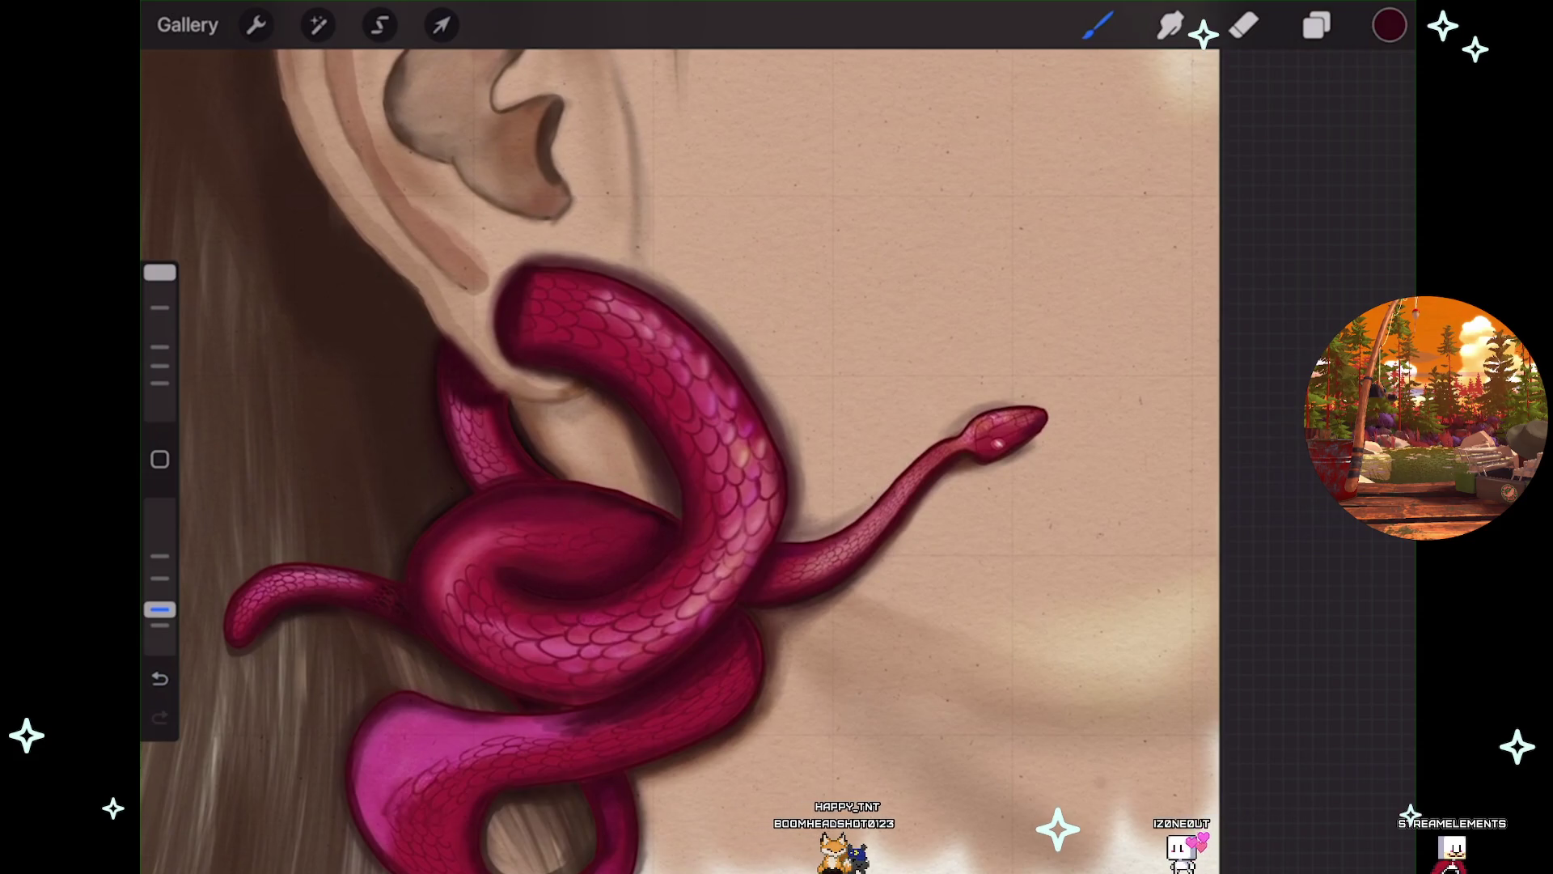
pyautogui.click(1317, 25)
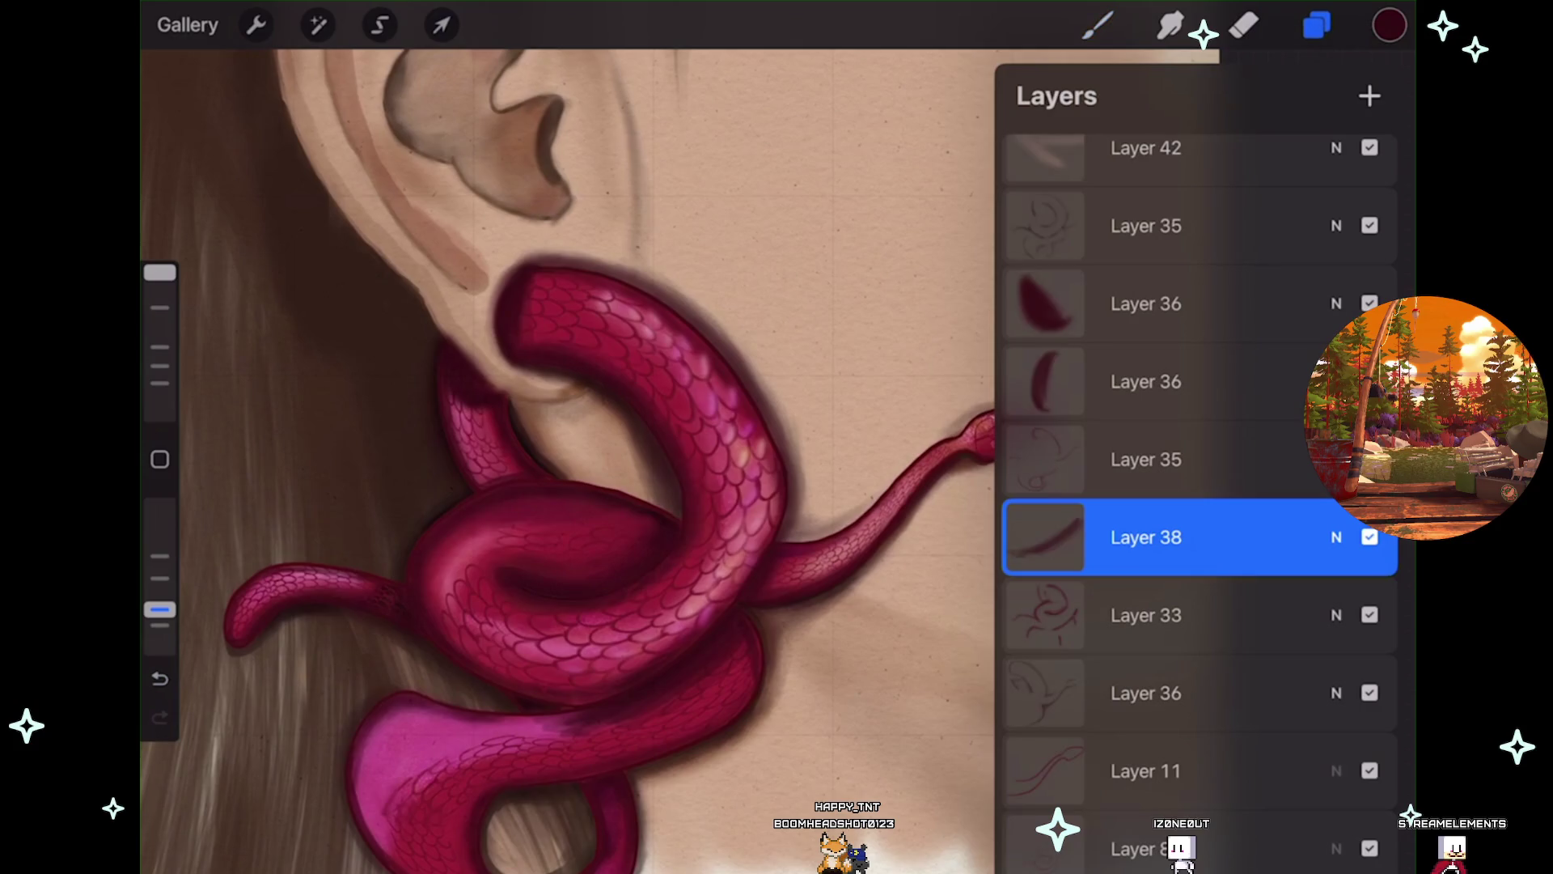
# Toggle Layer 38 off and on to compare the coil shading, then start a Gaussian Blur.
pyautogui.click(1370, 615)
pyautogui.click(1370, 615)
pyautogui.scroll(5, 623, 486)
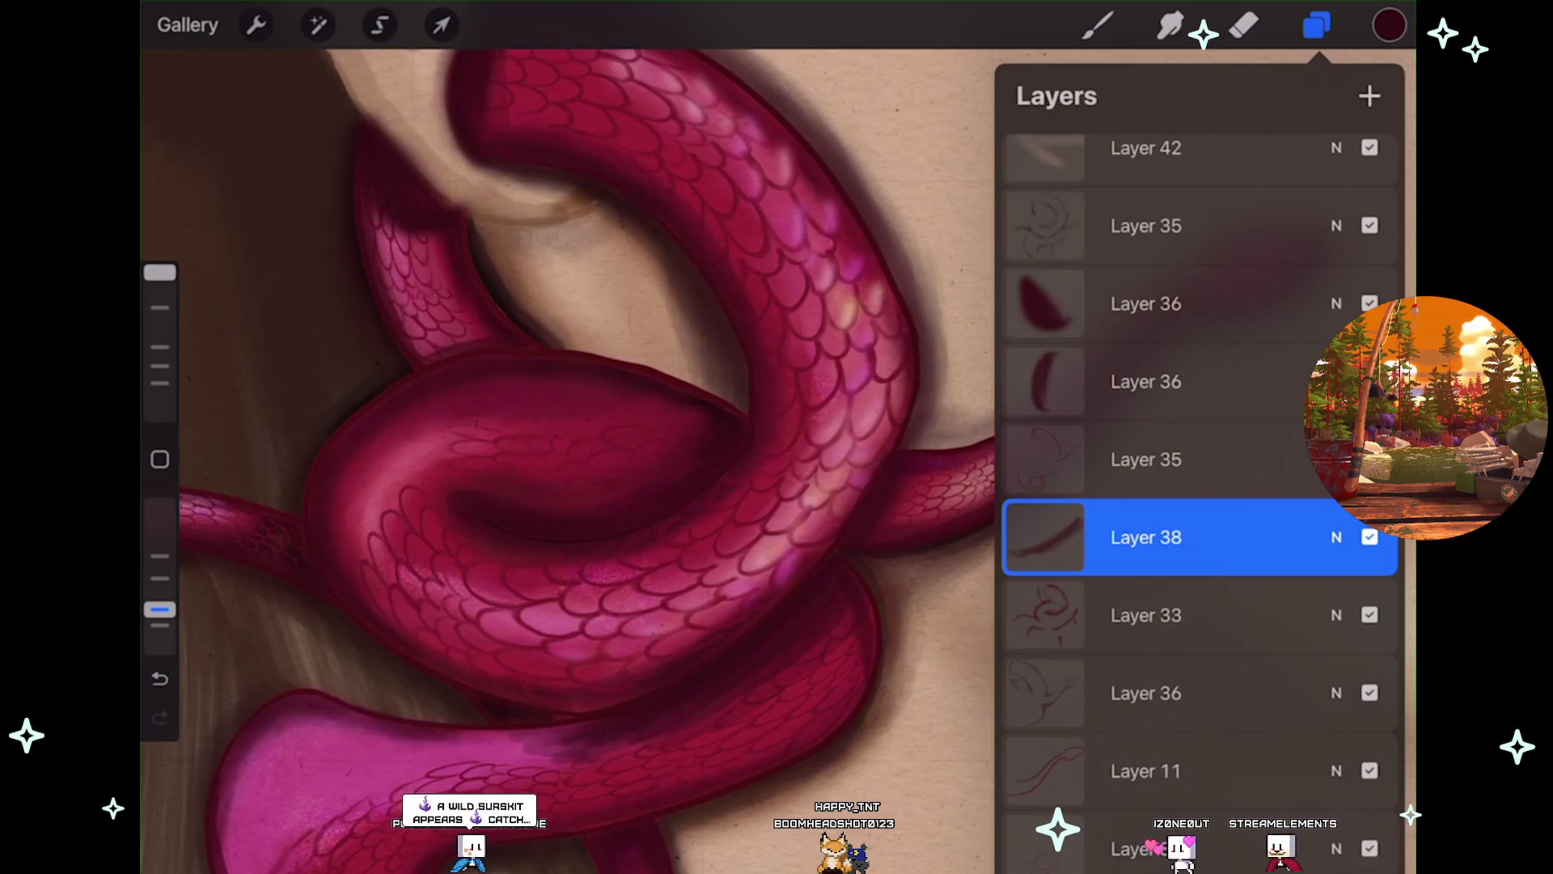
pyautogui.click(1370, 537)
pyautogui.click(1369, 538)
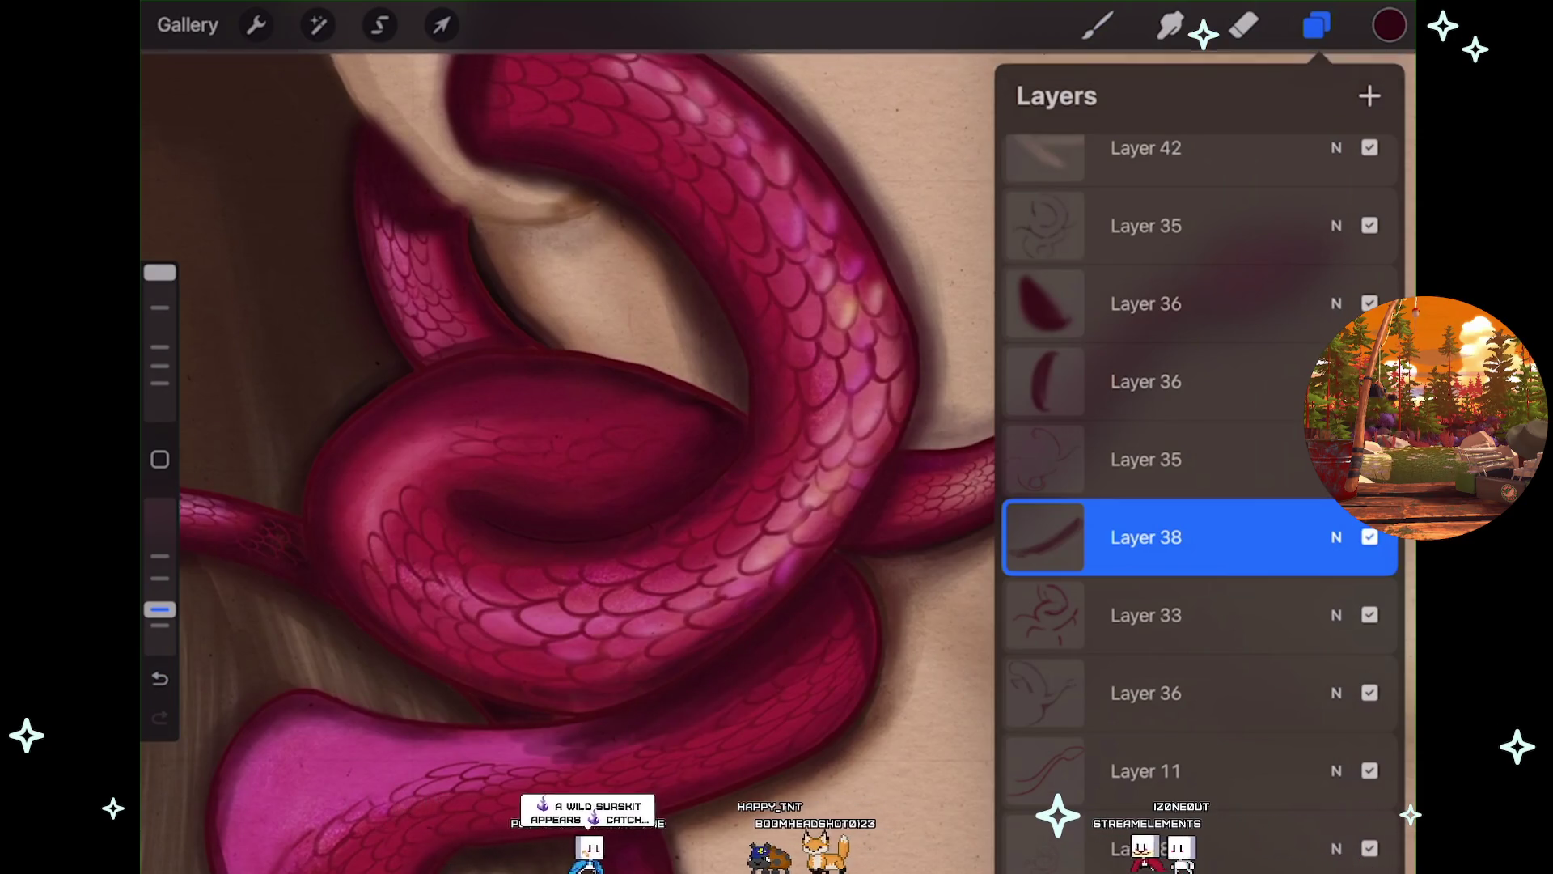
pyautogui.click(318, 25)
pyautogui.click(270, 353)
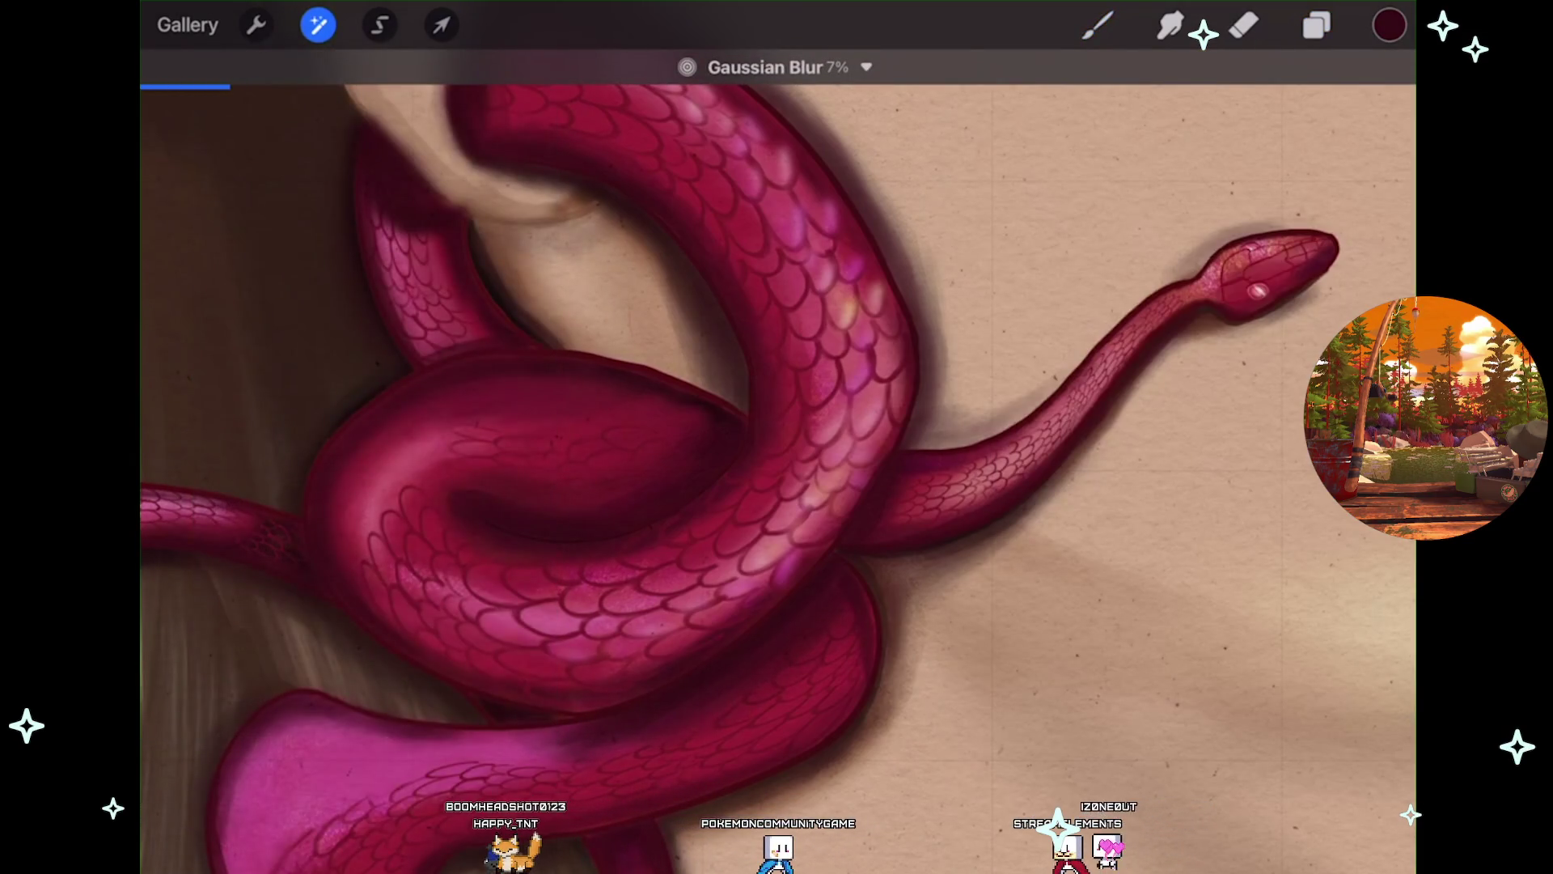
# Try Gaussian Blur strengths up to 13% on Layer 38's shadow, then cancel the blur.
pyautogui.scroll(-2, 777, 477)
pyautogui.moveTo(728, 486)
pyautogui.mouseDown()
pyautogui.moveTo(890, 486)
pyautogui.moveTo(841, 485)
pyautogui.mouseUp()
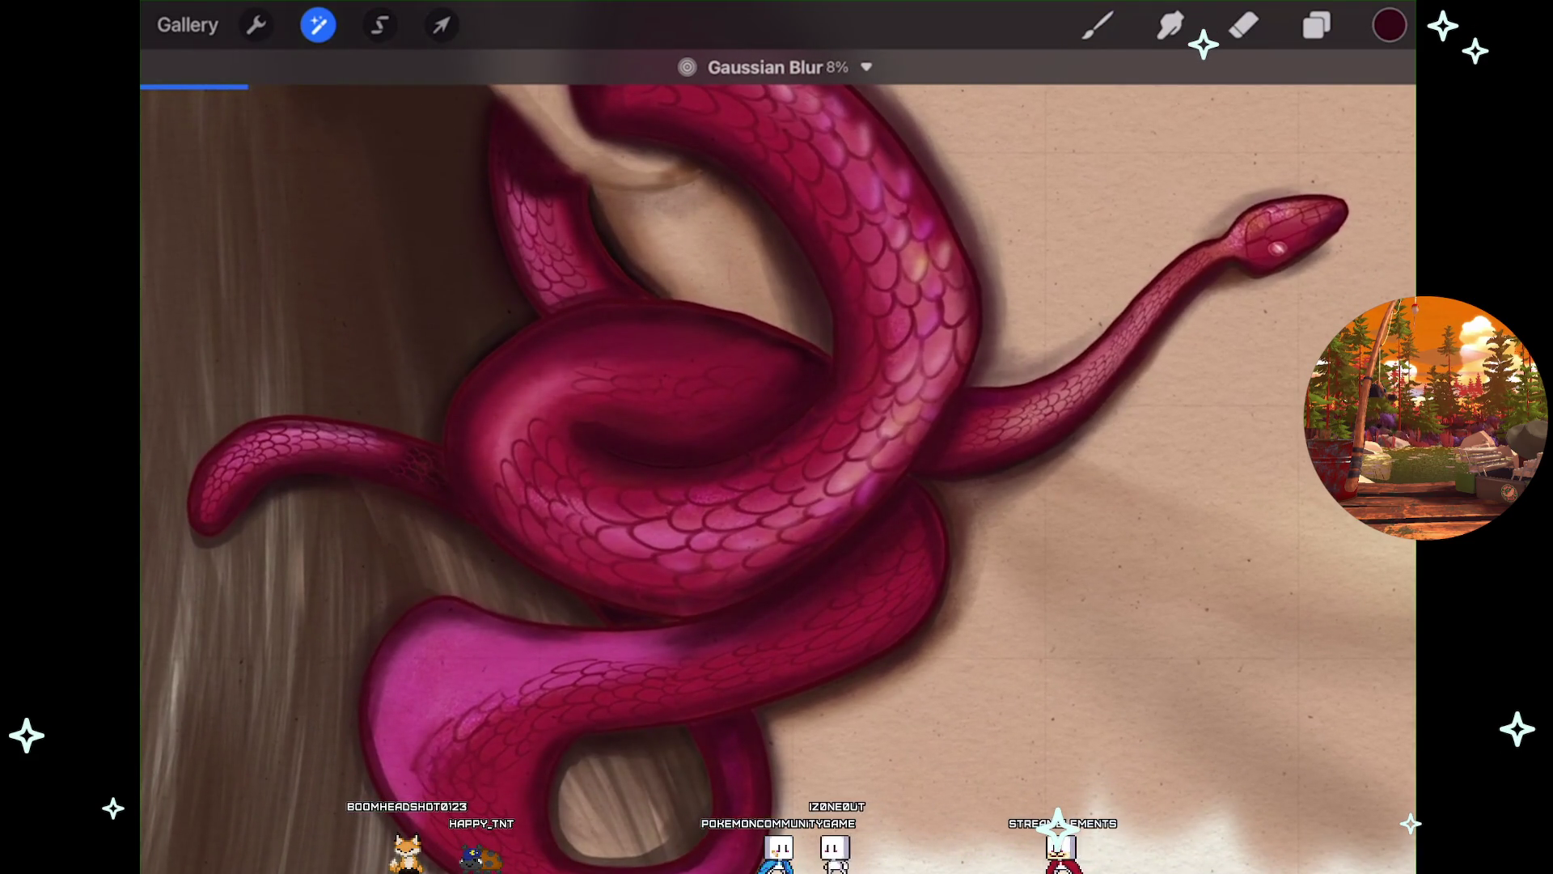
pyautogui.scroll(5, 776, 437)
pyautogui.moveTo(841, 486)
pyautogui.mouseDown()
pyautogui.moveTo(866, 485)
pyautogui.moveTo(809, 485)
pyautogui.mouseUp()
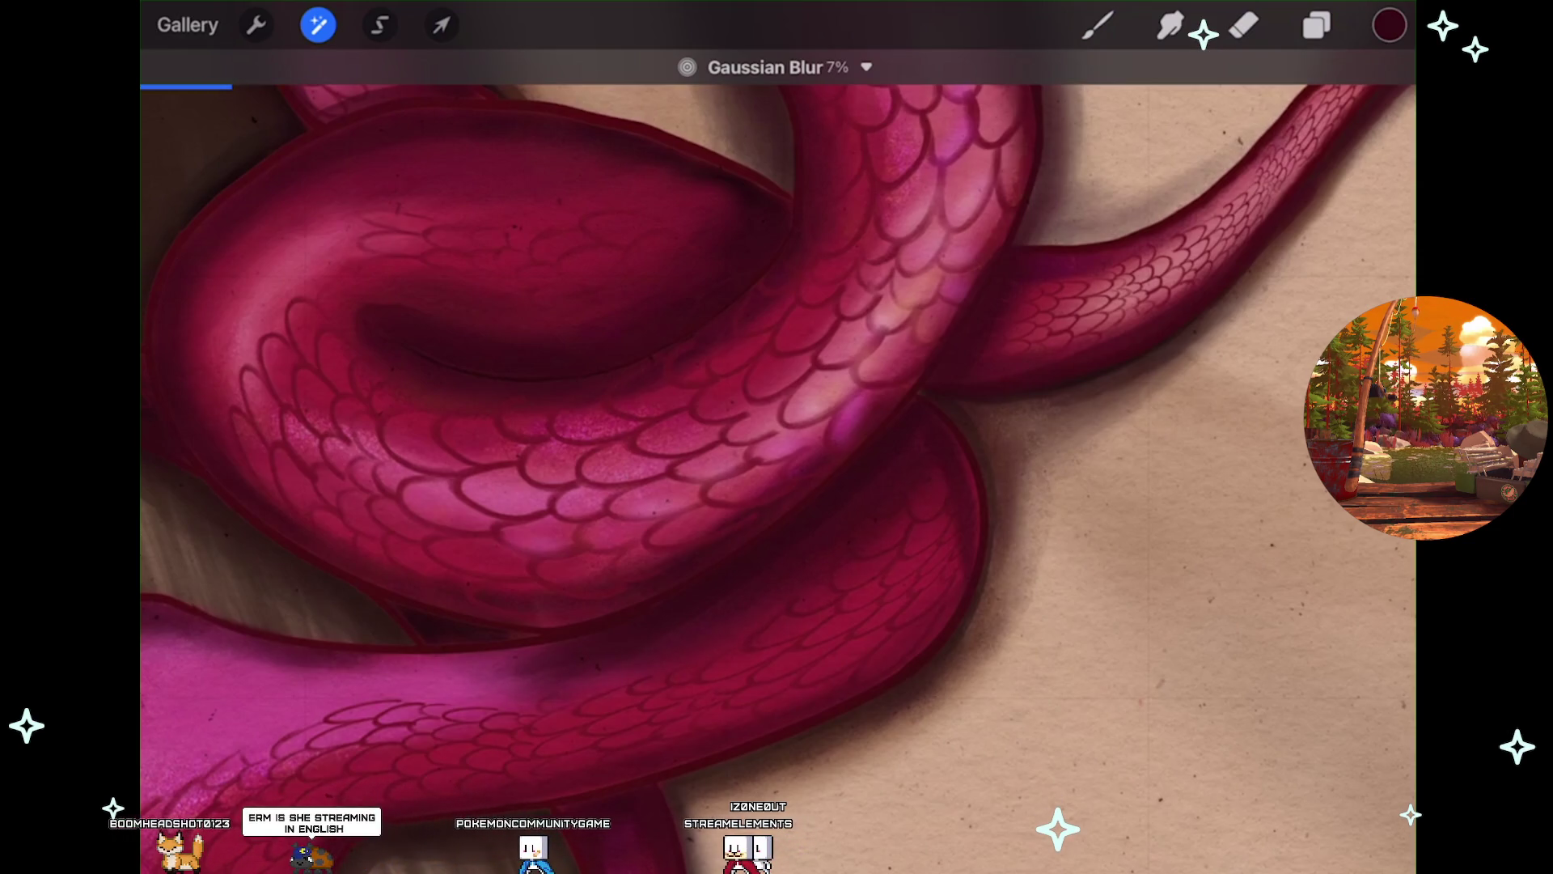
pyautogui.scroll(-5, 777, 437)
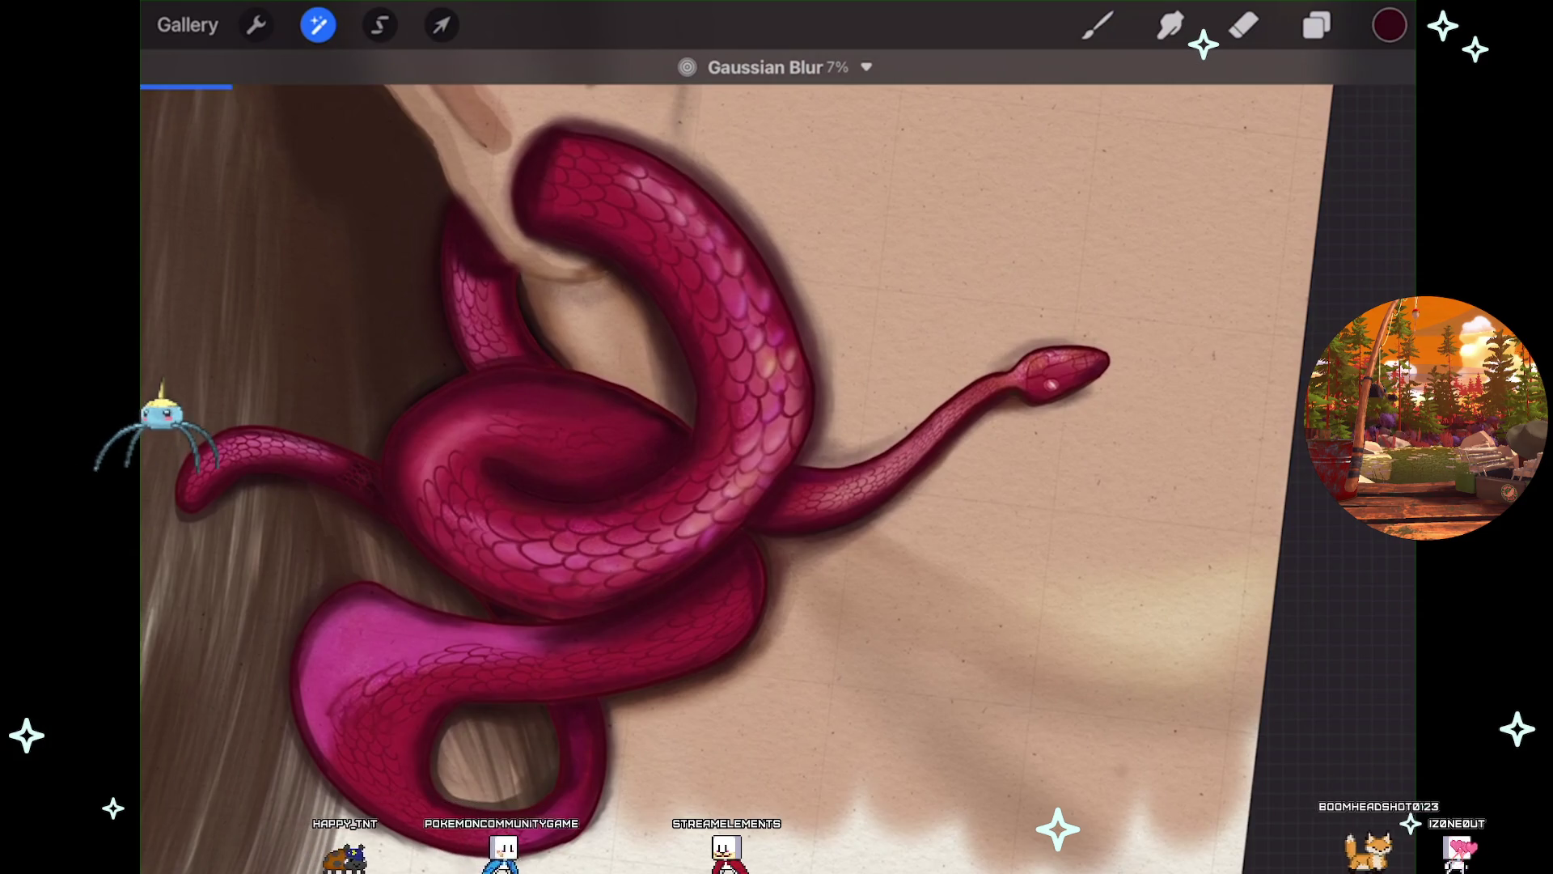
pyautogui.scroll(5, 647, 404)
pyautogui.moveTo(728, 404); pyautogui.dragTo(809, 405)
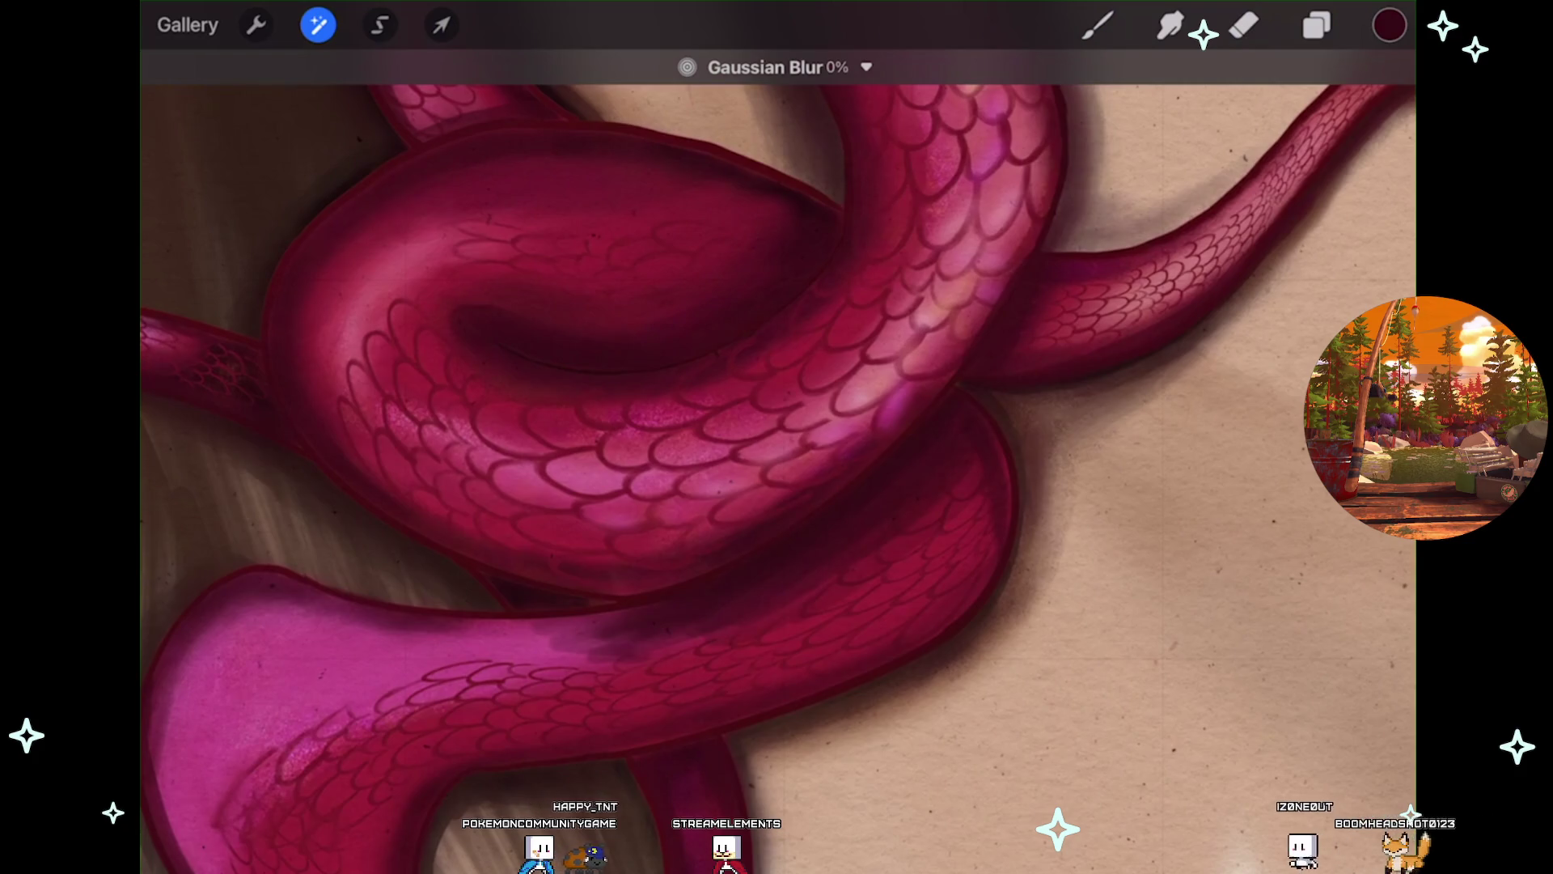
pyautogui.click(1098, 25)
pyautogui.hotkey('ctrl', 'z')
# Toggle Layer 38 off and on to check the shadow, then undo a stray stroke.
pyautogui.scroll(-3, 776, 437)
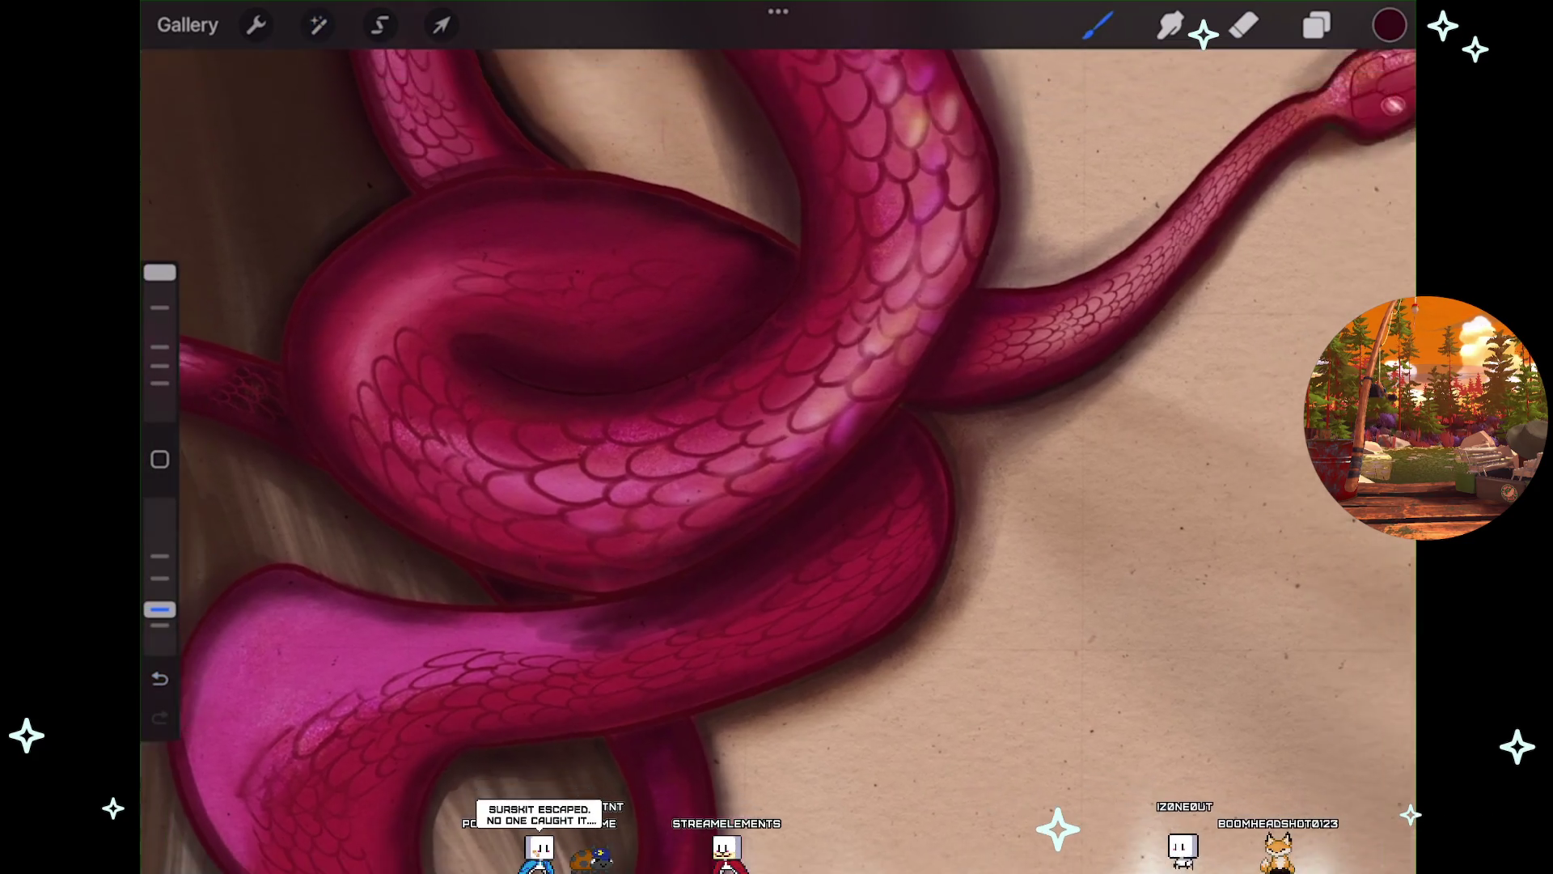
pyautogui.click(1317, 25)
pyautogui.click(1369, 537)
pyautogui.click(1370, 537)
pyautogui.click(1317, 25)
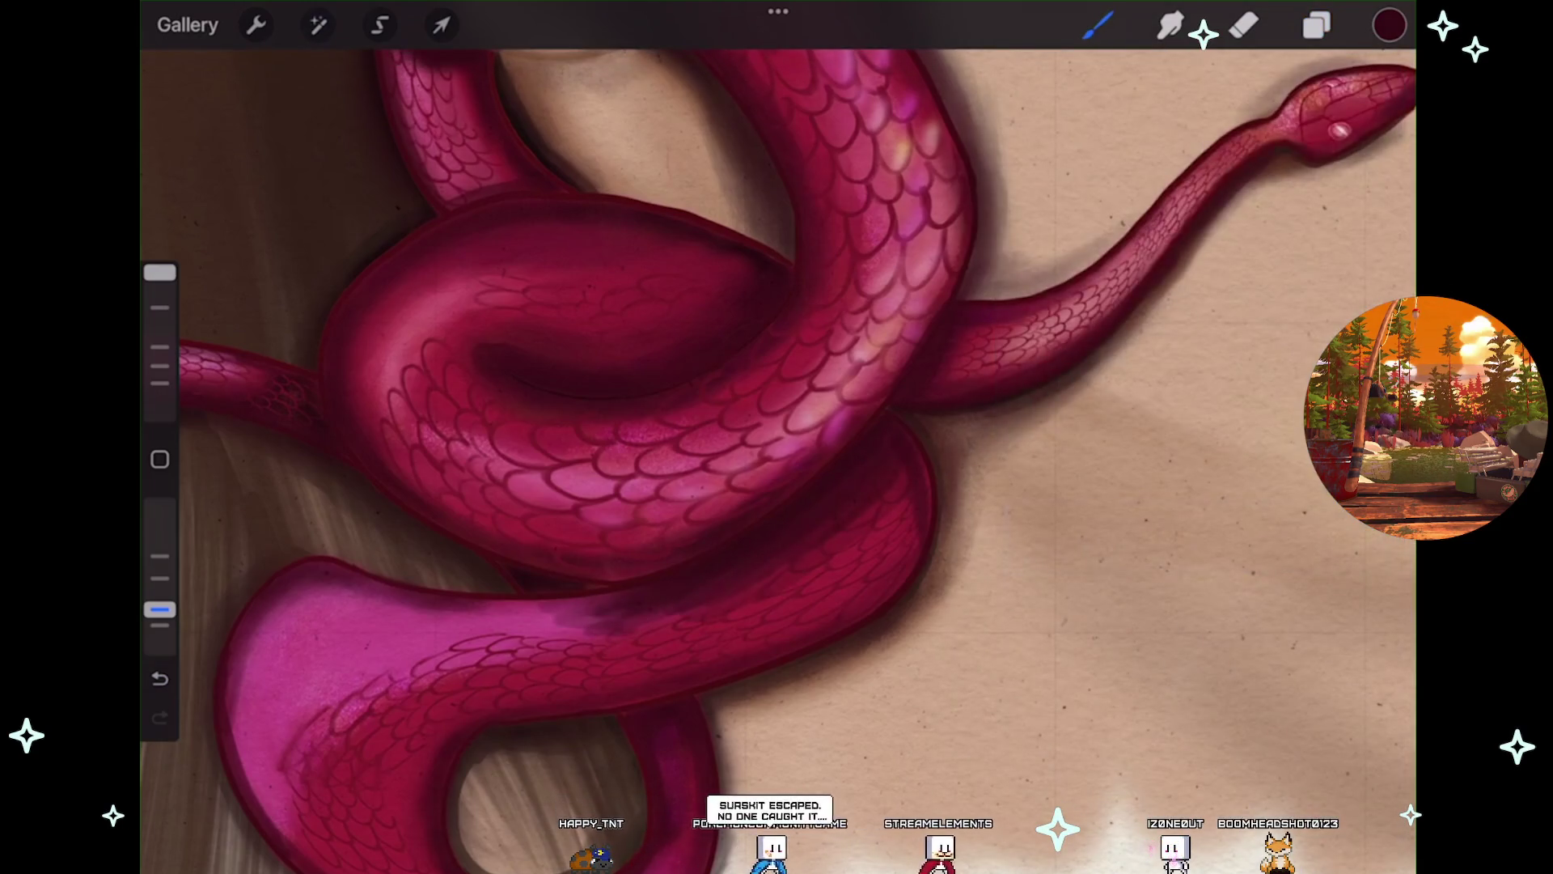
pyautogui.hotkey('ctrl', 'z')
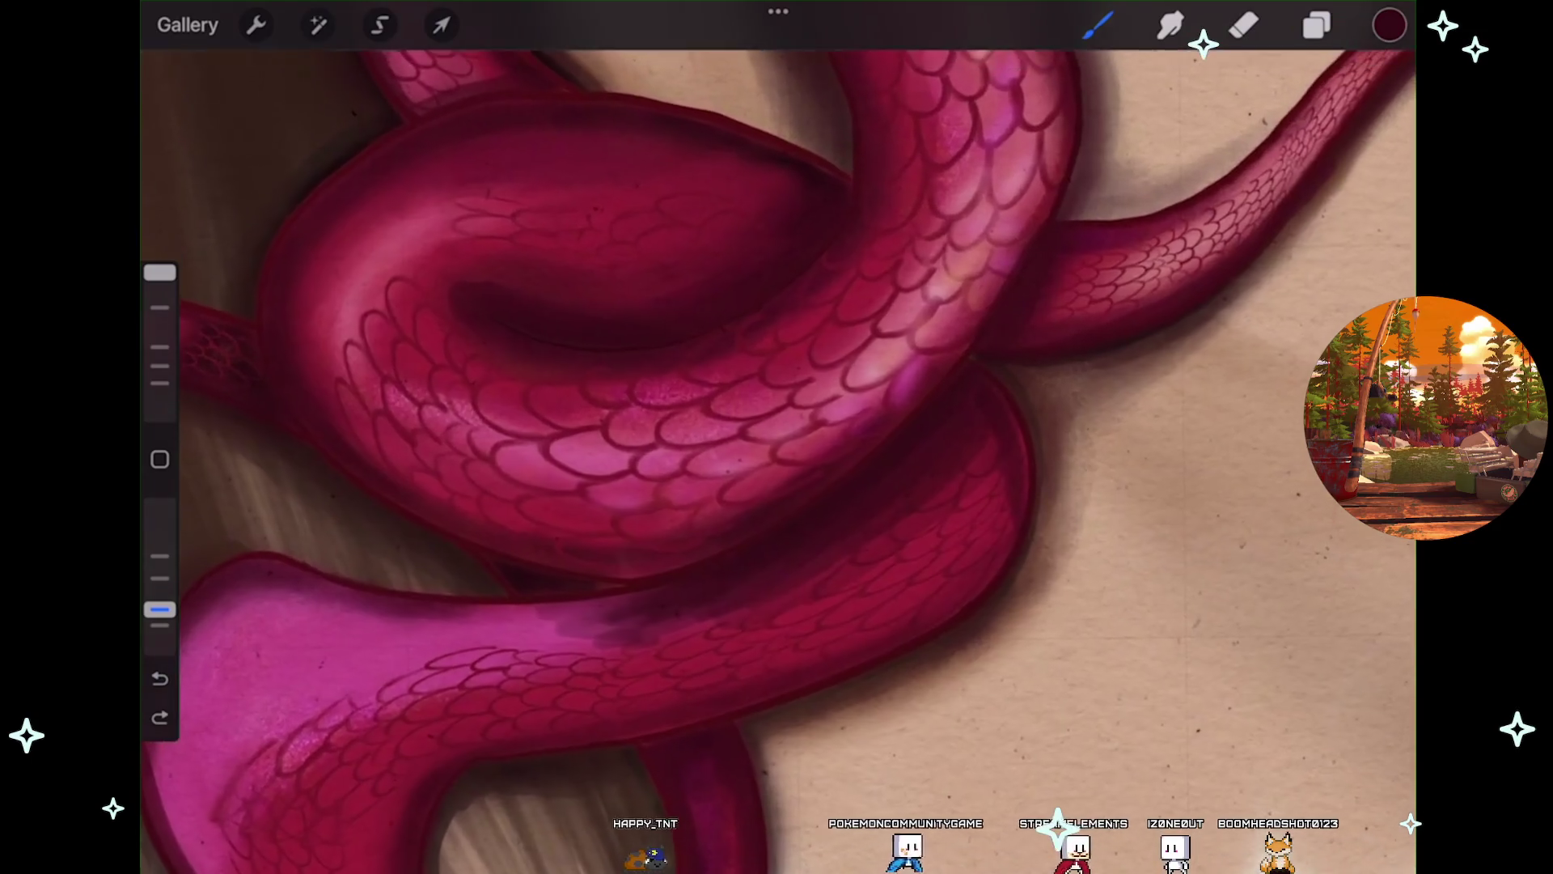
# Paint a trial dark stroke extending the lower coil's shading leftward, then undo it.
pyautogui.scroll(3, 776, 437)
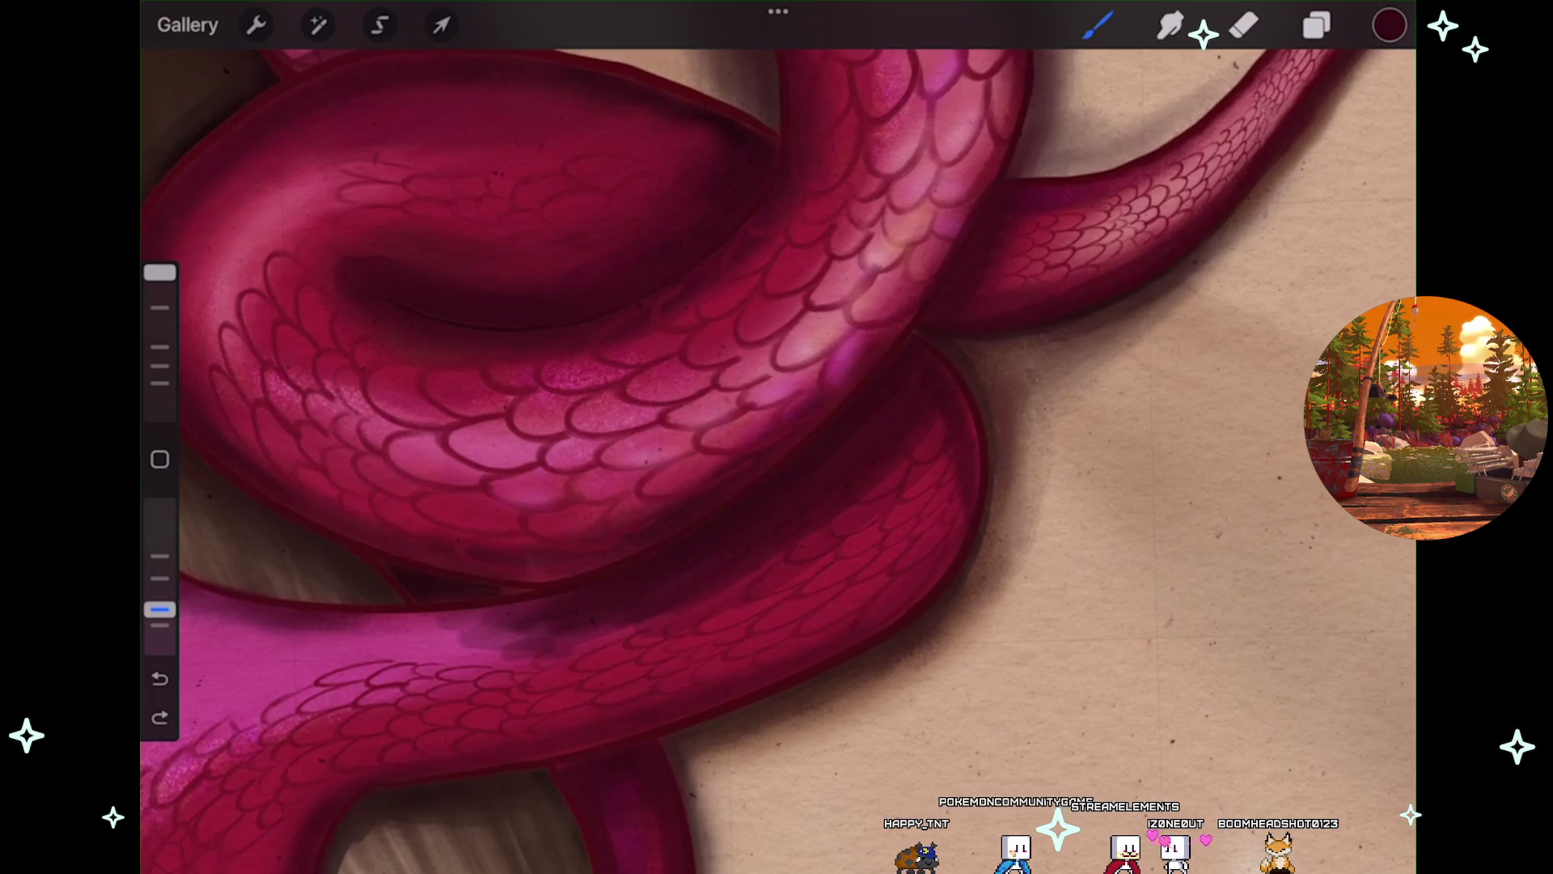
pyautogui.scroll(2, 777, 364)
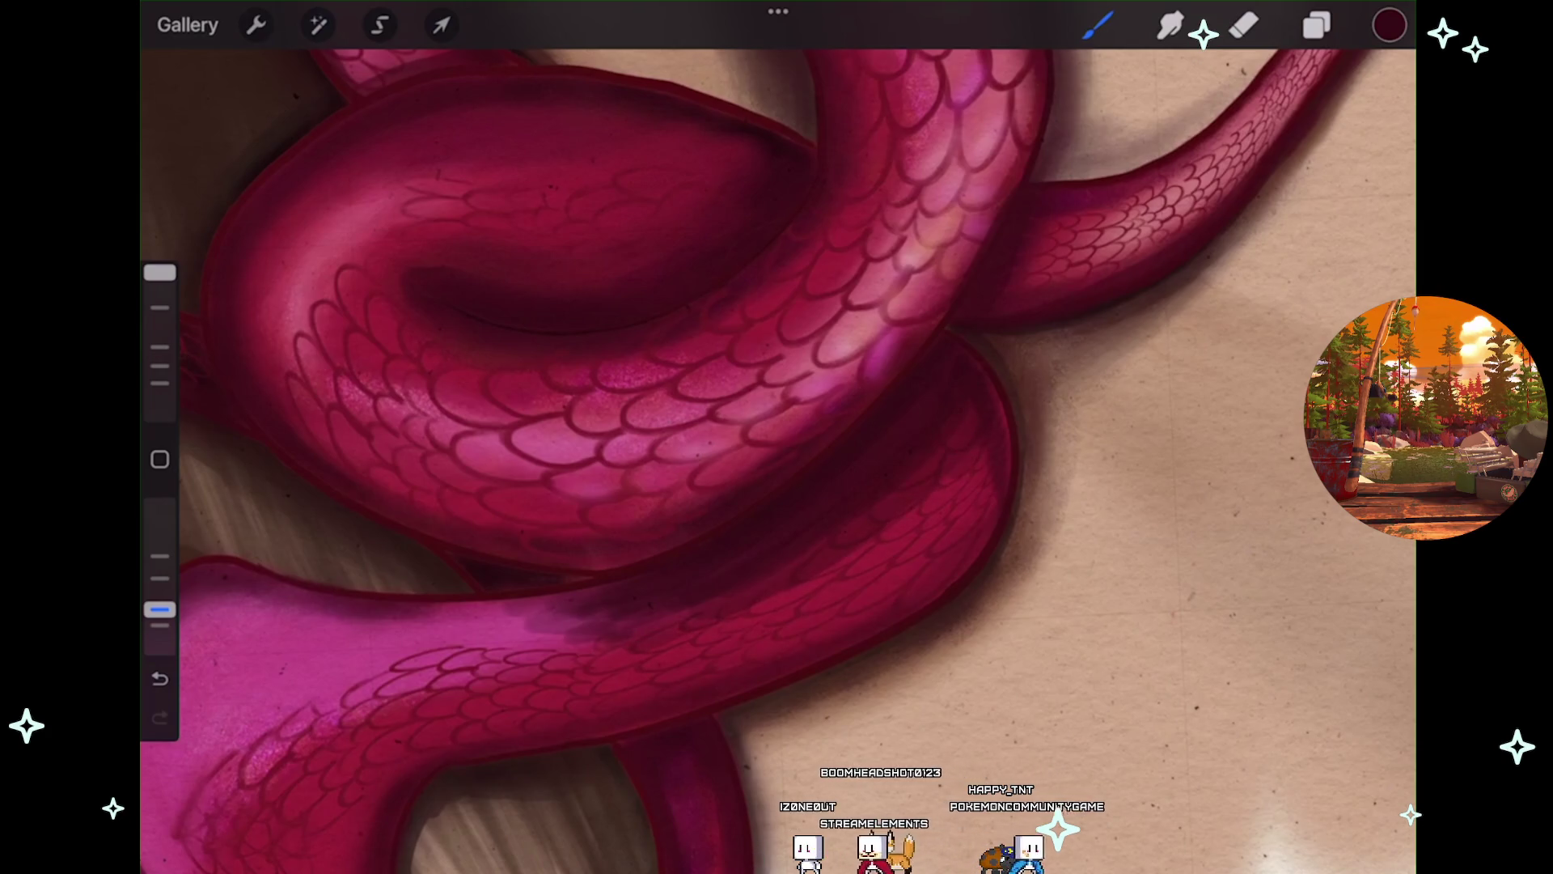
pyautogui.moveTo(525, 625)
pyautogui.mouseDown()
pyautogui.moveTo(599, 639)
pyautogui.moveTo(571, 622)
pyautogui.mouseUp()
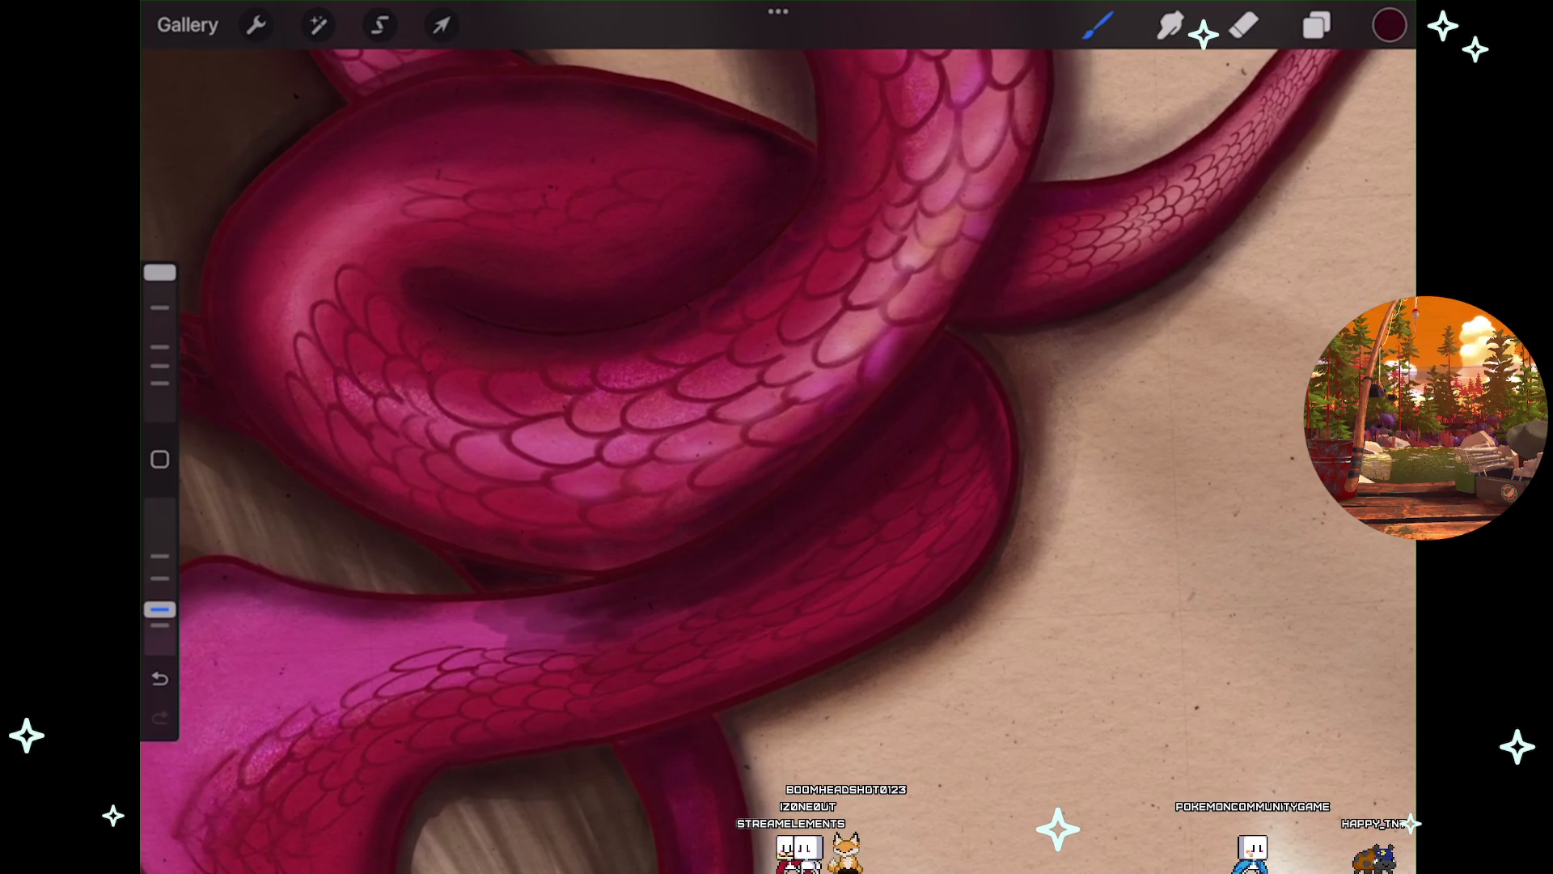
pyautogui.scroll(-5, 777, 437)
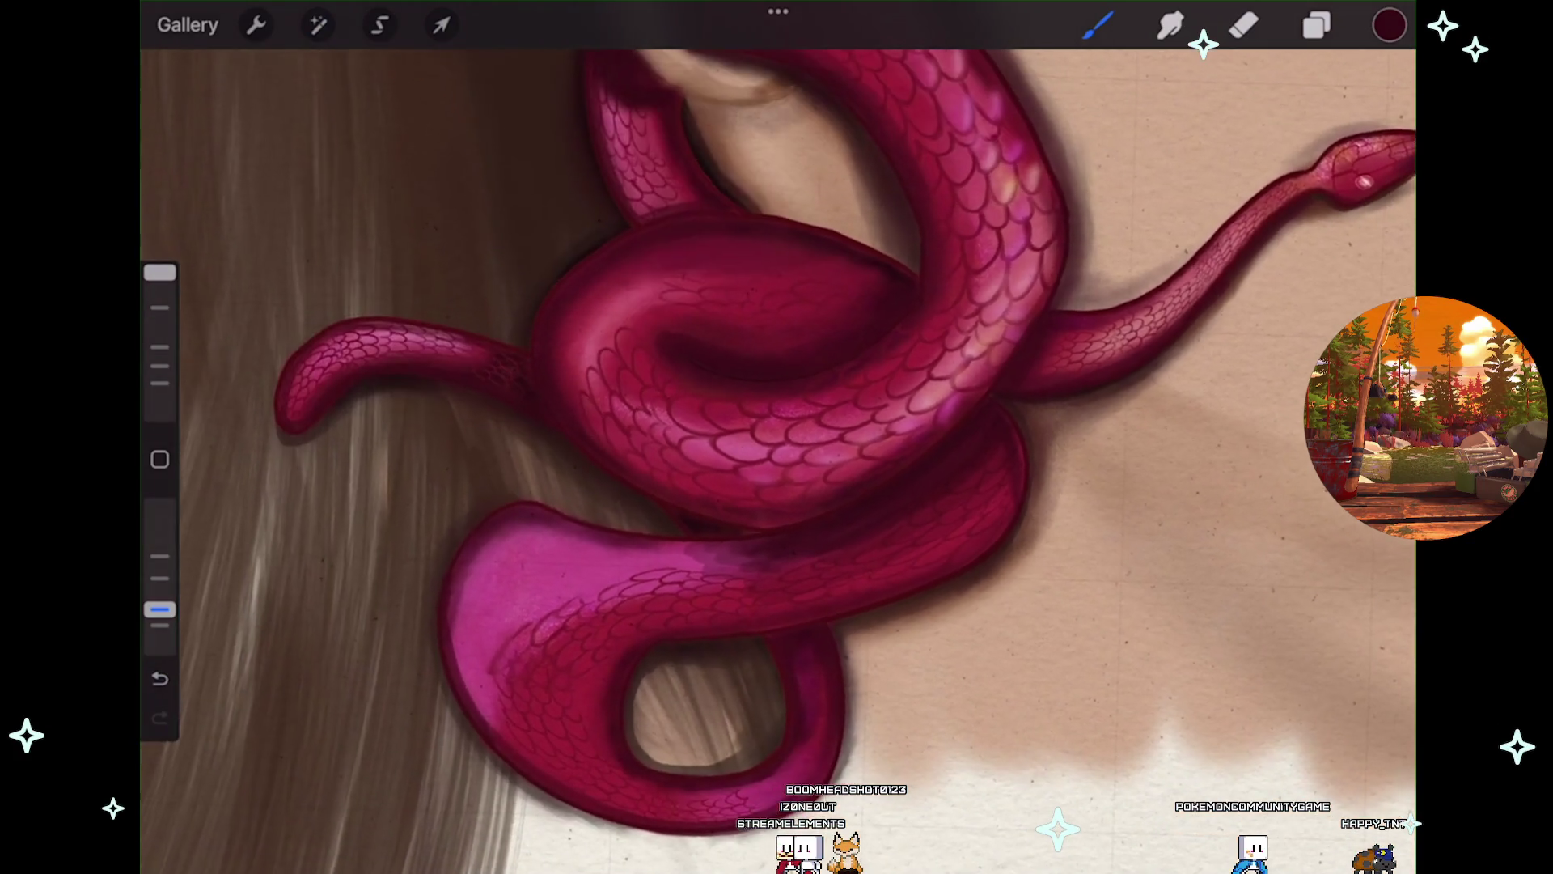
pyautogui.scroll(3, 809, 567)
pyautogui.scroll(2, 810, 566)
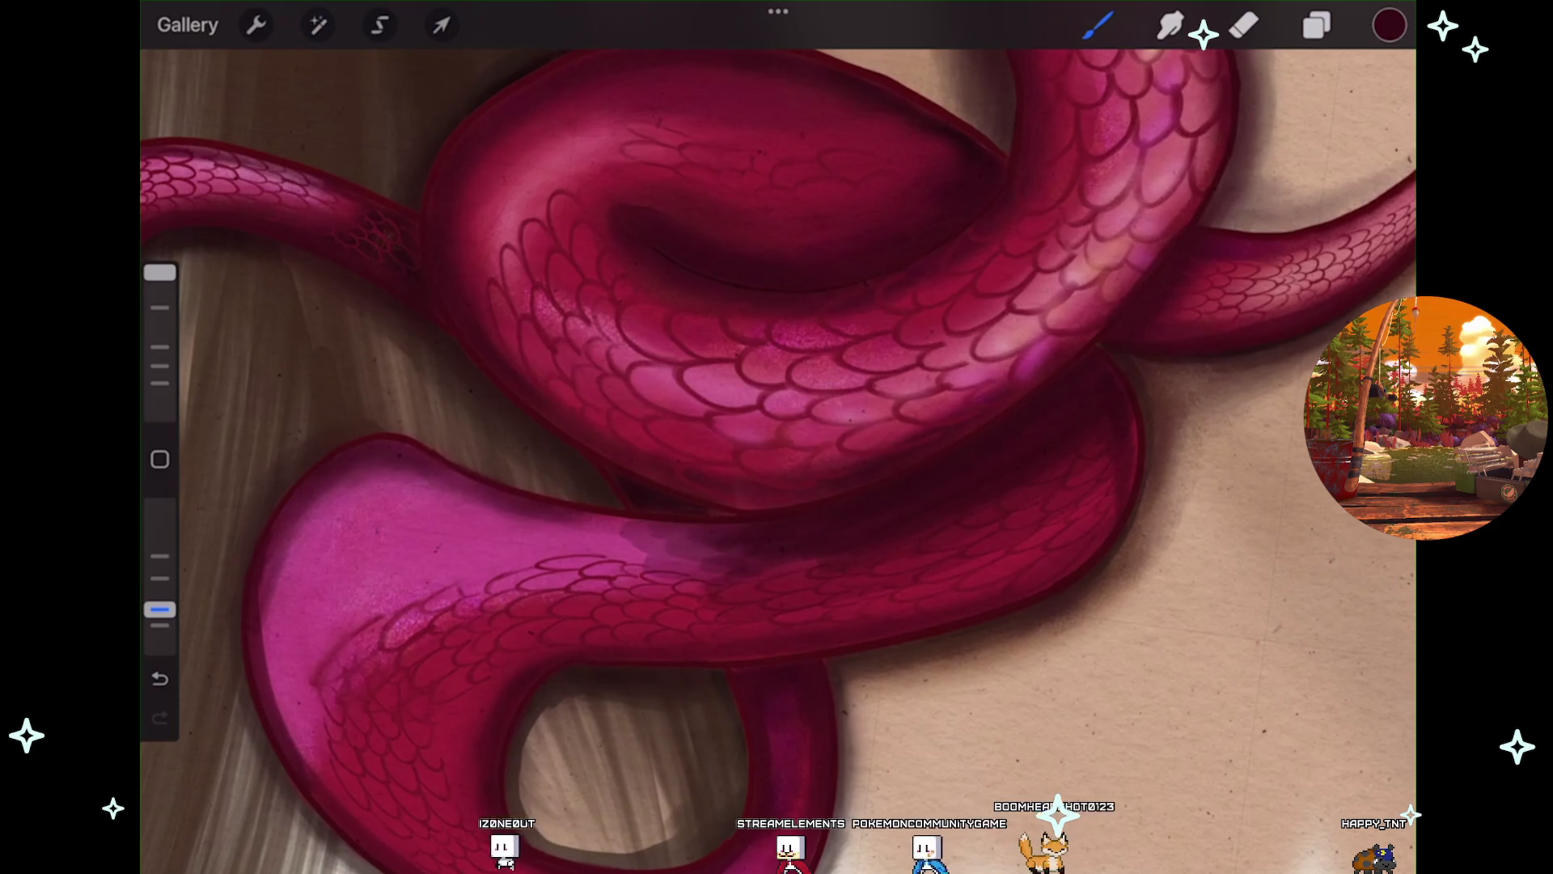
pyautogui.hotkey('ctrl', 'z')
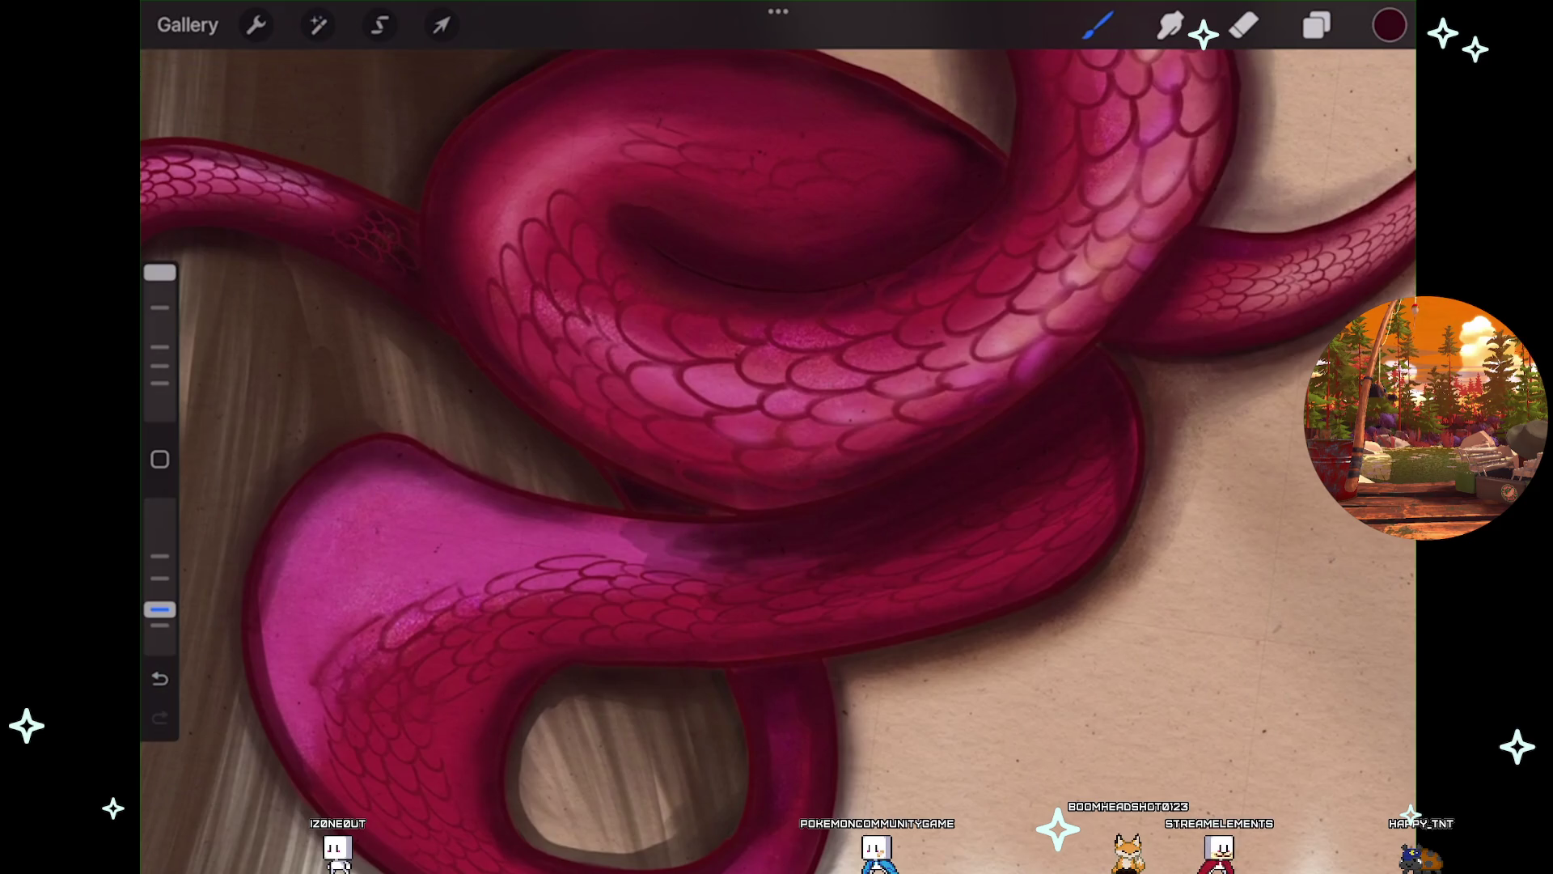
pyautogui.scroll(-3, 777, 437)
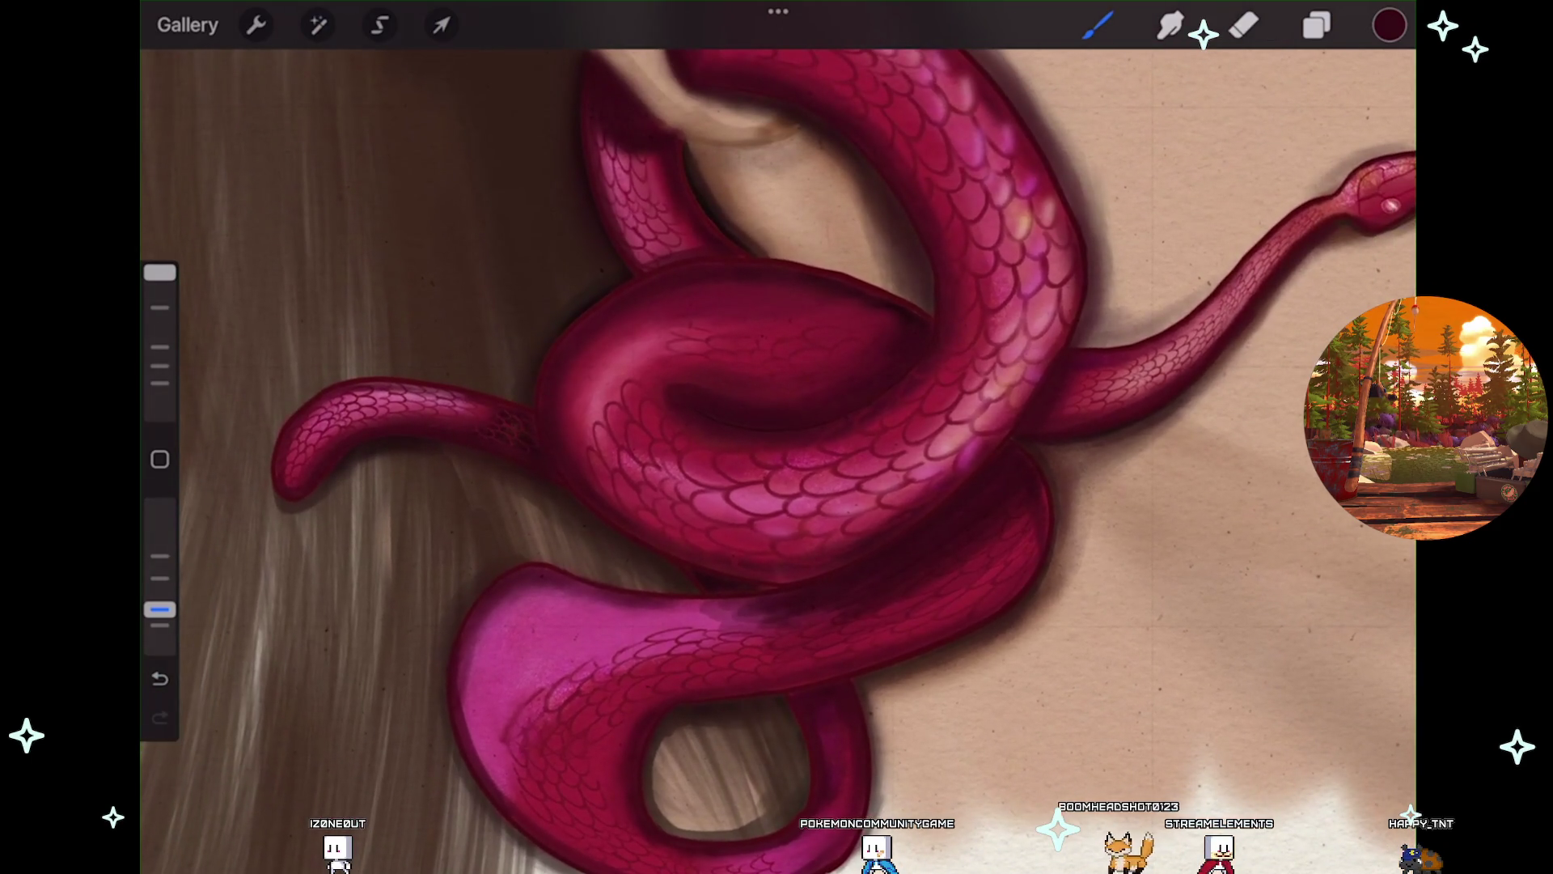
pyautogui.scroll(2, 777, 453)
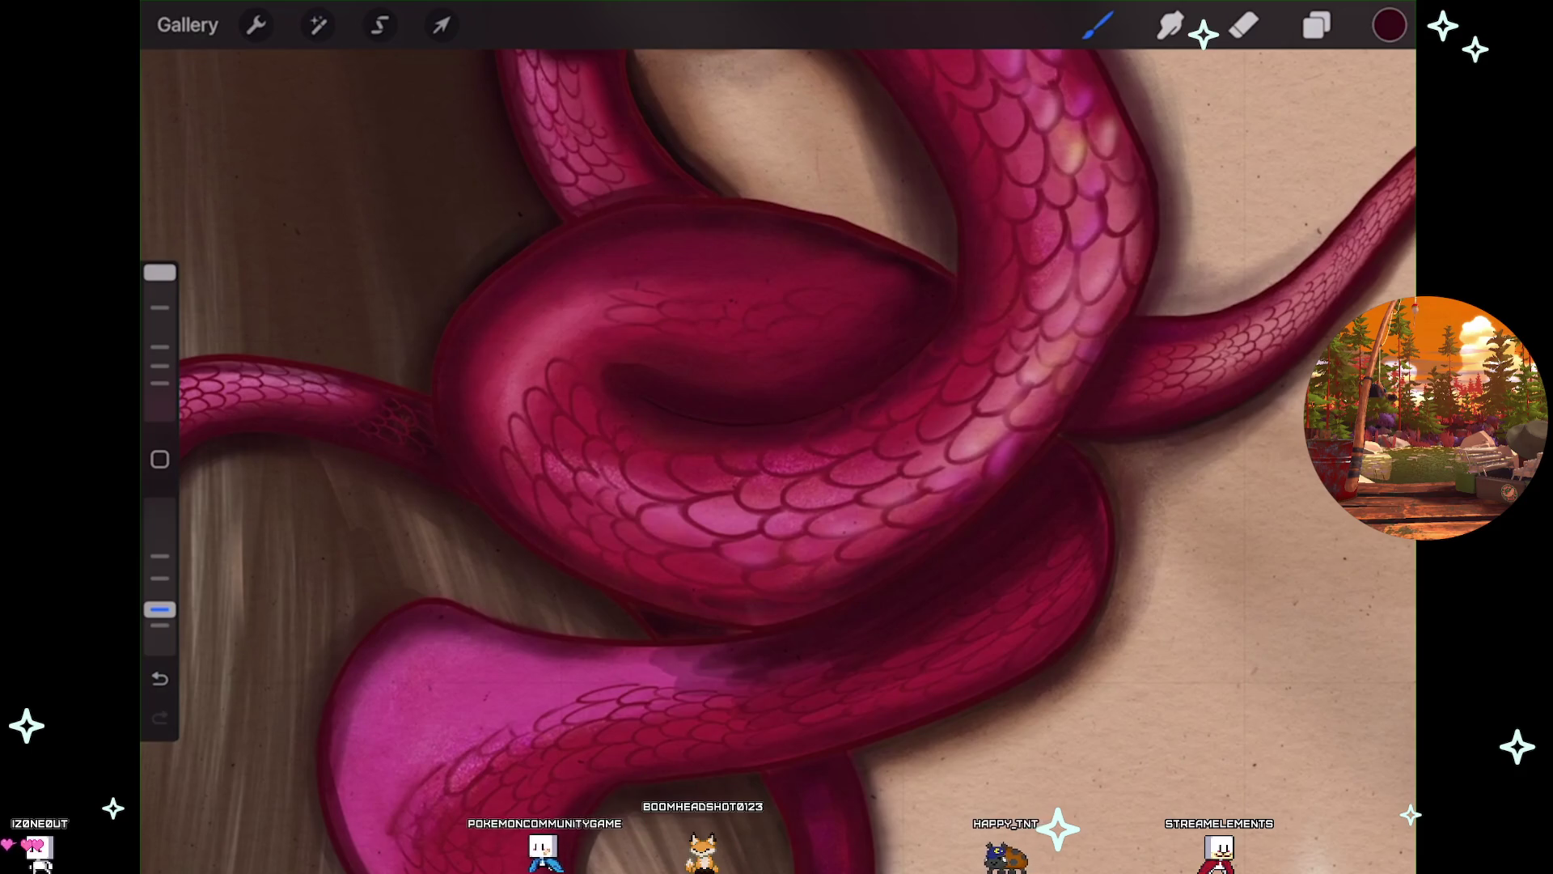
# Start another Gaussian Blur on the coil shadow, test strengths from 0% upward, then undo it.
pyautogui.click(318, 26)
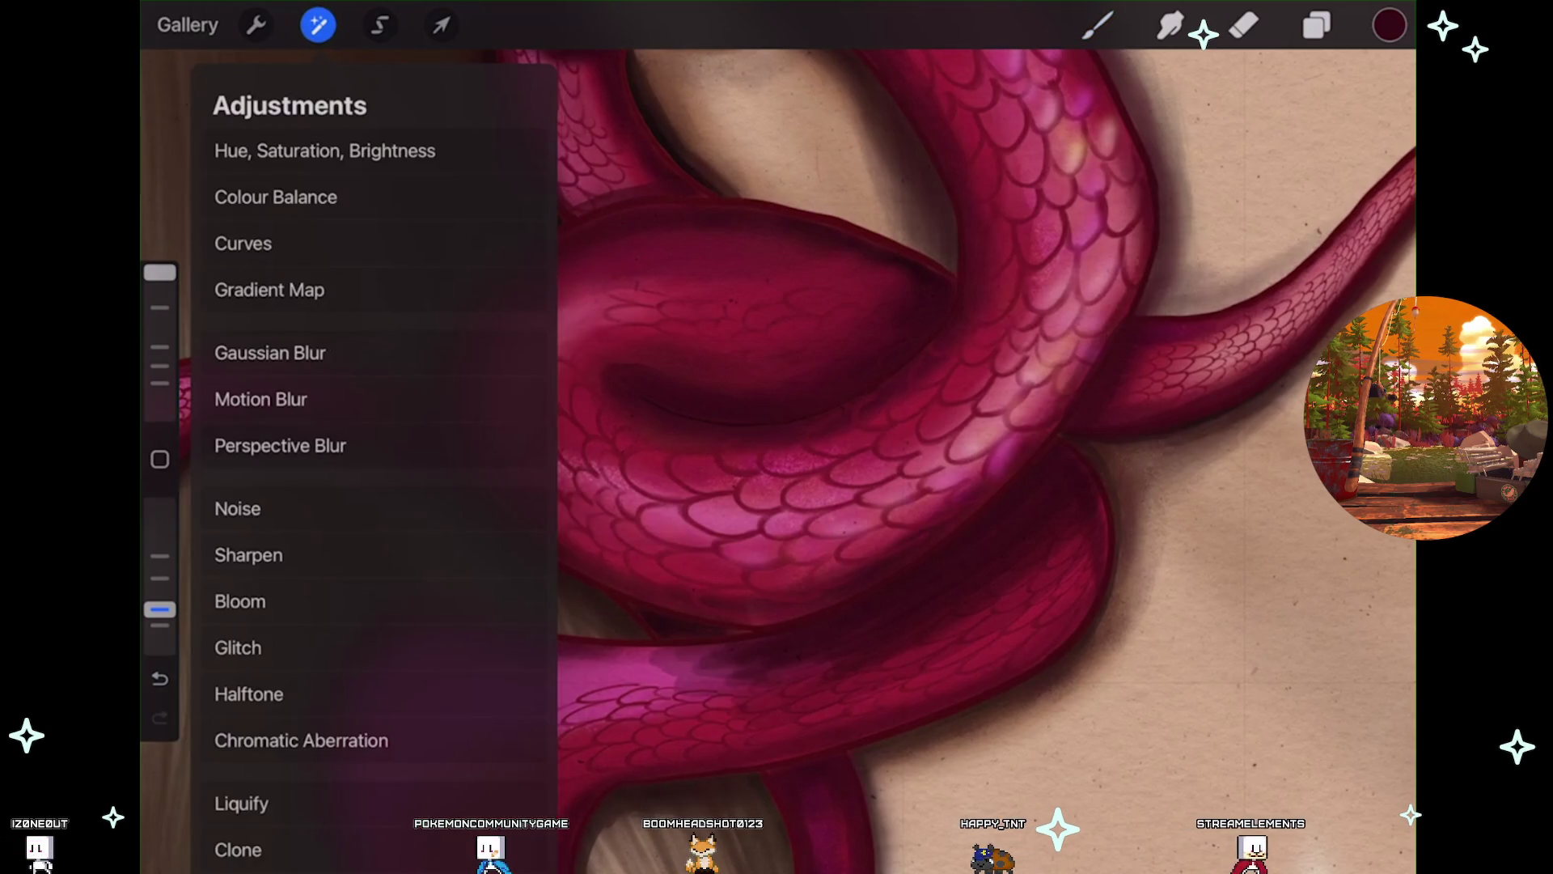
pyautogui.click(271, 353)
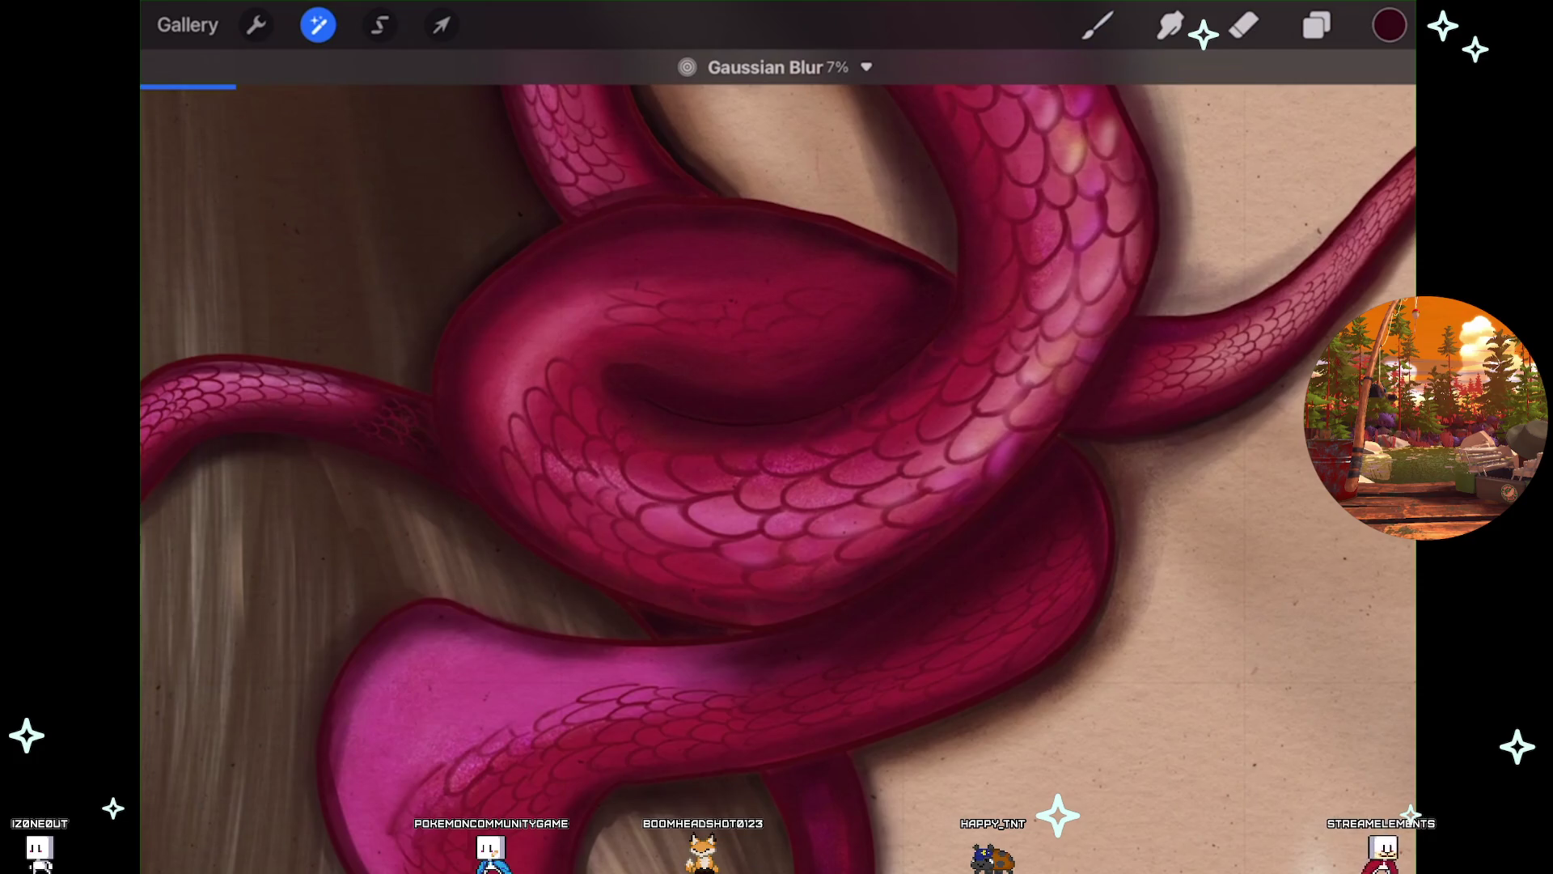
pyautogui.scroll(-5, 809, 453)
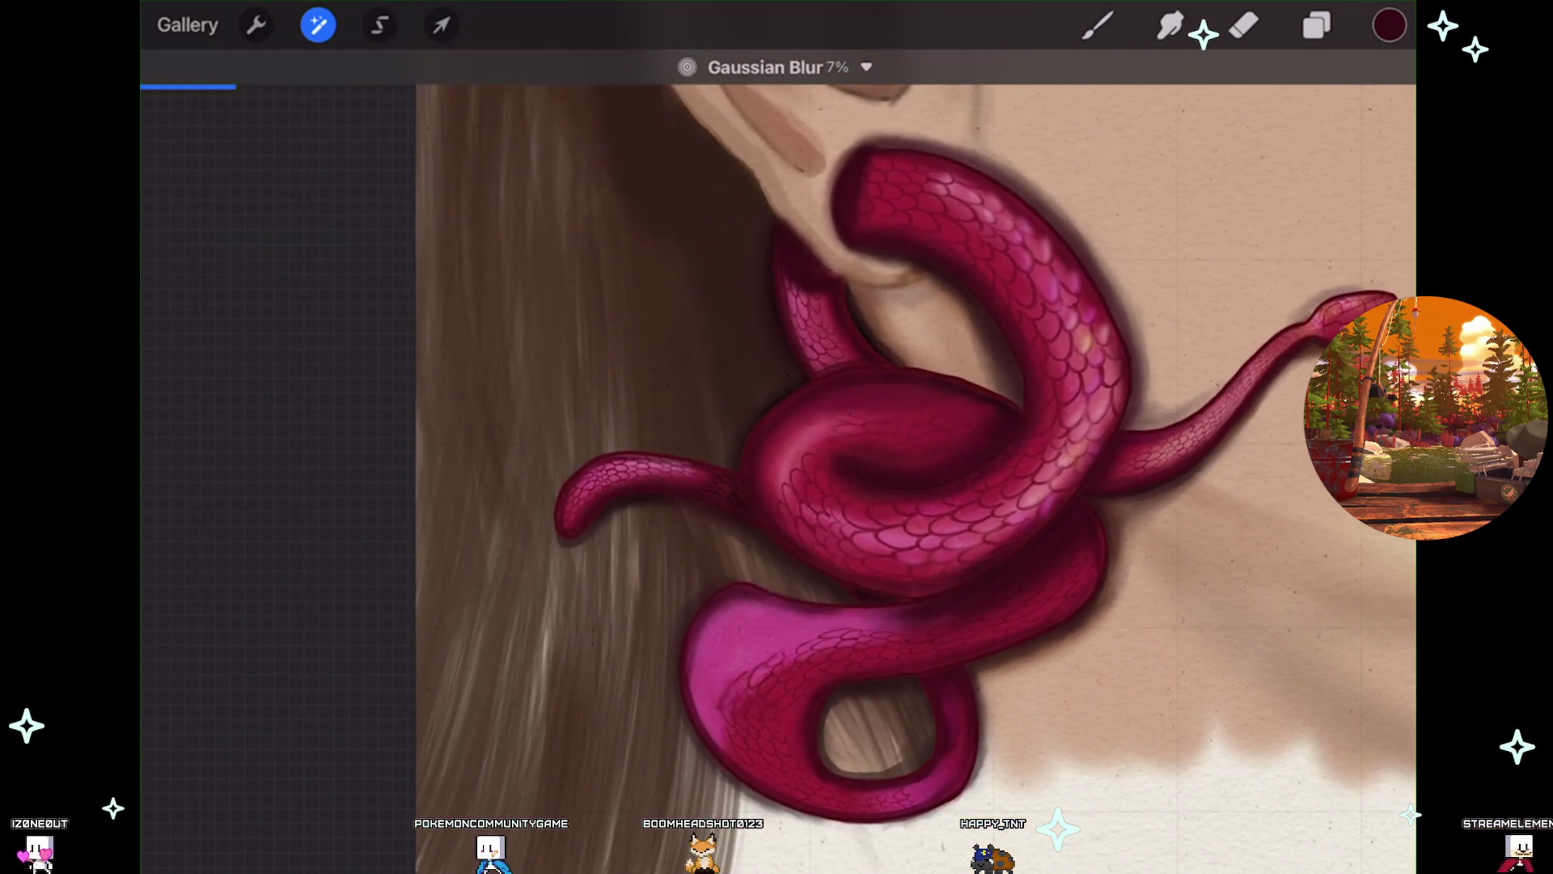
pyautogui.scroll(2, 809, 453)
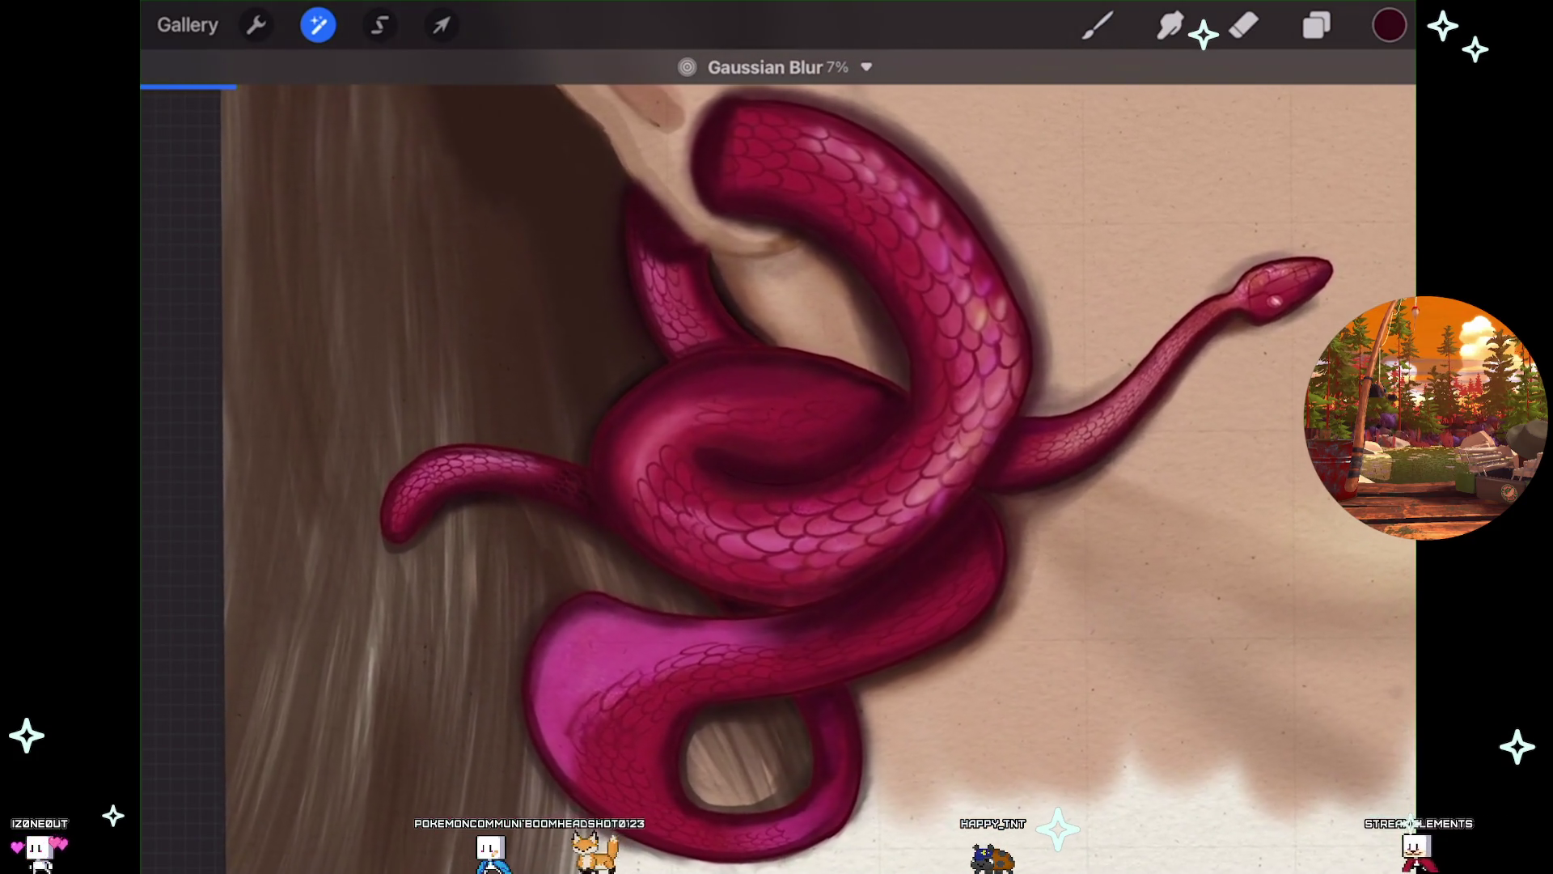
pyautogui.moveTo(810, 453); pyautogui.dragTo(648, 453)
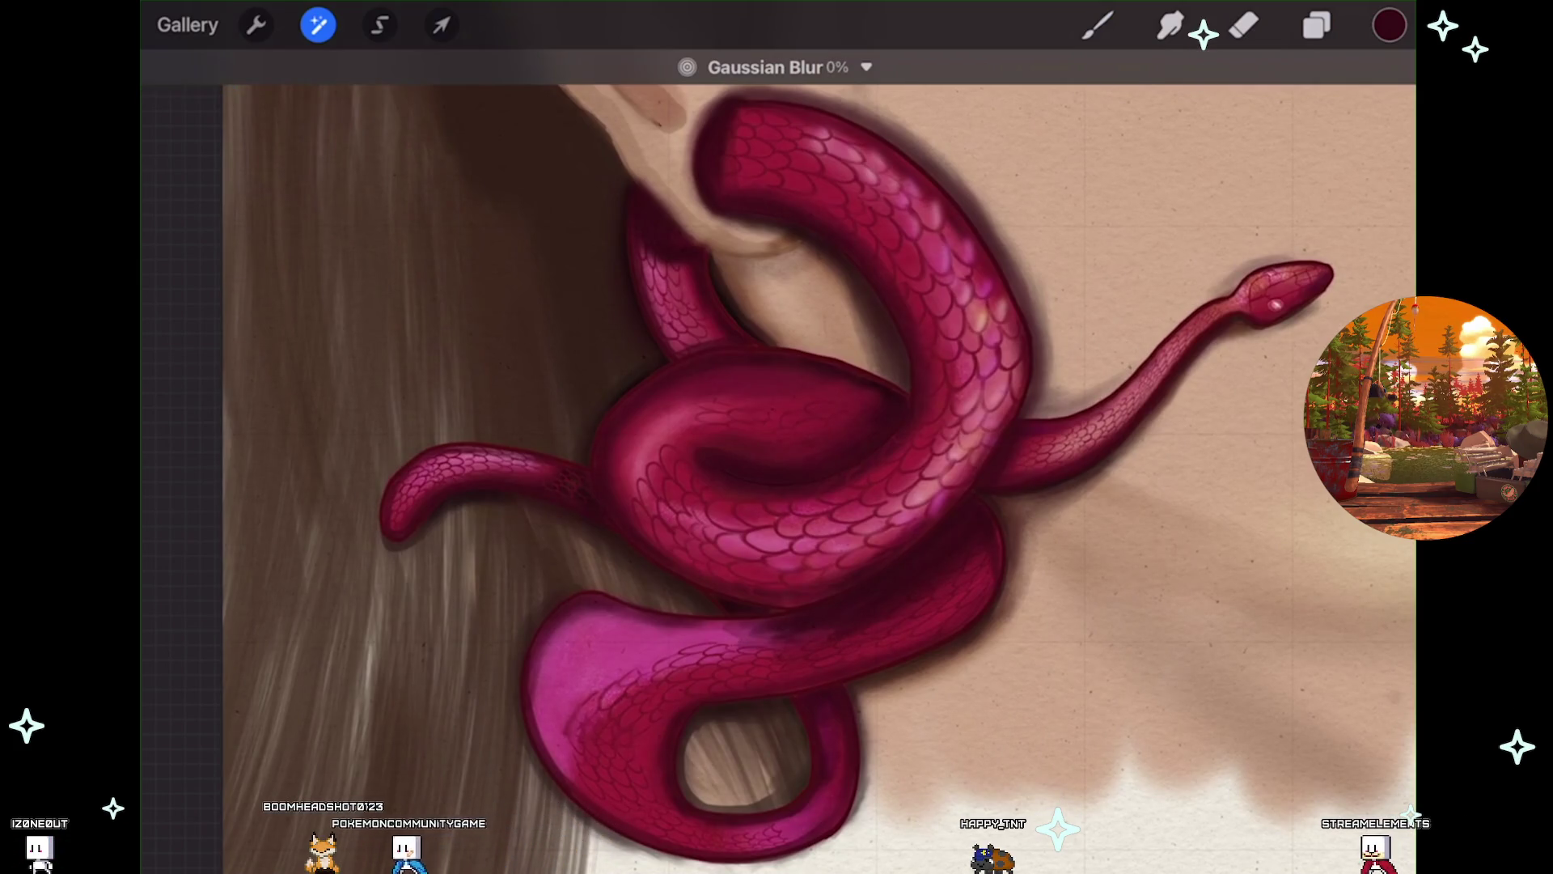
pyautogui.scroll(3, 777, 436)
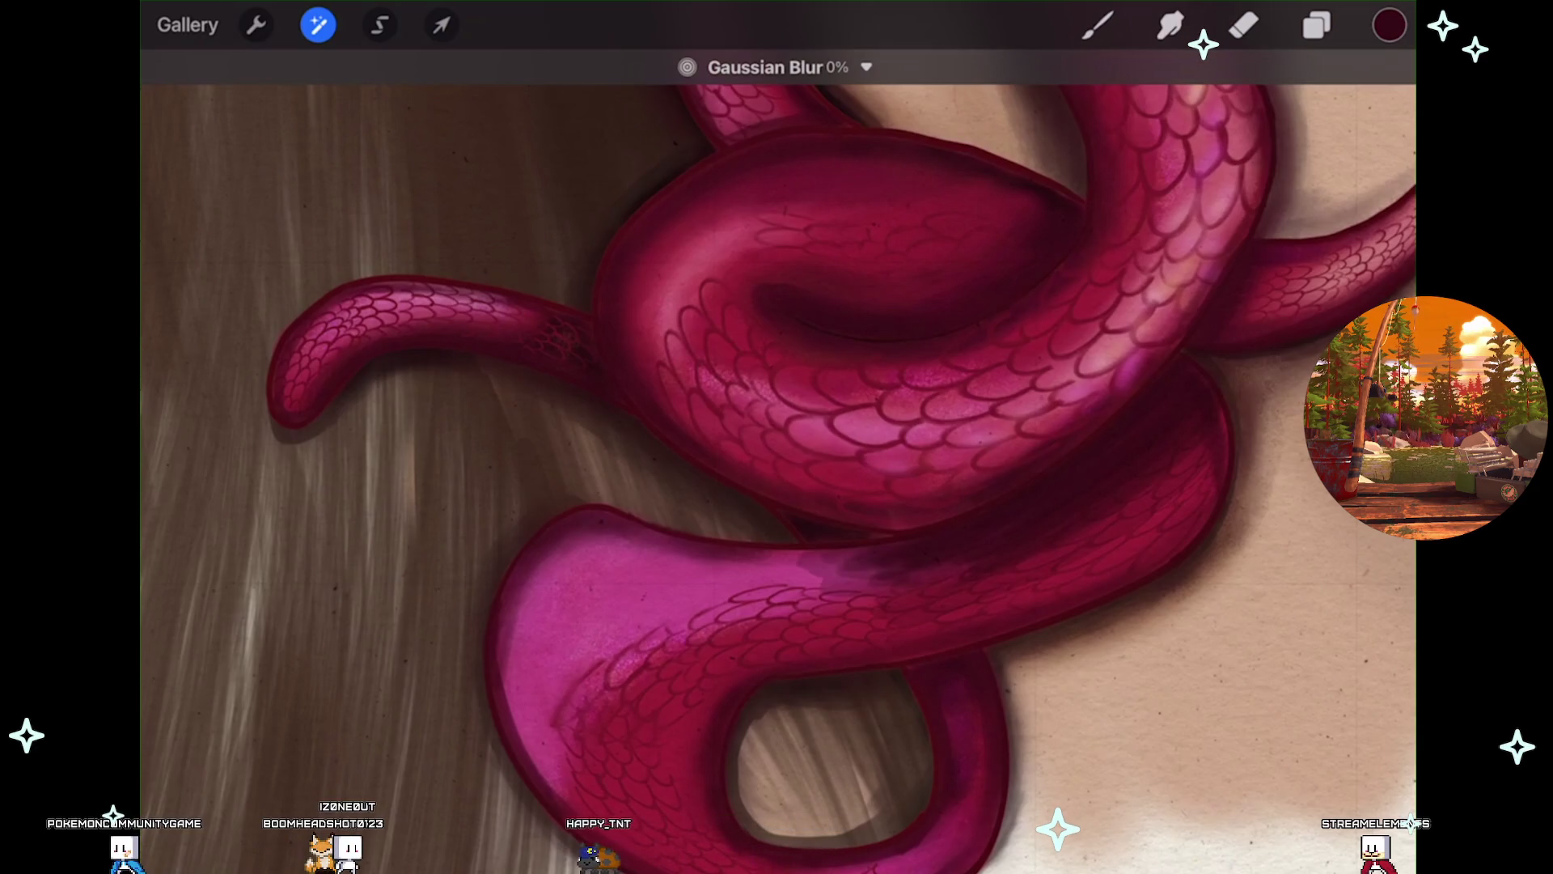
pyautogui.scroll(-3, 777, 437)
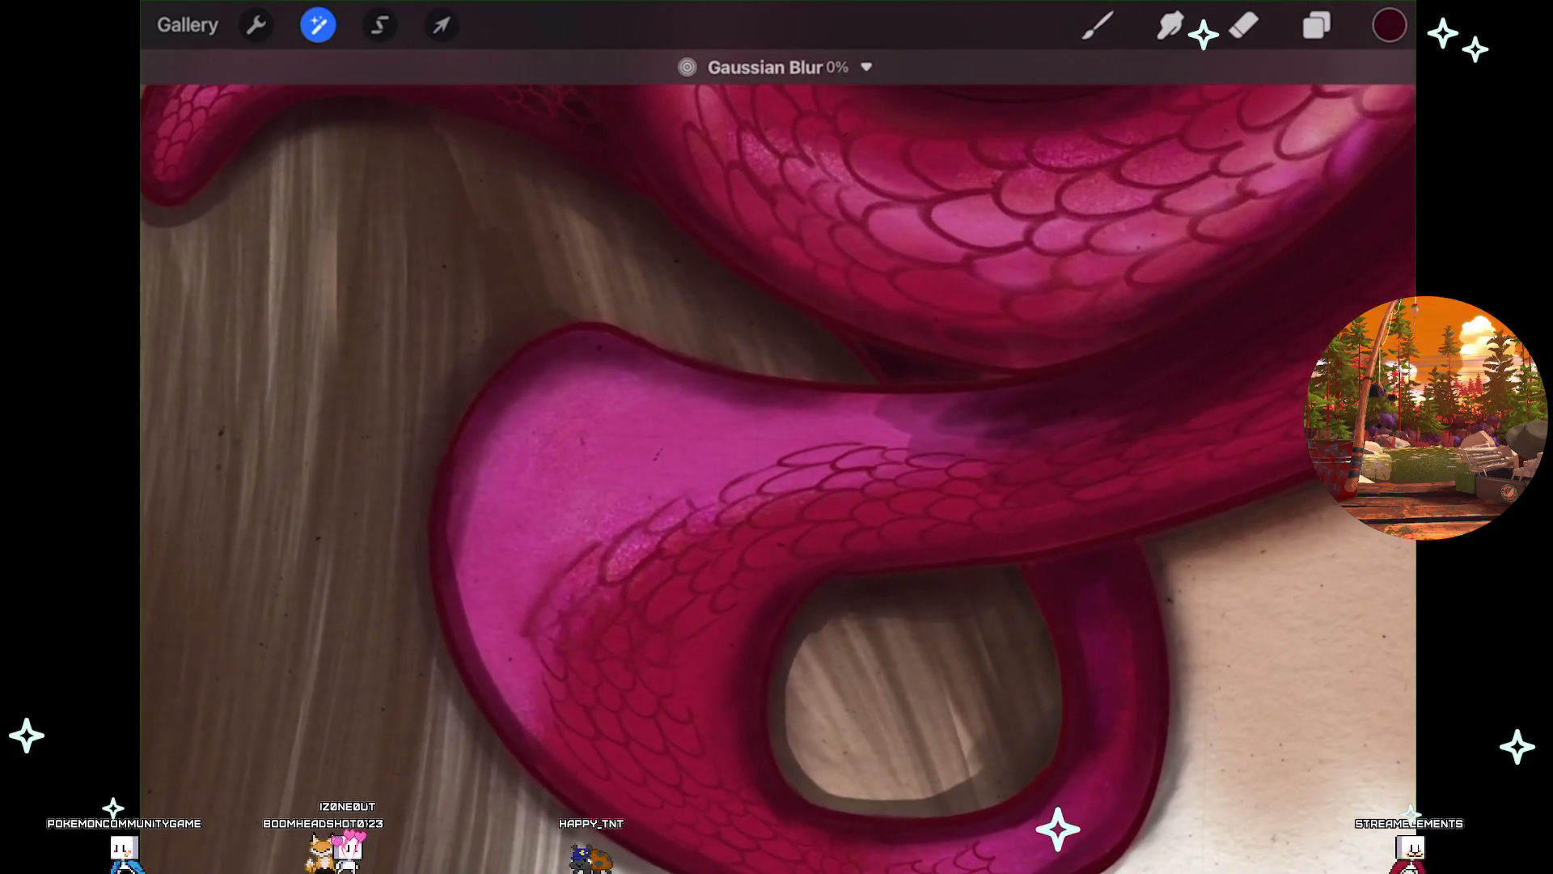
pyautogui.moveTo(777, 437)
pyautogui.mouseDown()
pyautogui.moveTo(955, 437)
pyautogui.moveTo(890, 437)
pyautogui.mouseUp()
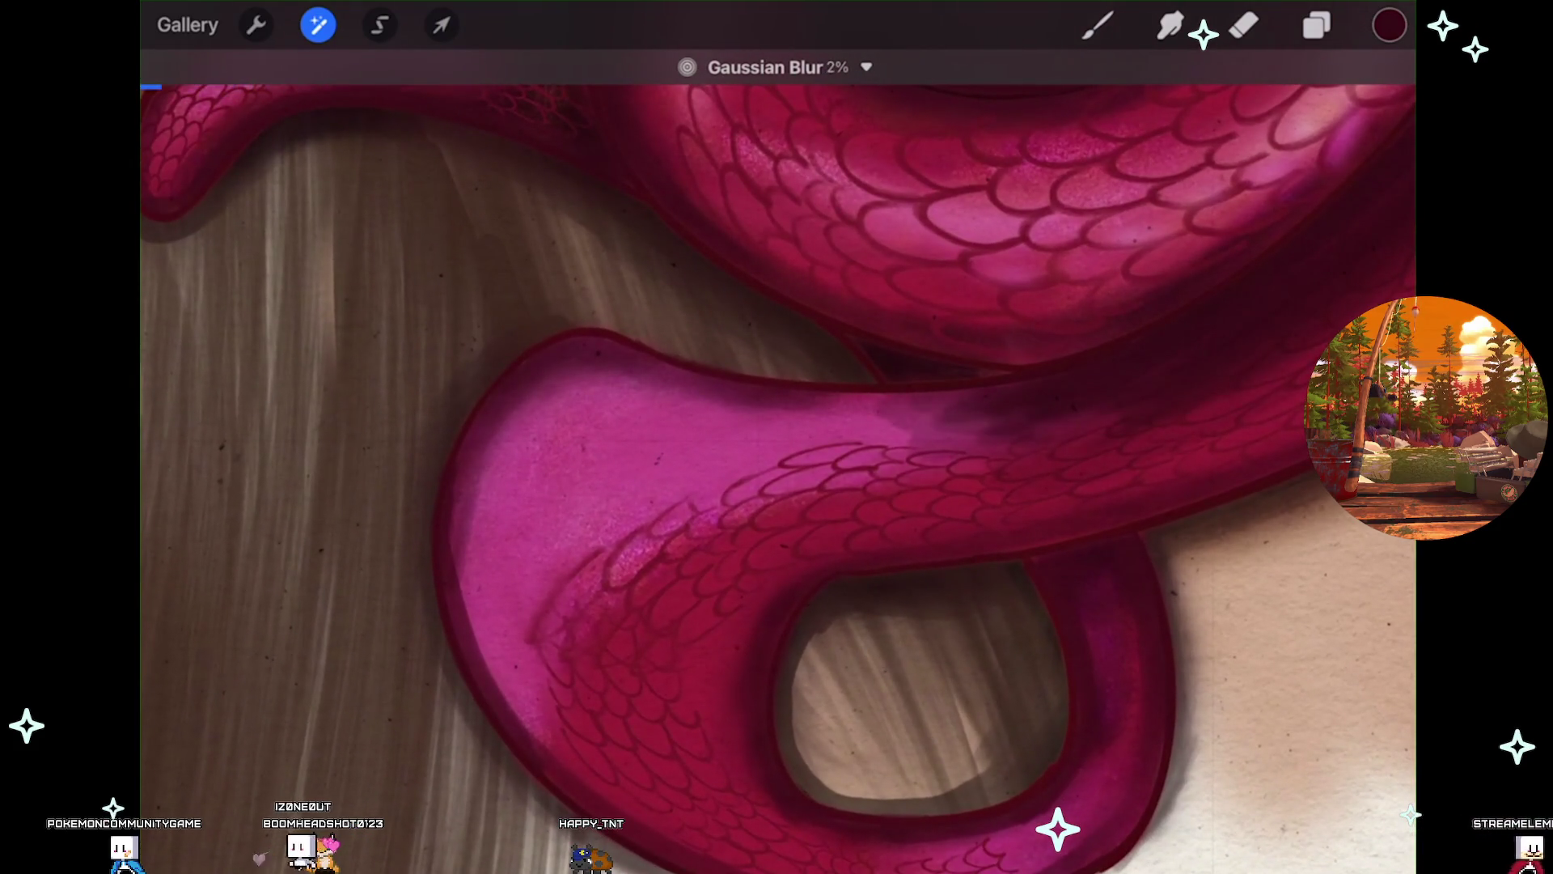
pyautogui.hotkey('ctrl', 'z')
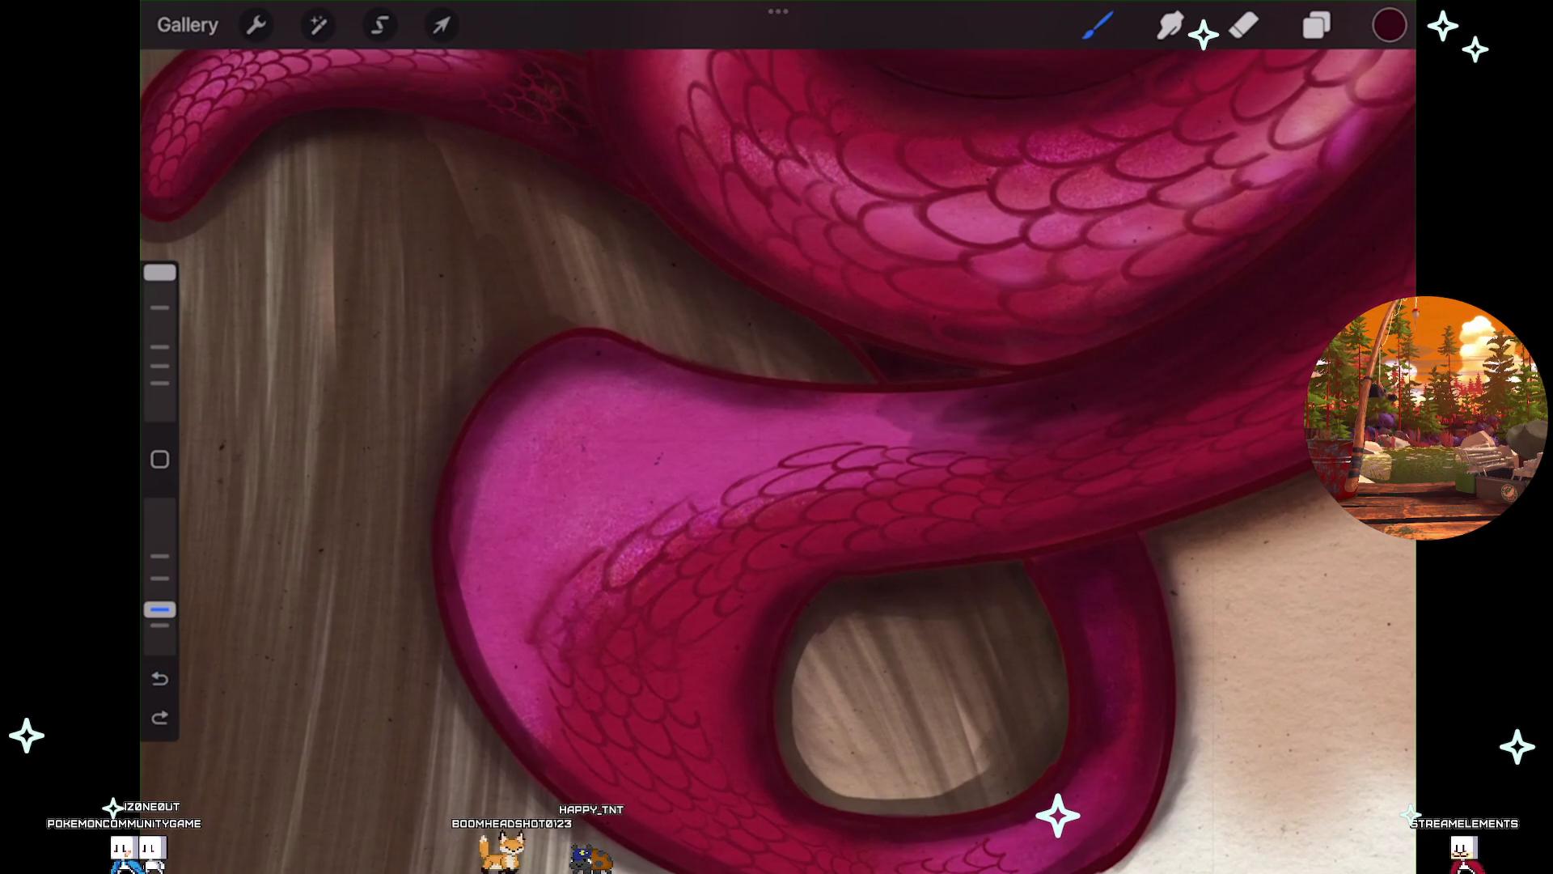
# Undo the last stroke and the stray mark near the lower-left coil.
pyautogui.scroll(-10, 776, 453)
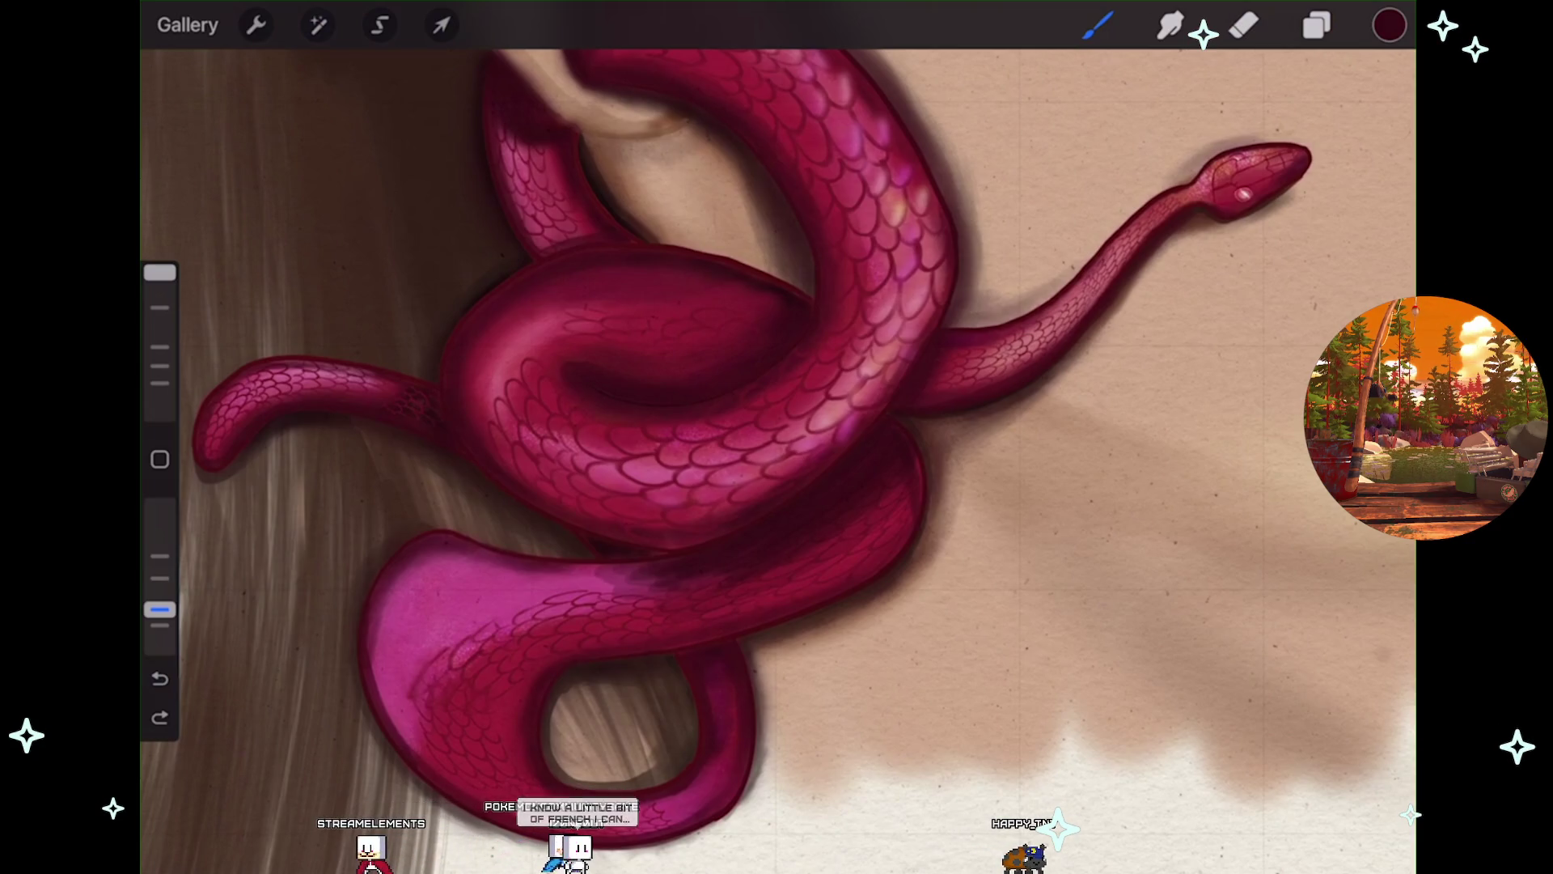
pyautogui.scroll(3, 777, 437)
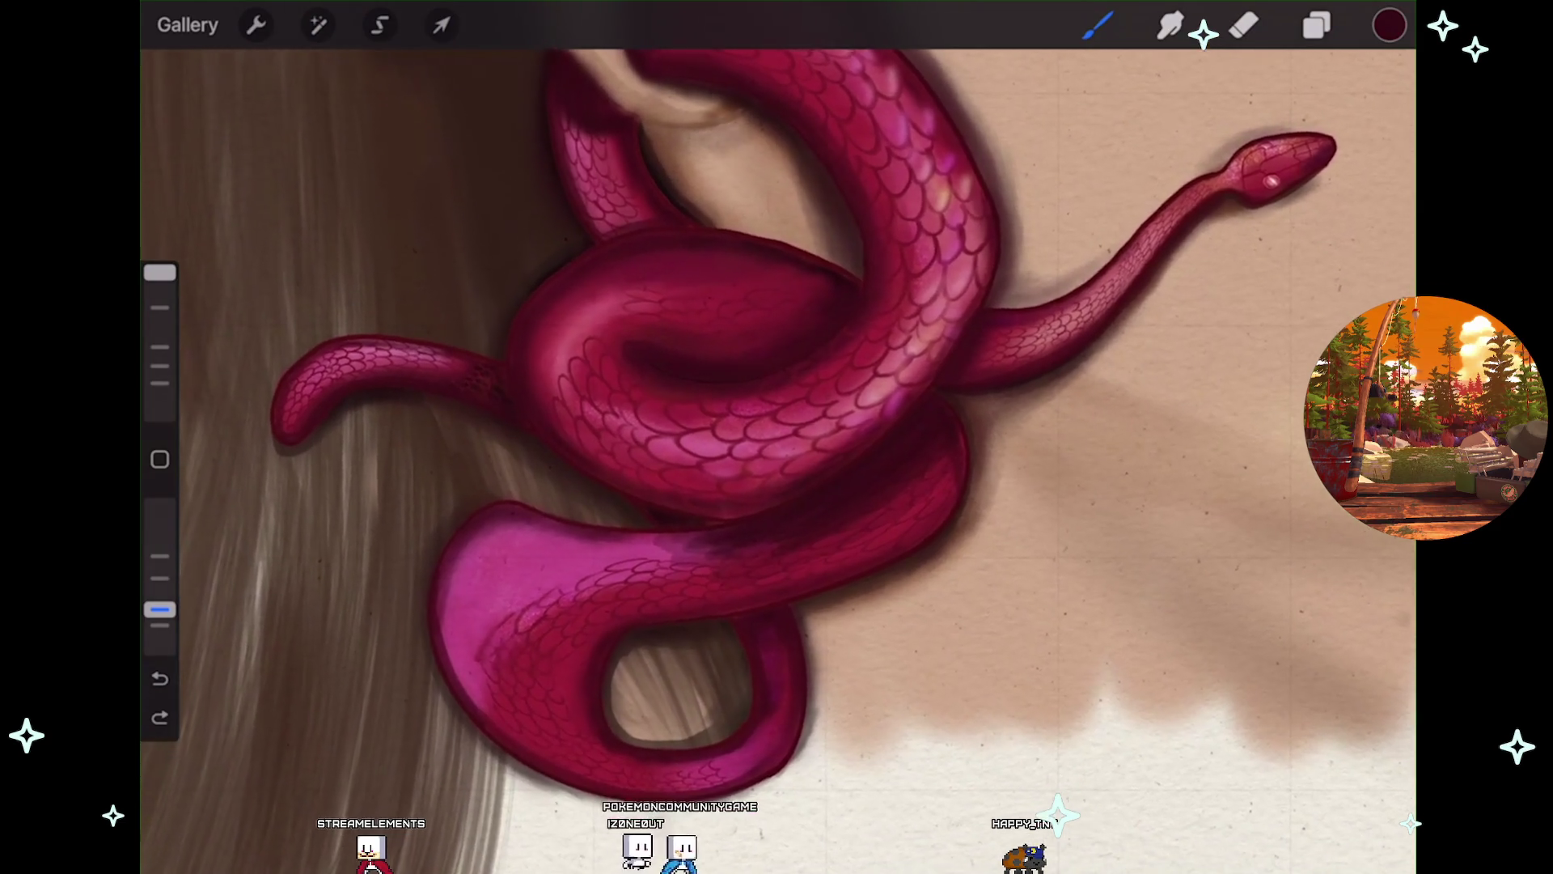
pyautogui.scroll(-1, 777, 437)
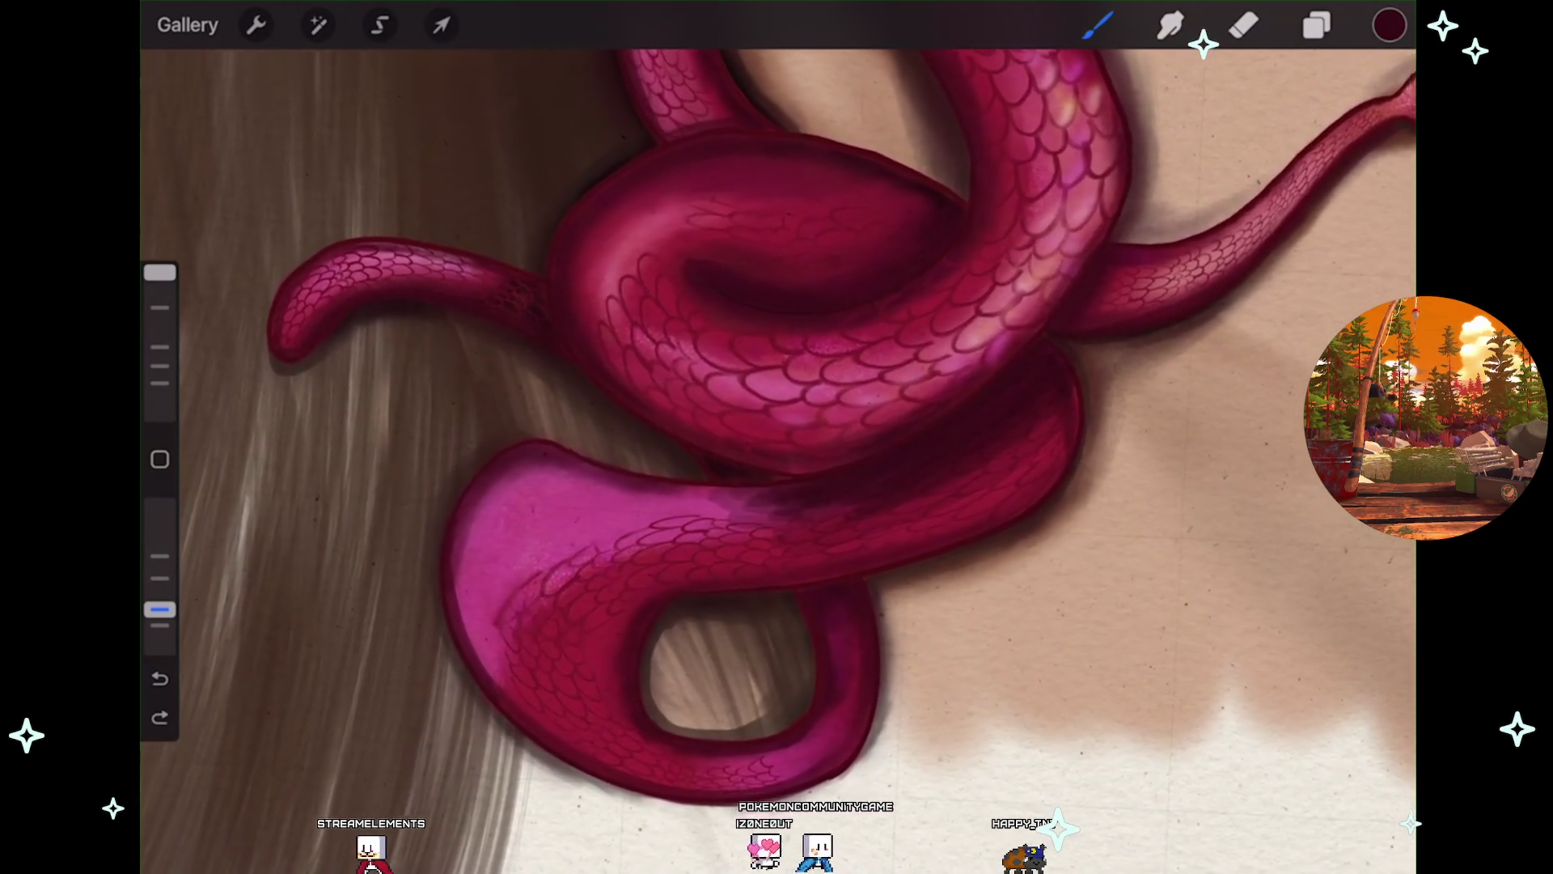
pyautogui.hotkey('ctrl', 'z')
pyautogui.scroll(3, 776, 437)
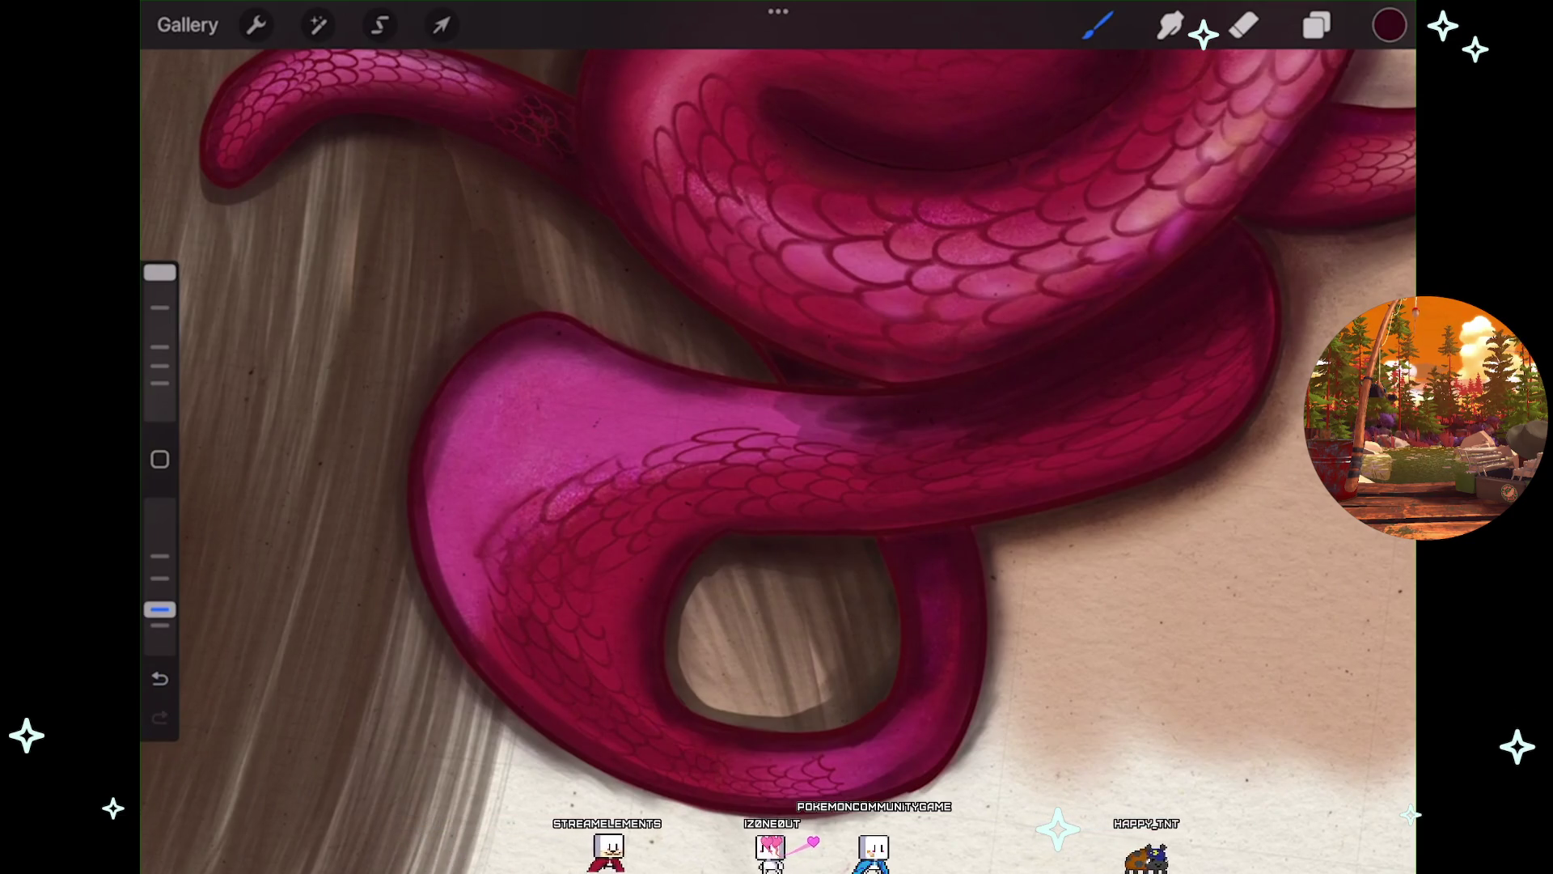
pyautogui.hotkey('ctrl', 'z')
# Undo two more unwanted strokes on the lower coil and lower brush opacity to 23%.
pyautogui.scroll(2, 776, 437)
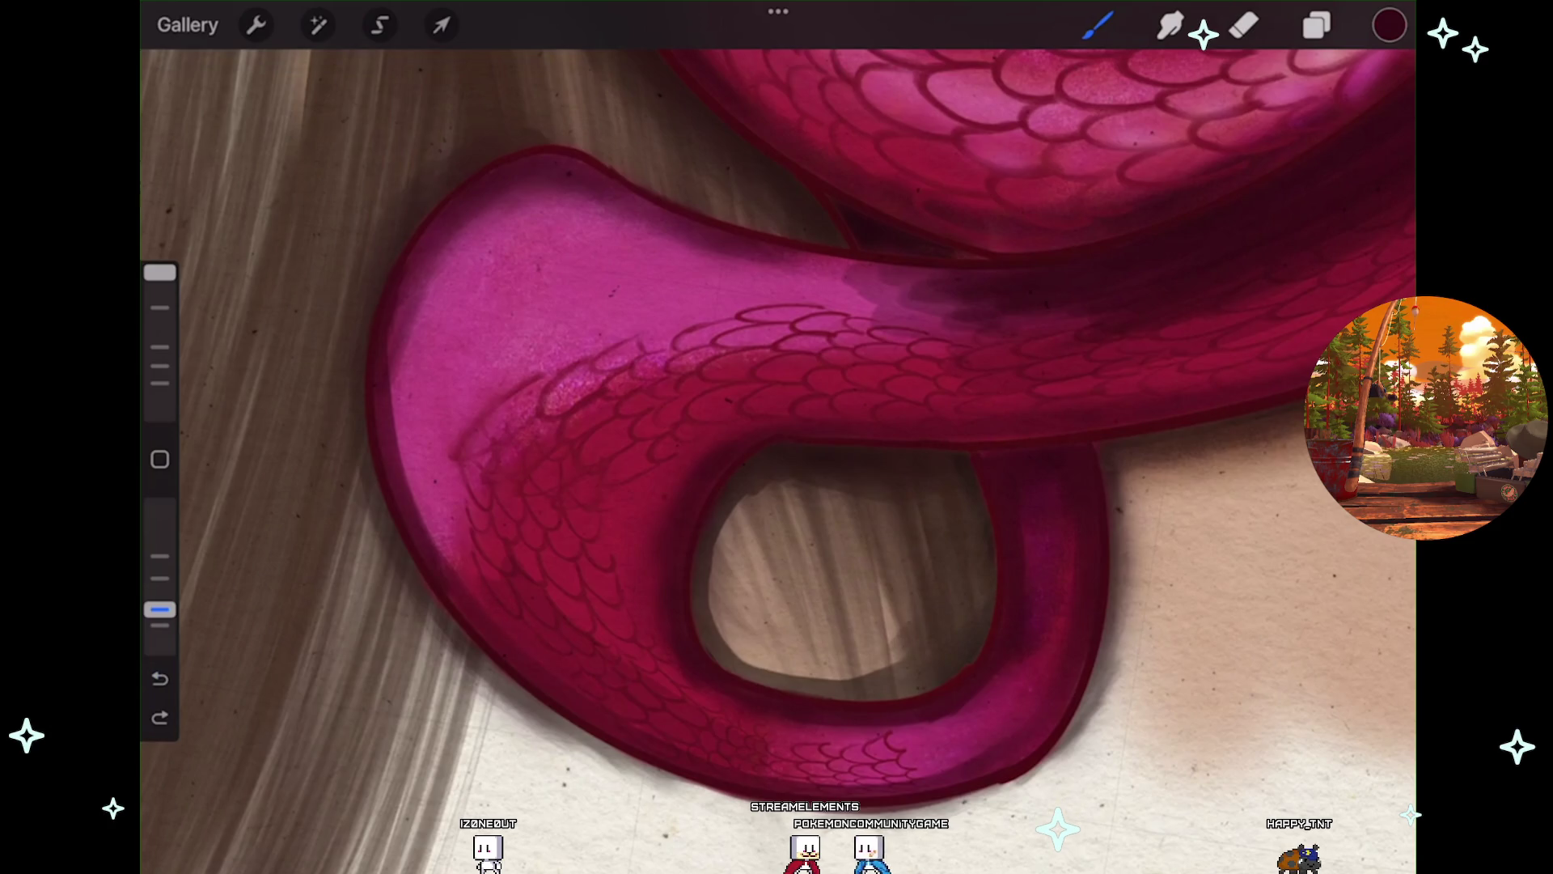
pyautogui.scroll(-3, 777, 437)
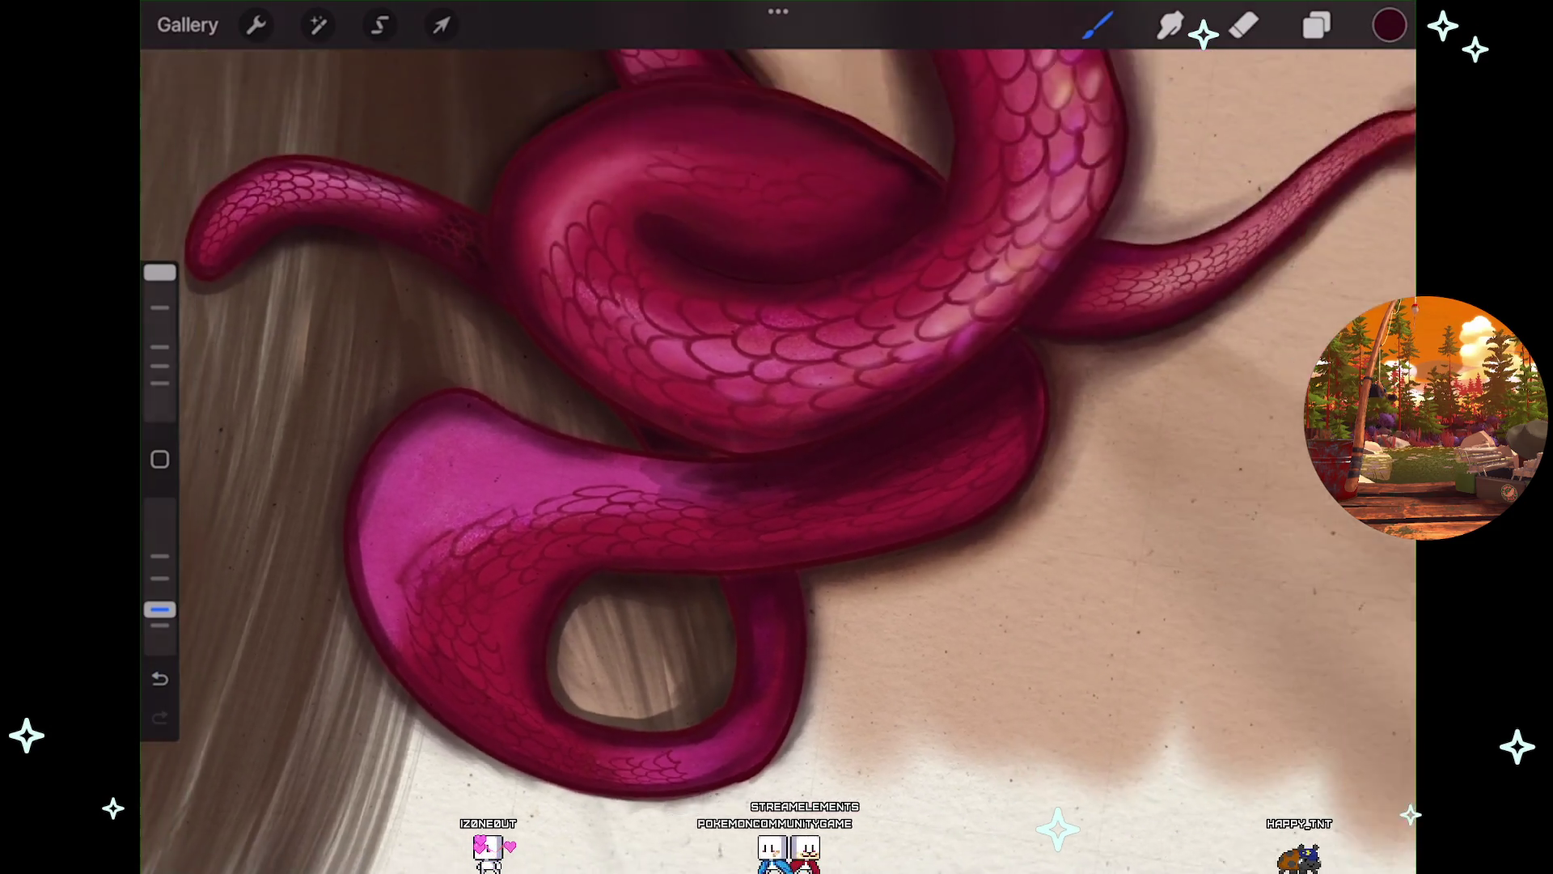
pyautogui.scroll(-2, 777, 437)
pyautogui.scroll(4, 648, 486)
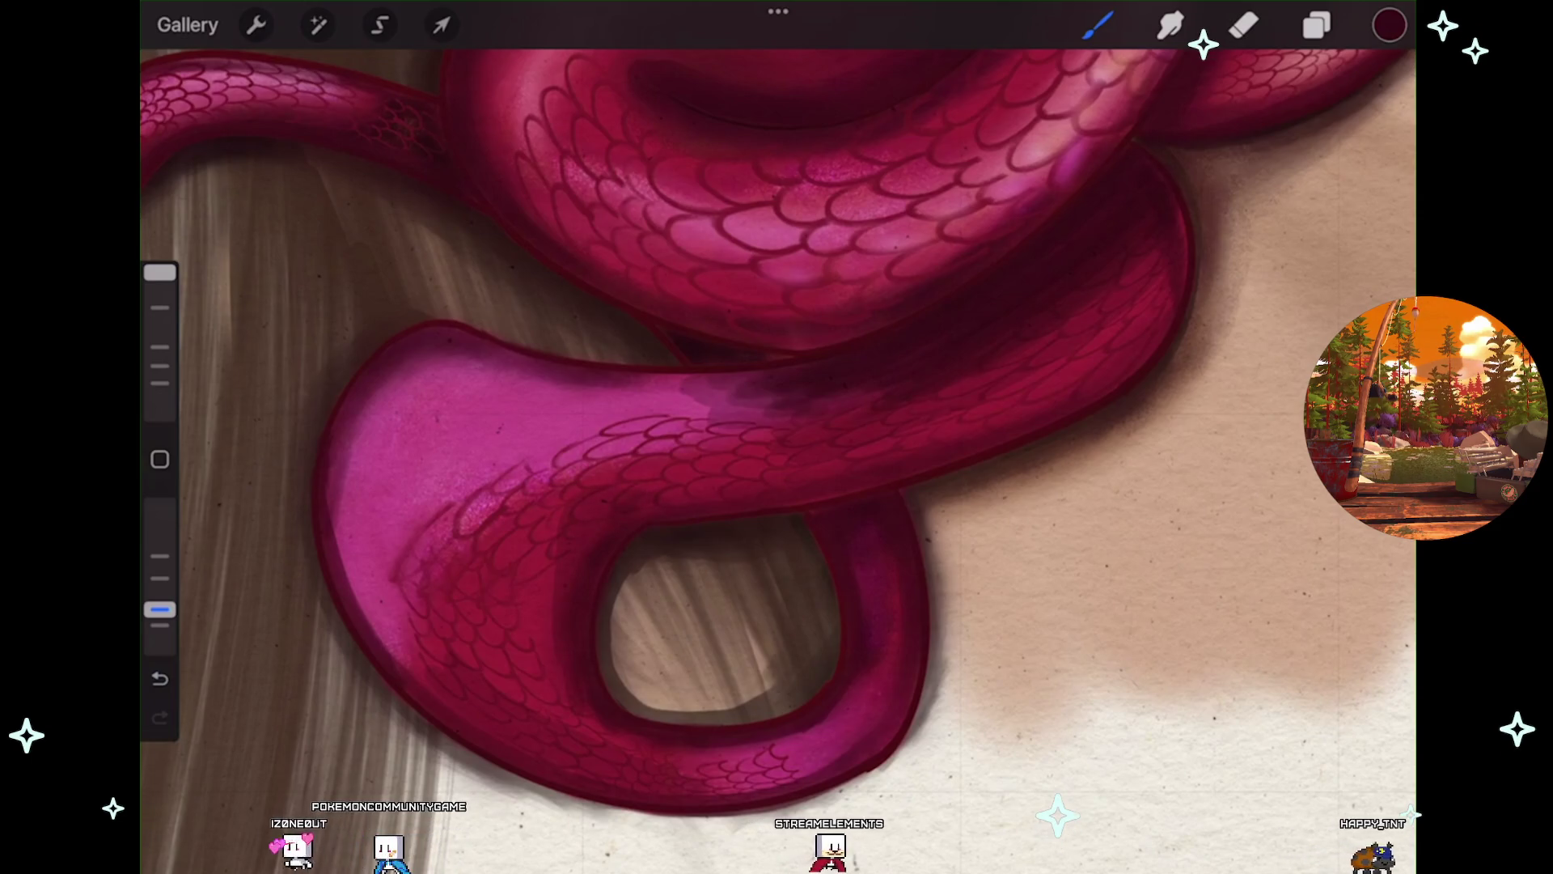
pyautogui.scroll(-3, 776, 437)
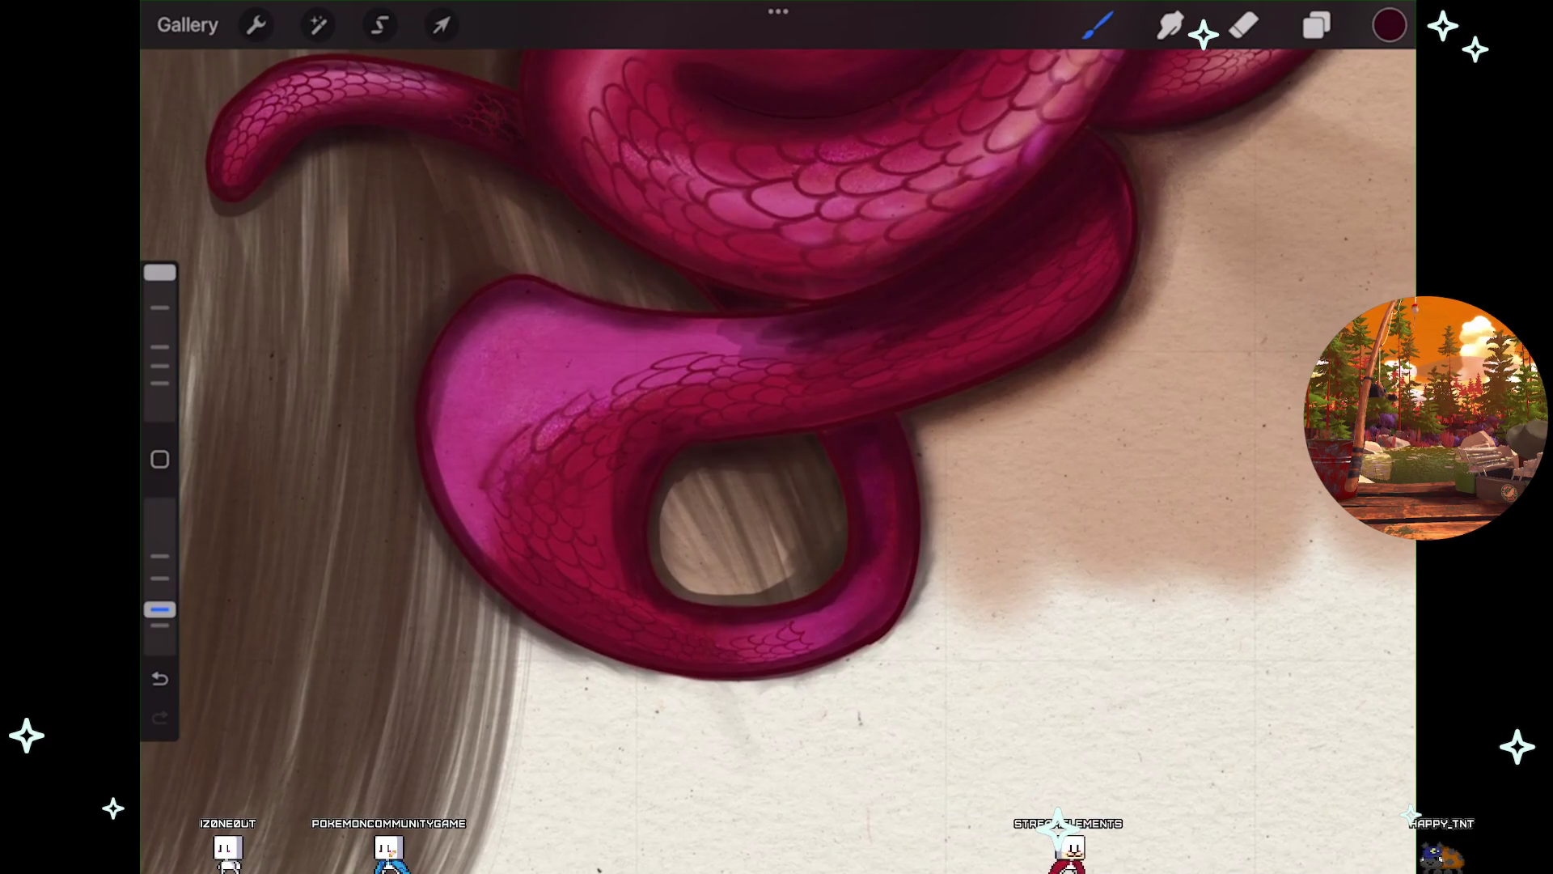
pyautogui.hotkey('ctrl', 'z')
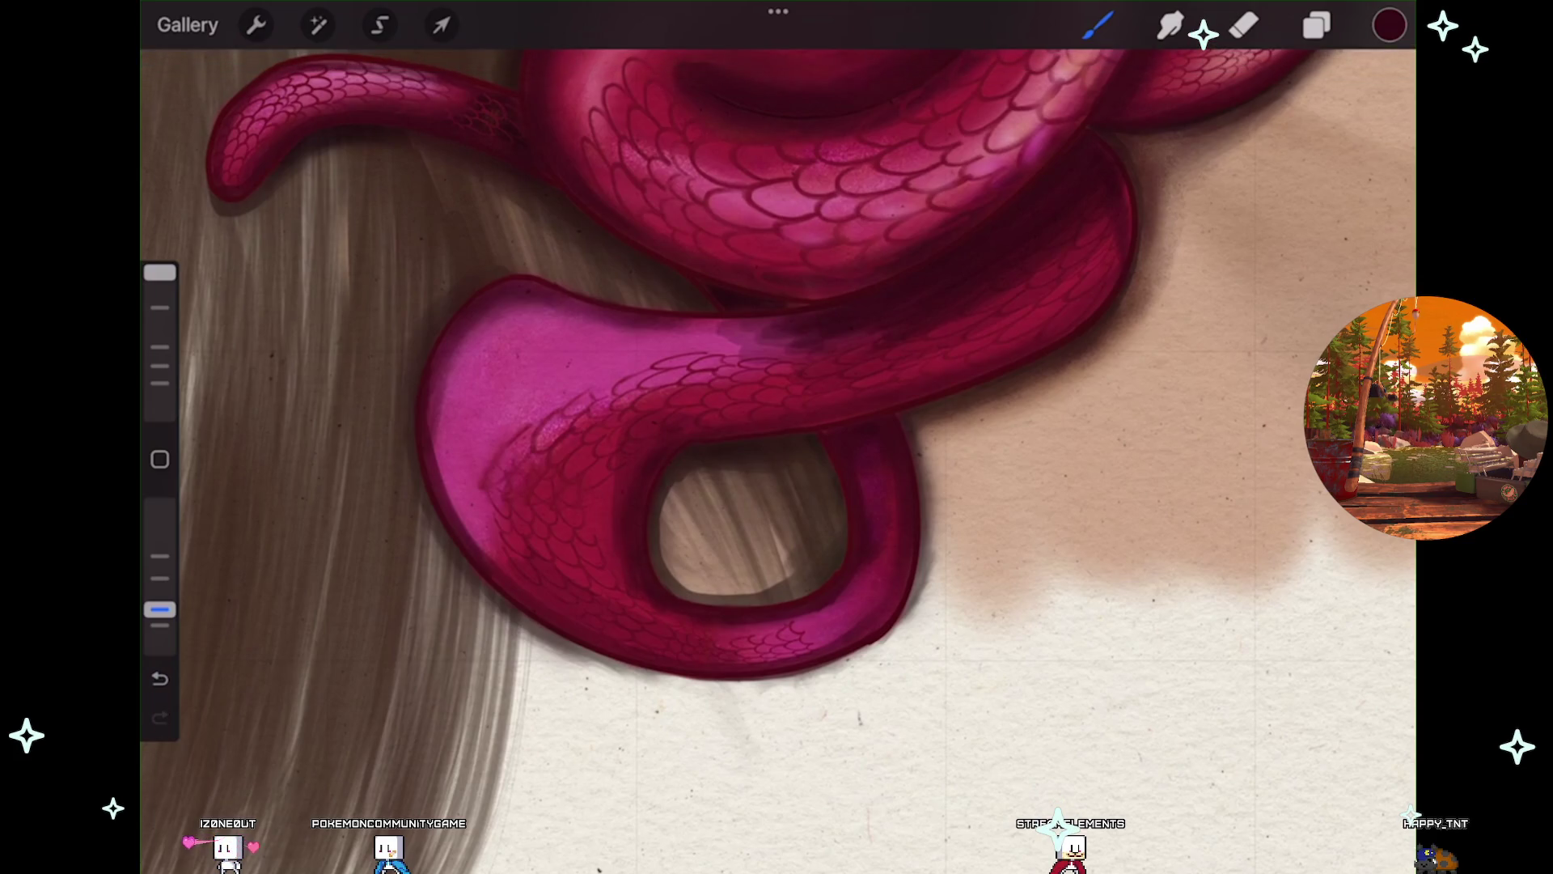
pyautogui.scroll(-5, 777, 437)
pyautogui.scroll(5, 777, 437)
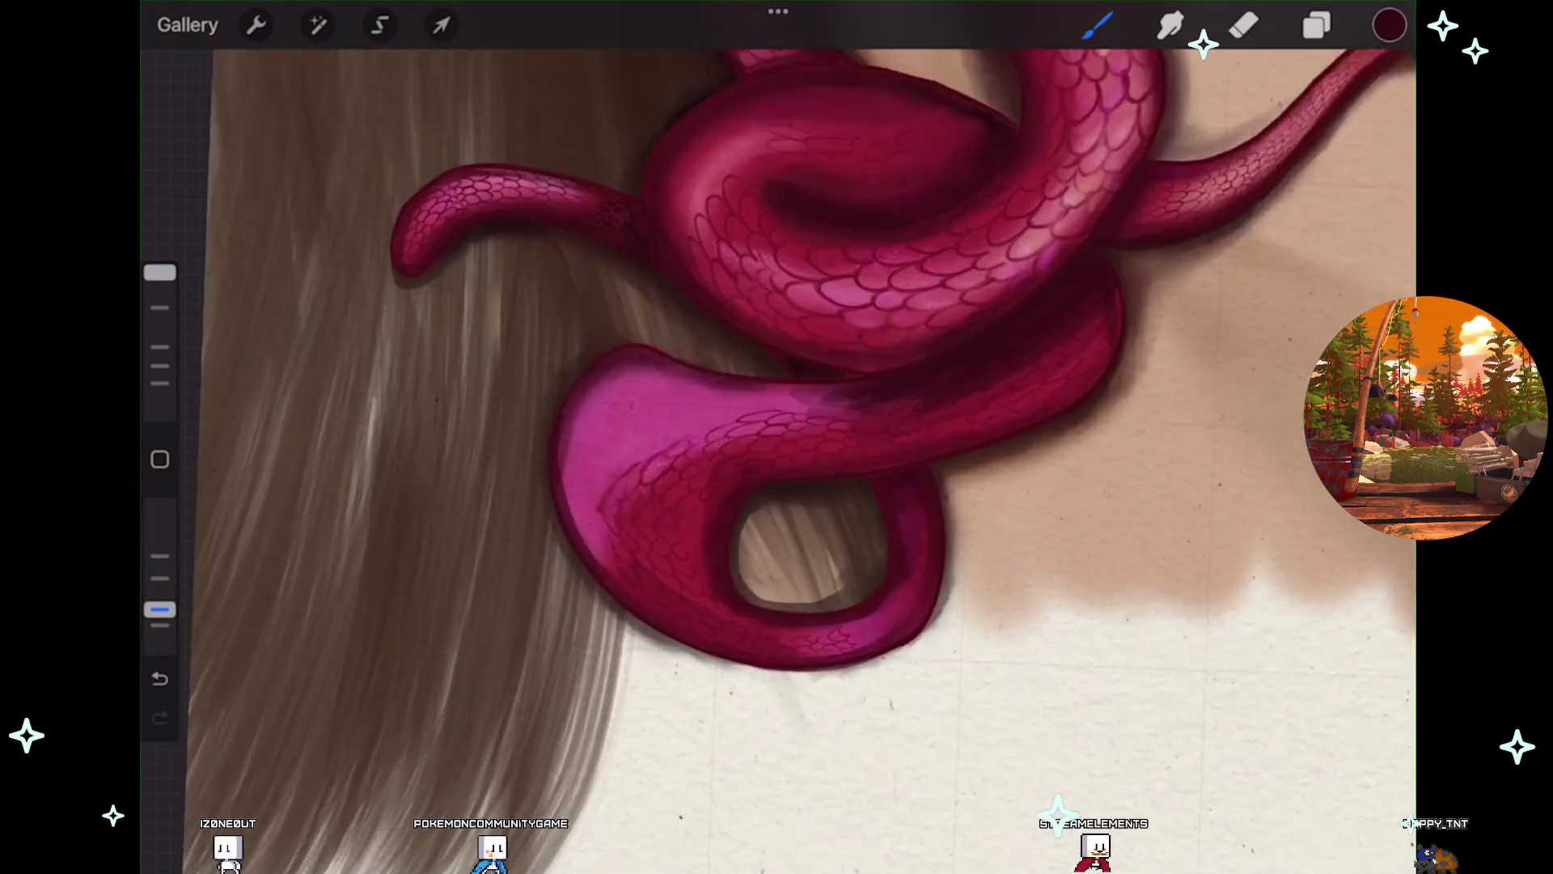
pyautogui.scroll(2, 777, 436)
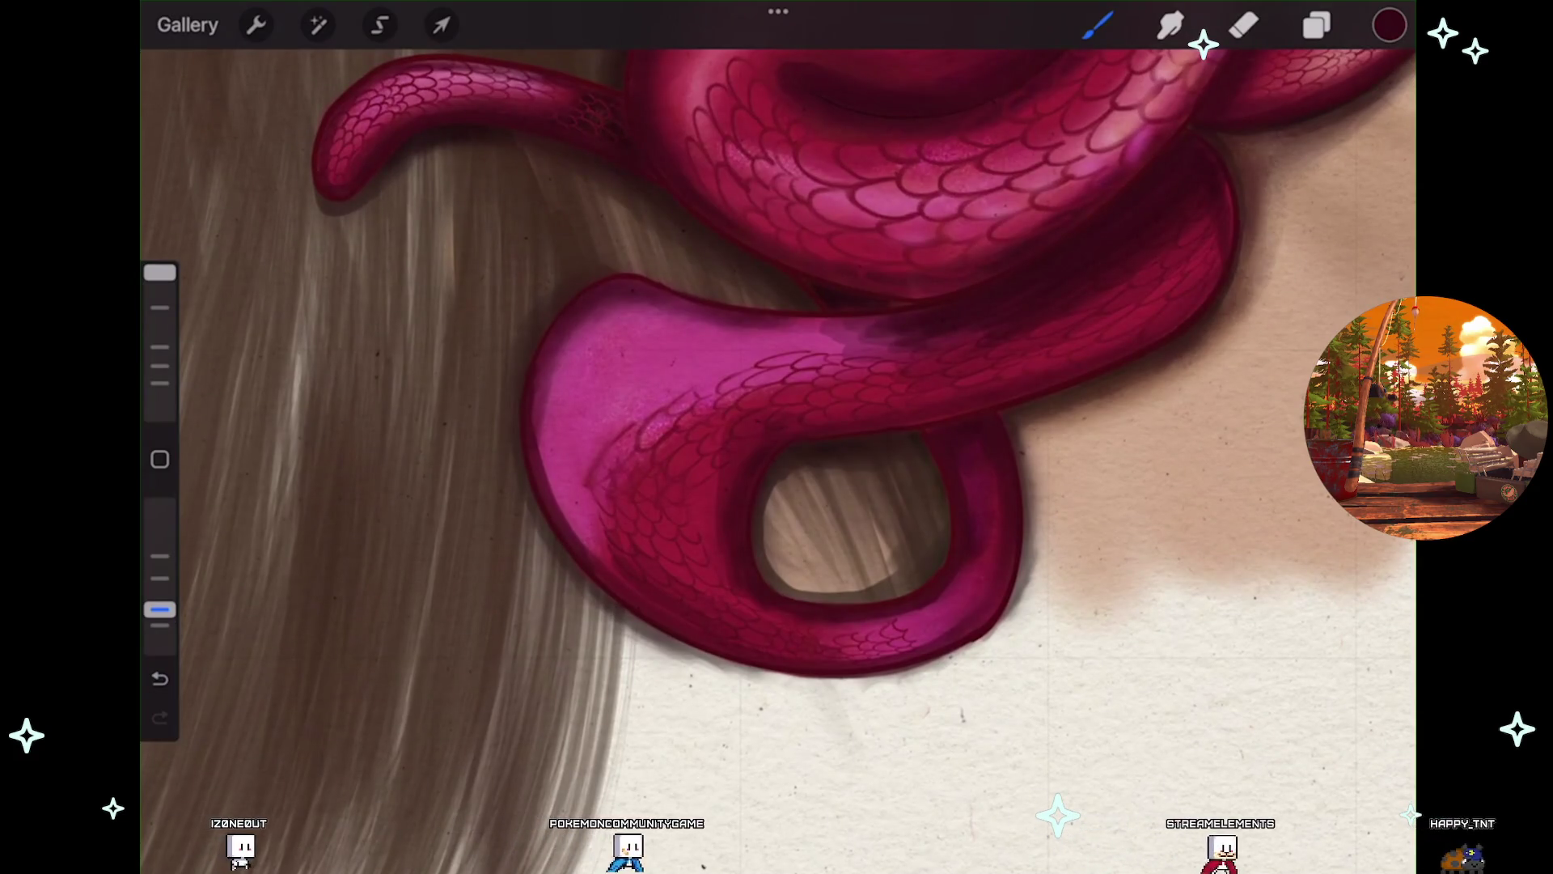
pyautogui.hotkey('ctrl', 'z')
pyautogui.moveTo(160, 608); pyautogui.dragTo(159, 625)
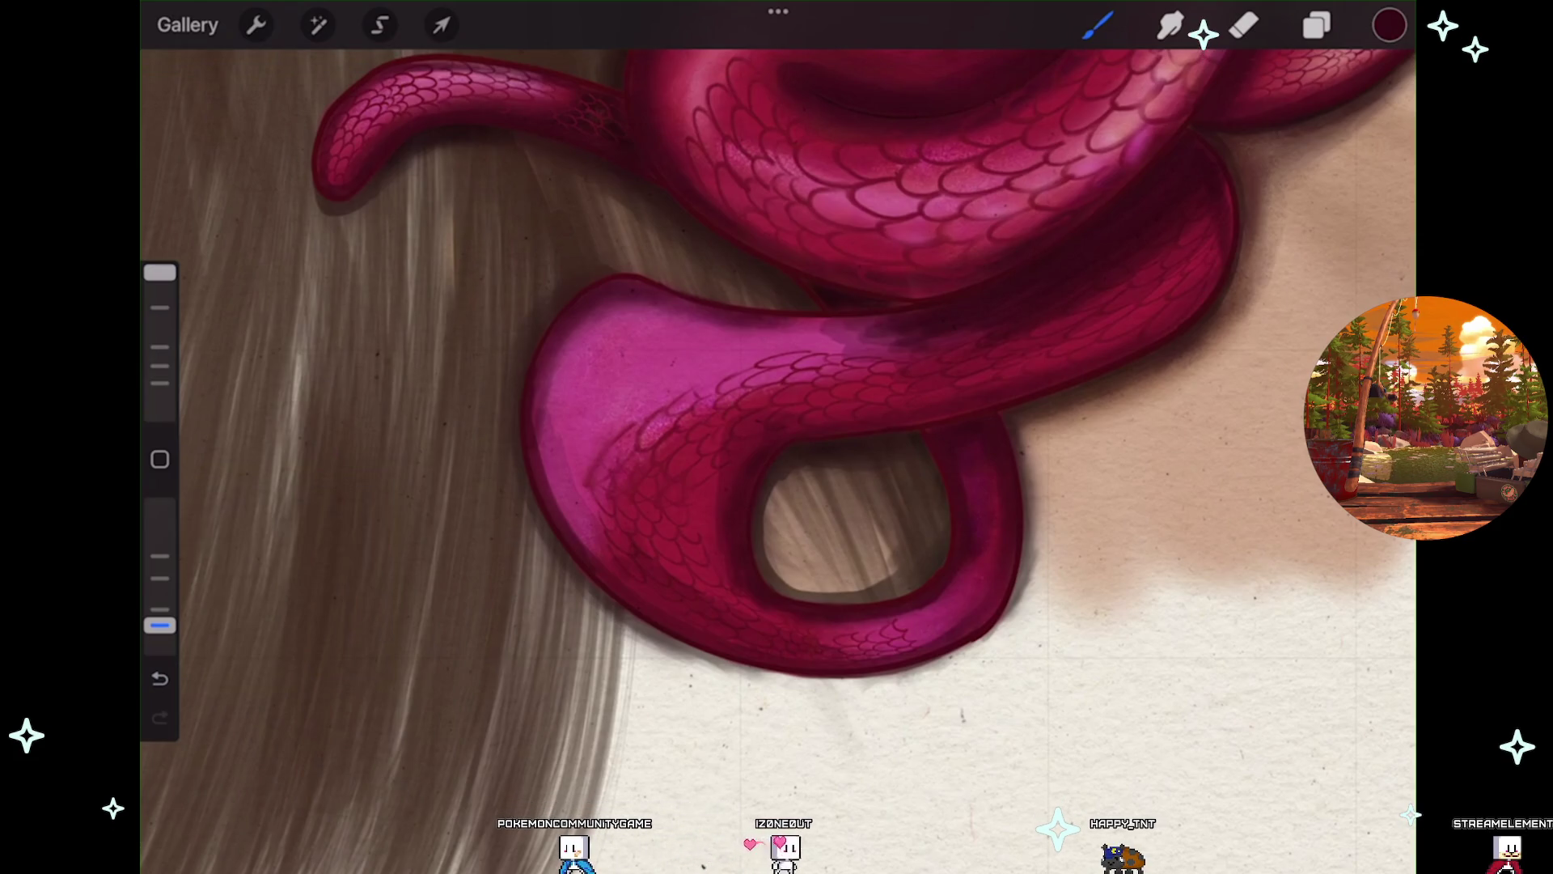
pyautogui.scroll(-3, 777, 437)
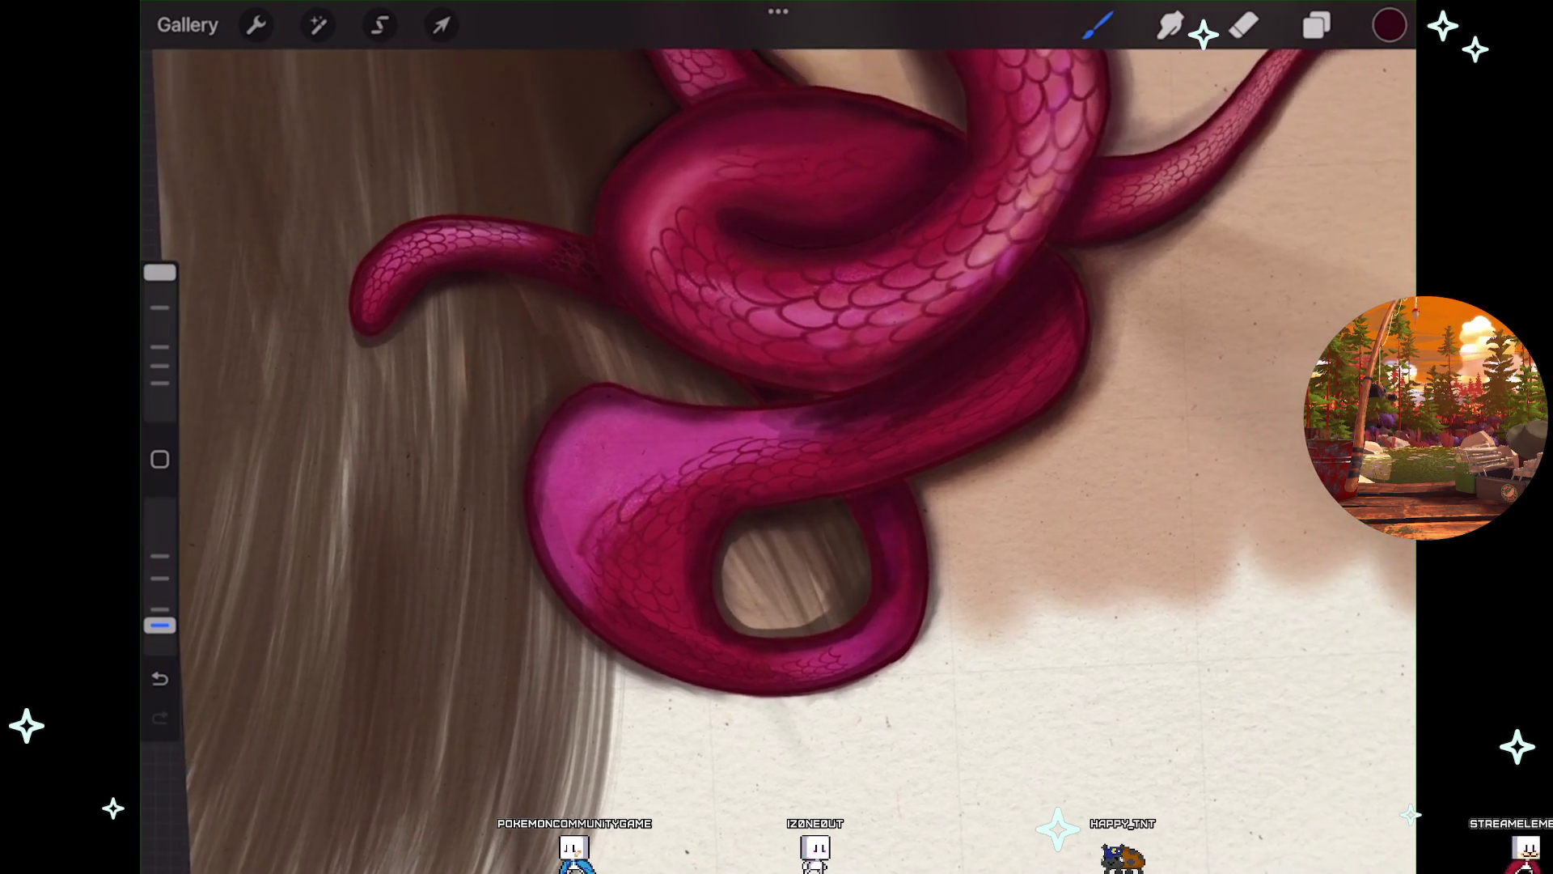
# Make Layer 38 visible again, then toggle it off and on to compare the shading.
pyautogui.click(1316, 25)
pyautogui.click(1370, 537)
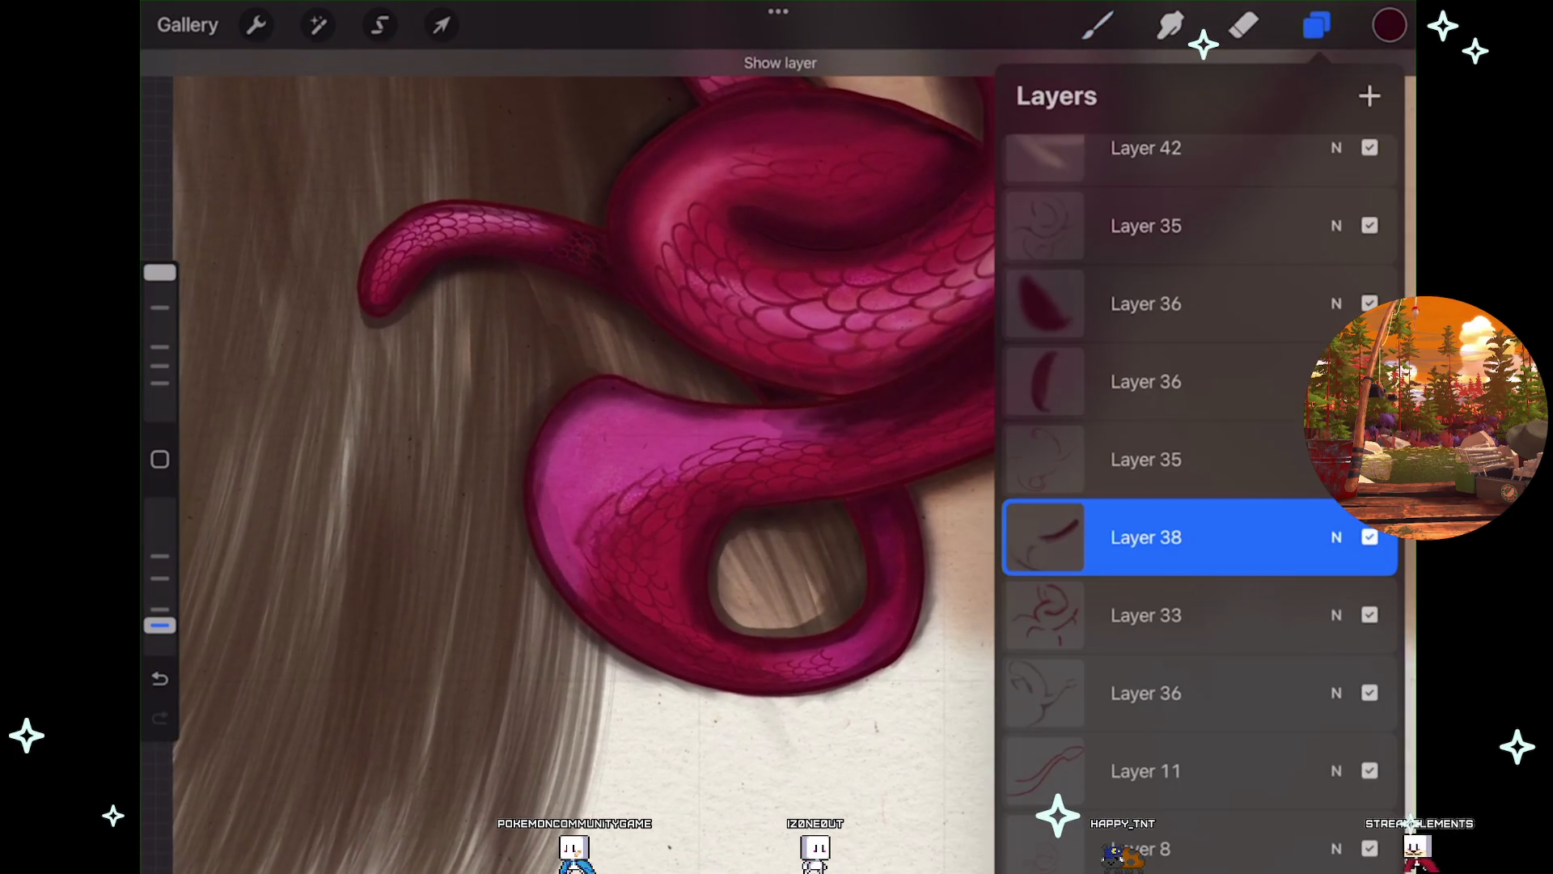
pyautogui.scroll(-2, 566, 437)
pyautogui.scroll(-3, 567, 437)
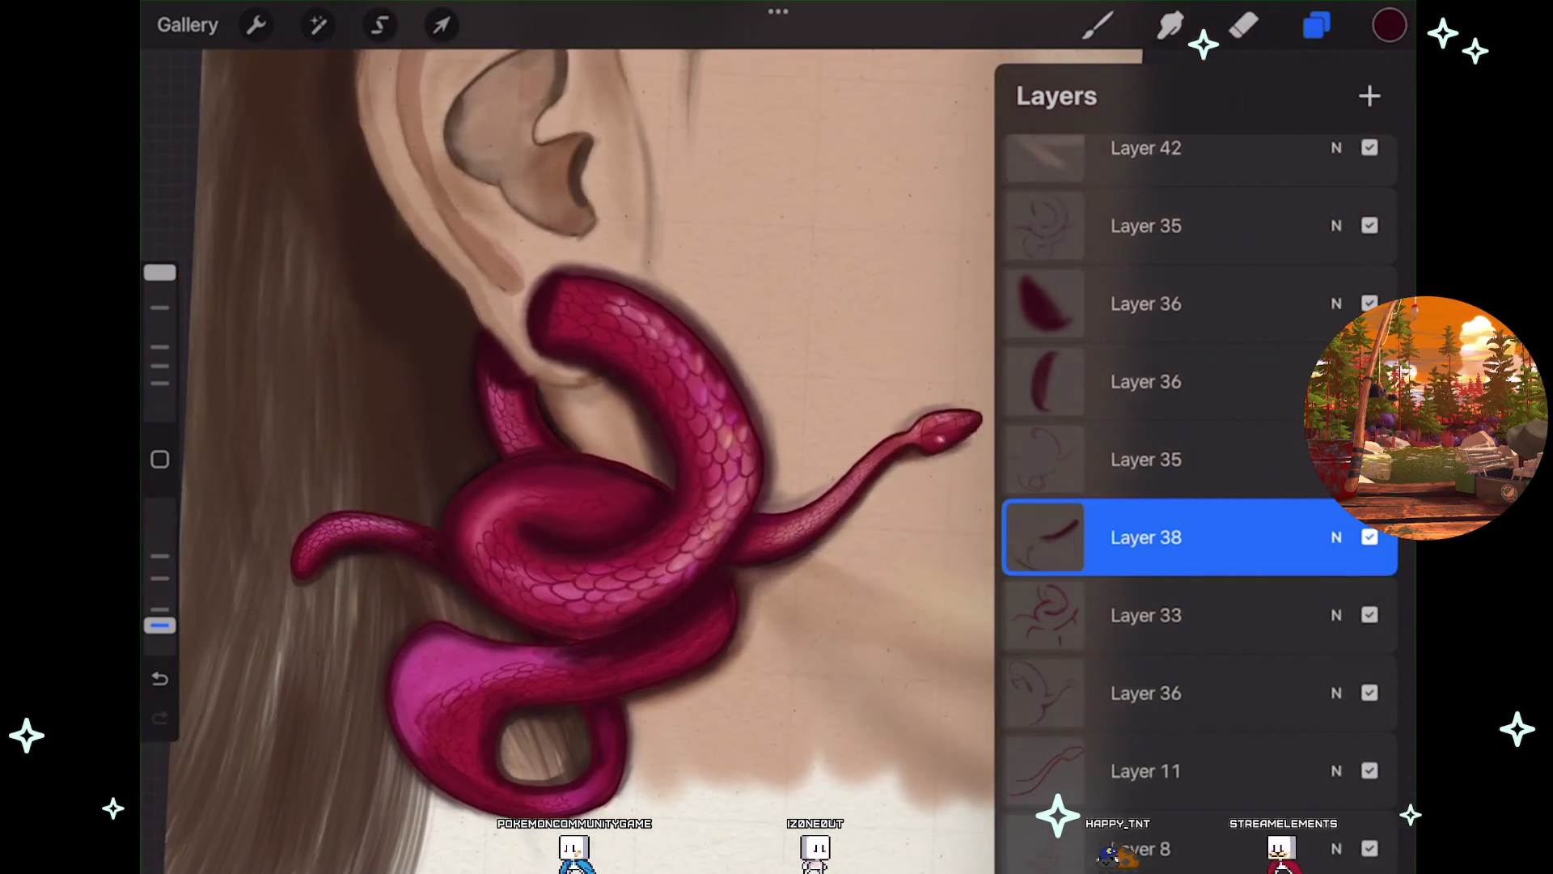
pyautogui.click(1369, 537)
pyautogui.click(1370, 537)
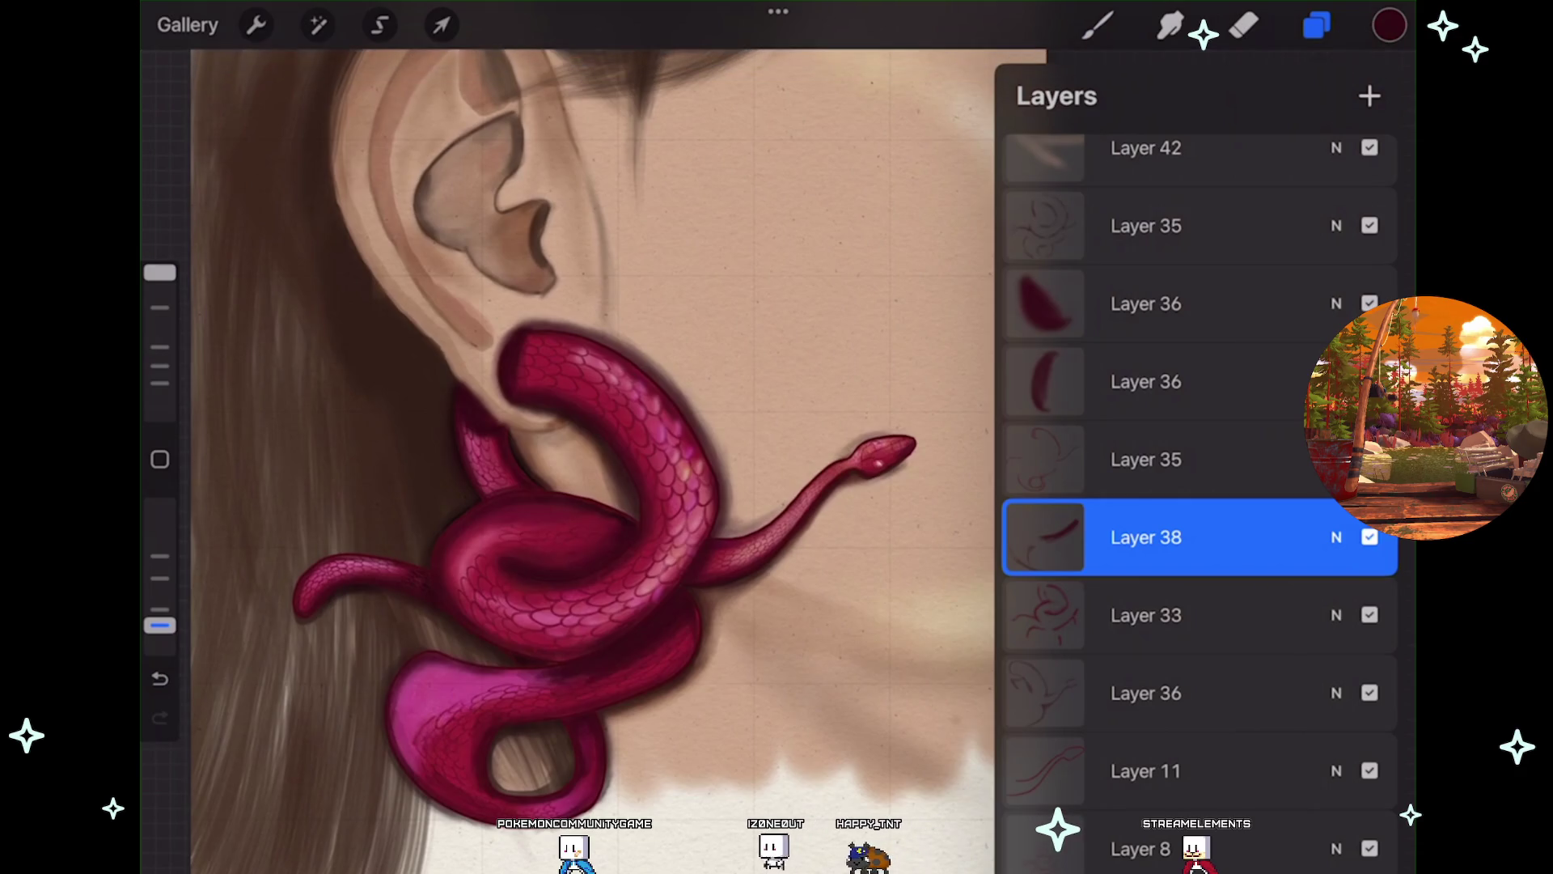
# Apply an 8% Gaussian Blur to Layer 38's lower-coil shading.
pyautogui.click(318, 25)
pyautogui.click(270, 350)
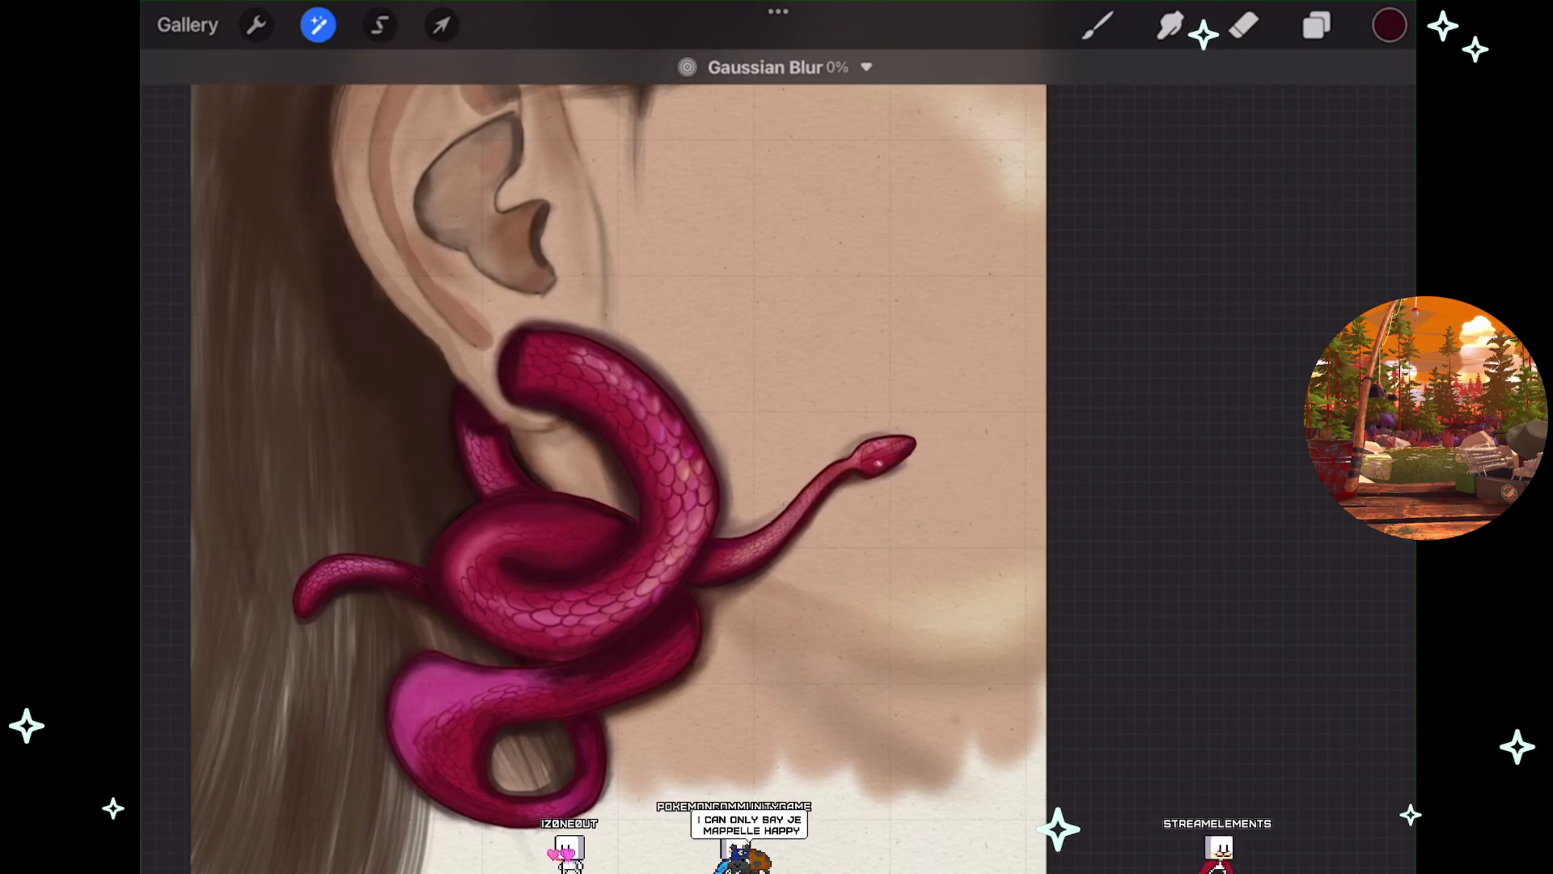
pyautogui.moveTo(615, 437); pyautogui.dragTo(720, 437)
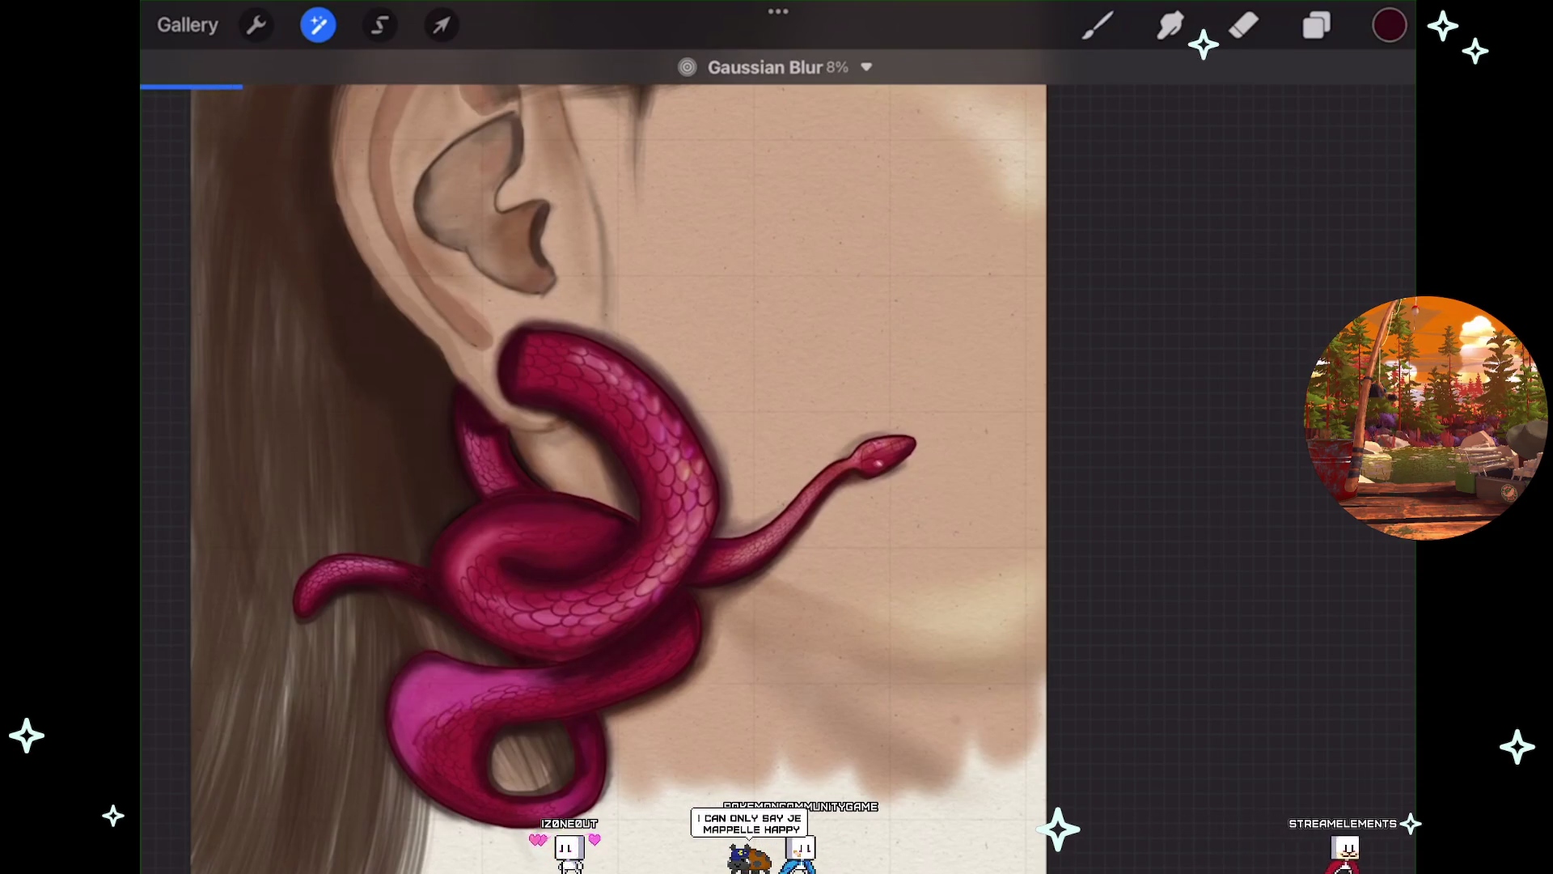